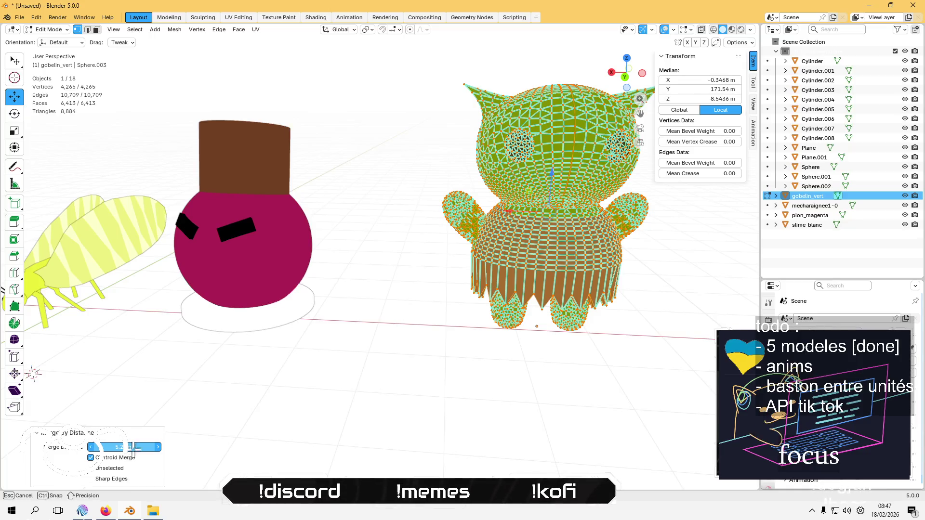
Centre the goblin's head and drag one stray eye-edge vertex into place
key(Tab)
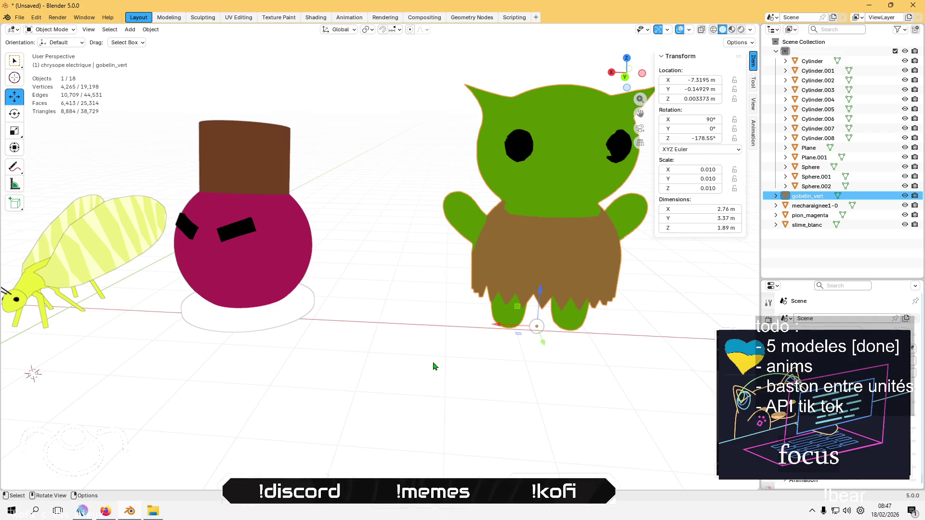
drag(431, 370, 320, 367)
key(Tab)
scroll(396, 247, up, 5)
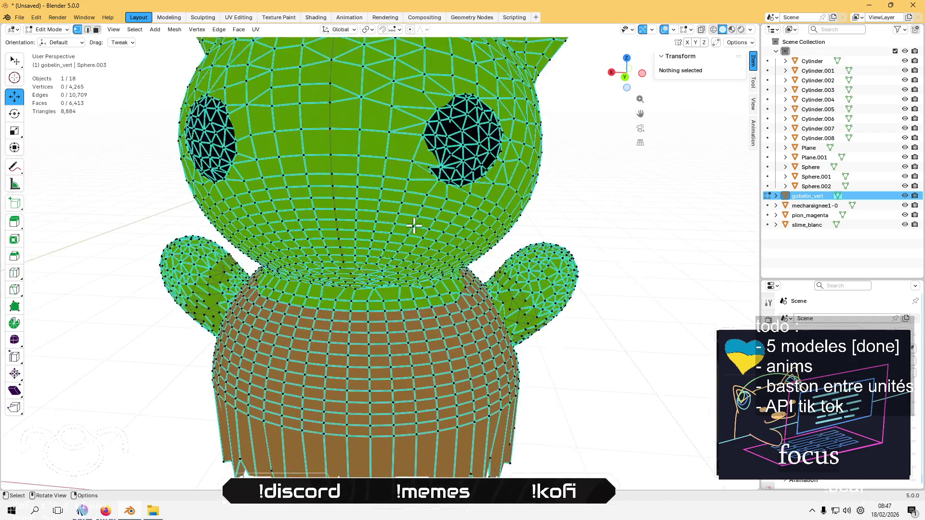
scroll(376, 212, up, 4)
mouse_move(452, 250)
mouse_down()
mouse_move(380, 307)
mouse_move(512, 285)
mouse_up()
scroll(337, 326, down, 3)
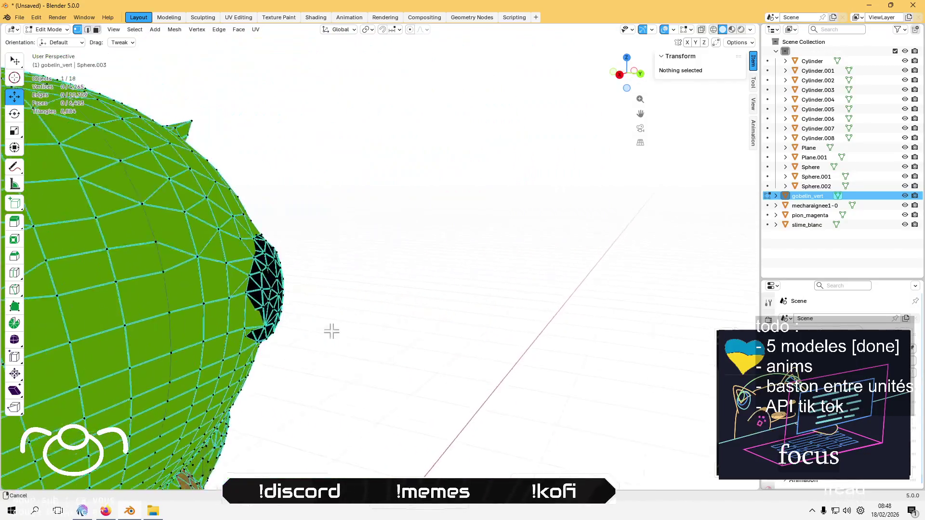
scroll(383, 318, up, 8)
scroll(383, 318, down, 4)
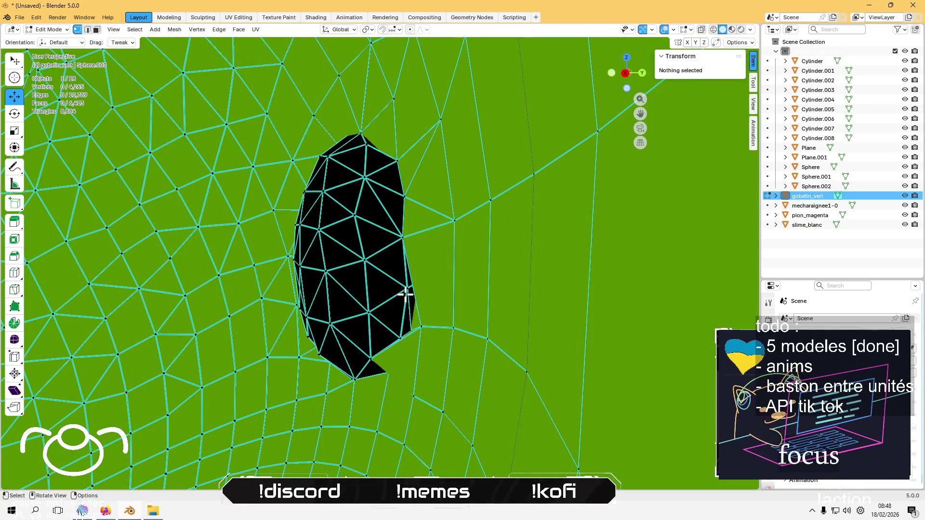
click(405, 296)
scroll(393, 306, down, 5)
mouse_move(331, 316)
mouse_down()
mouse_move(491, 264)
mouse_move(475, 242)
mouse_up()
mouse_move(408, 207)
mouse_down()
mouse_move(434, 241)
mouse_move(479, 246)
mouse_up()
Grab a second eye-outline vertex with G, reposition it, and return to Object Mode
click(528, 274)
mouse_move(528, 274)
mouse_down()
mouse_move(438, 291)
mouse_move(437, 303)
mouse_move(515, 315)
mouse_move(403, 258)
mouse_move(416, 267)
mouse_move(332, 300)
mouse_move(342, 295)
mouse_up()
scroll(403, 259, up, 6)
scroll(412, 272, down, 4)
click(393, 273)
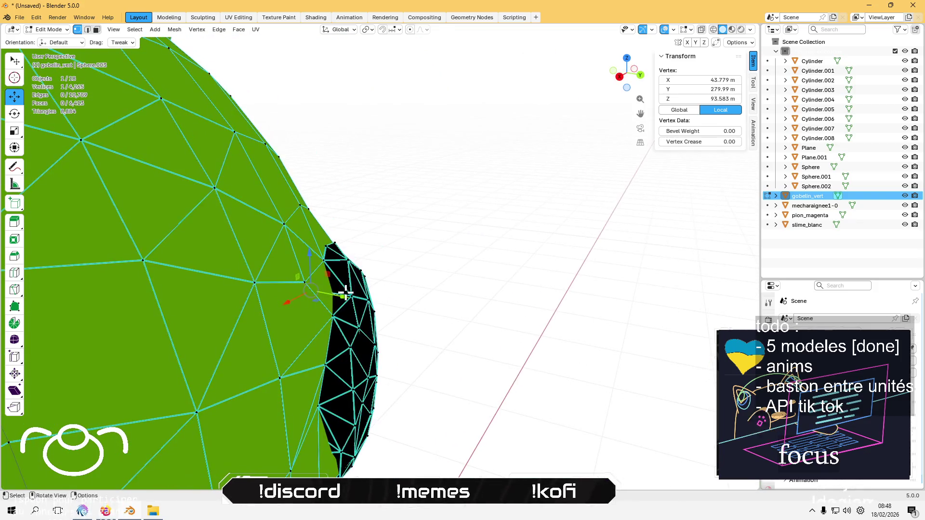
key(g)
click(438, 271)
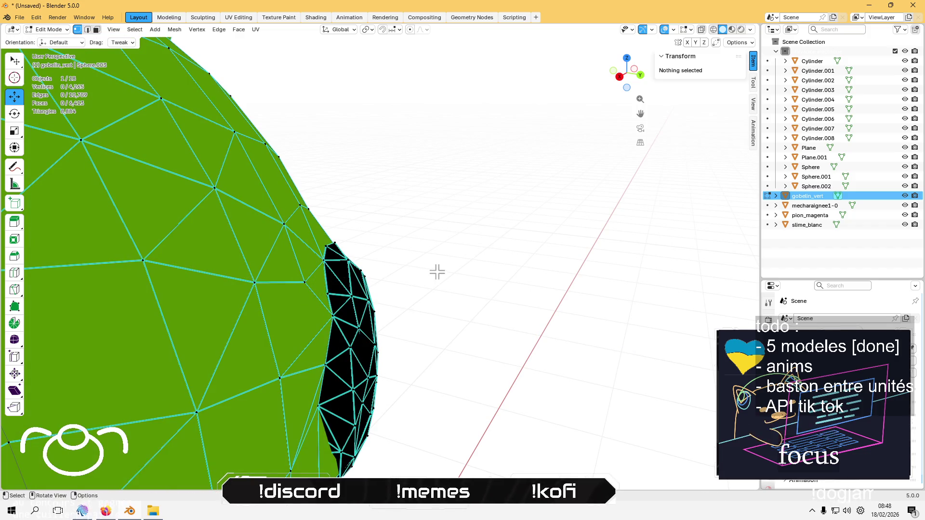
scroll(438, 270, down, 5)
mouse_move(438, 271)
mouse_down()
mouse_move(260, 265)
mouse_move(216, 289)
mouse_move(308, 290)
mouse_move(588, 254)
mouse_move(440, 265)
mouse_move(443, 231)
mouse_move(447, 297)
mouse_up()
scroll(443, 293, down, 8)
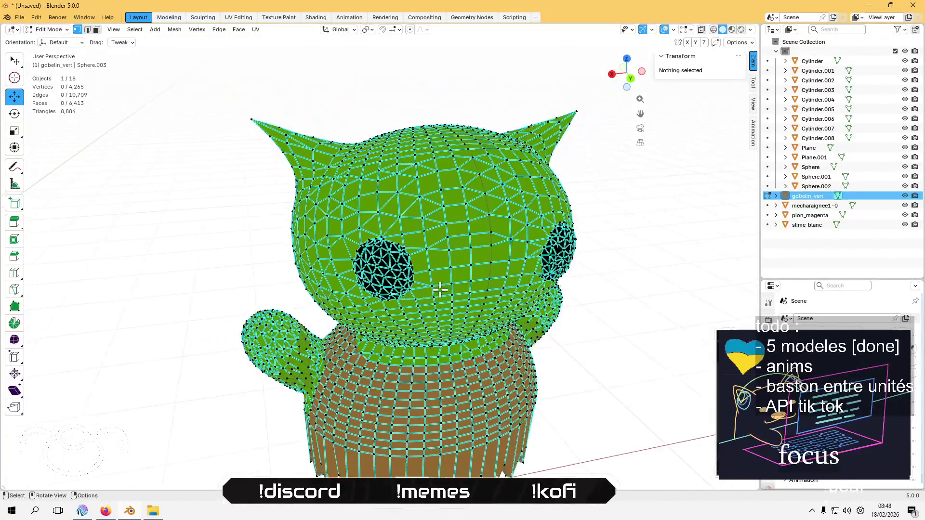
key(Tab)
Back in Edit Mode, move an eye-edge vertex constrained to the Y axis
click(590, 353)
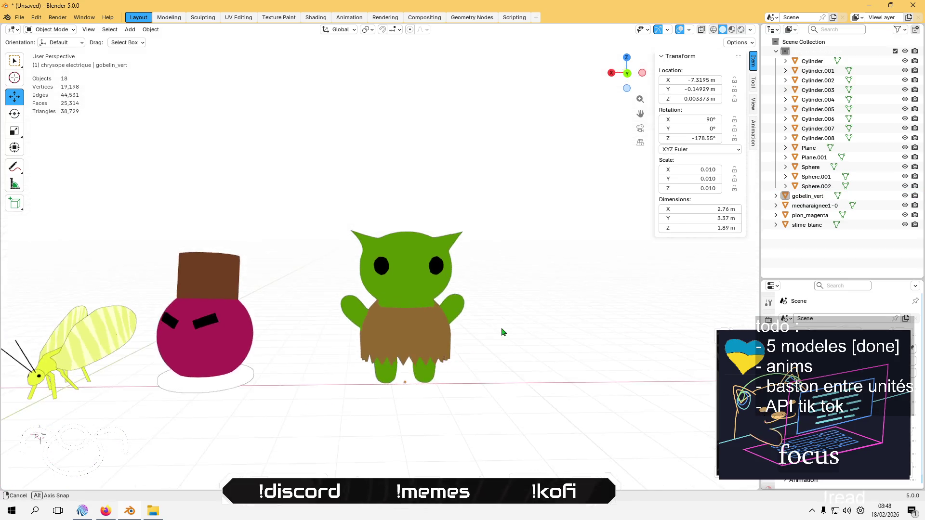
scroll(502, 330, up, 6)
key(Tab)
drag(475, 320, 481, 292)
scroll(481, 292, up, 6)
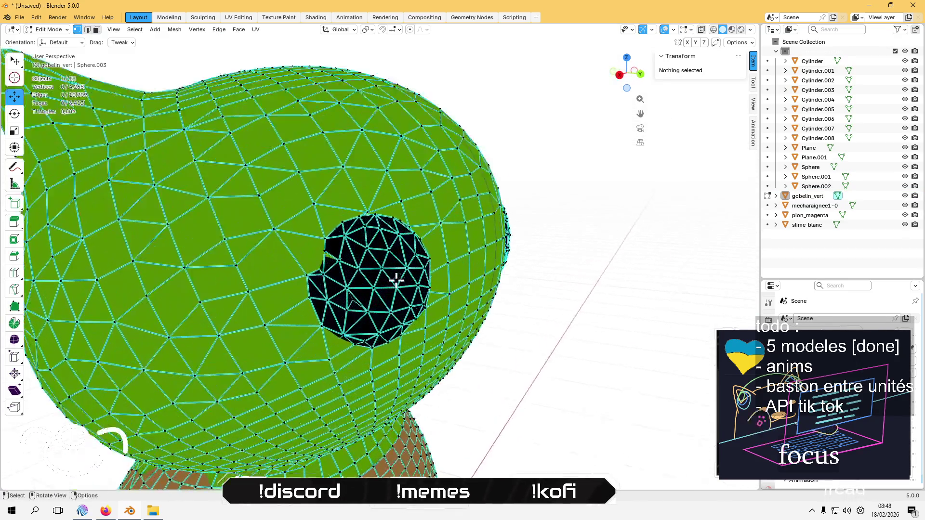
mouse_move(326, 262)
mouse_down()
mouse_move(444, 270)
mouse_move(378, 283)
mouse_move(254, 262)
mouse_move(227, 234)
mouse_up()
scroll(414, 275, up, 3)
click(254, 259)
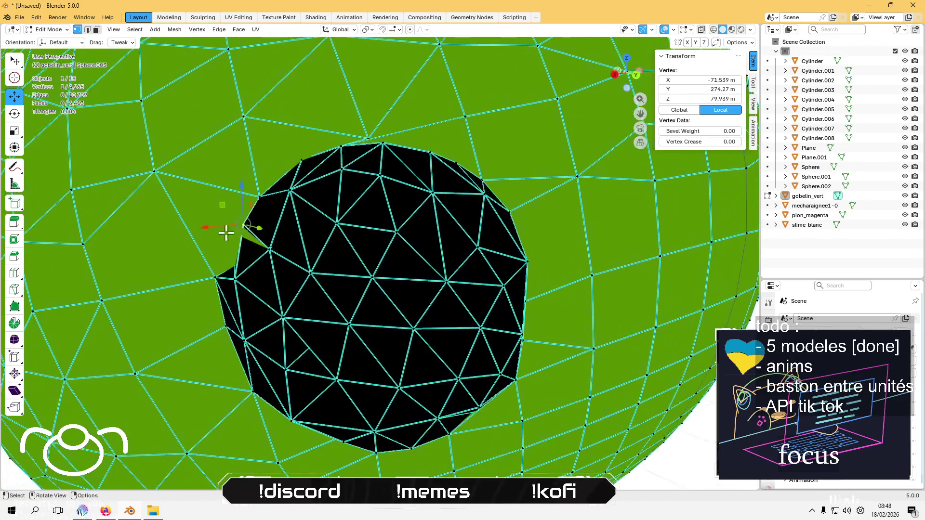
mouse_move(278, 217)
mouse_down()
mouse_move(324, 200)
mouse_move(297, 213)
mouse_move(357, 265)
mouse_move(395, 262)
mouse_move(283, 278)
mouse_move(270, 361)
mouse_up()
key(g)
key(y)
click(264, 227)
Move another eye-edge vertex with a Shift+Z plane constraint, then select the next outline vertex
click(411, 258)
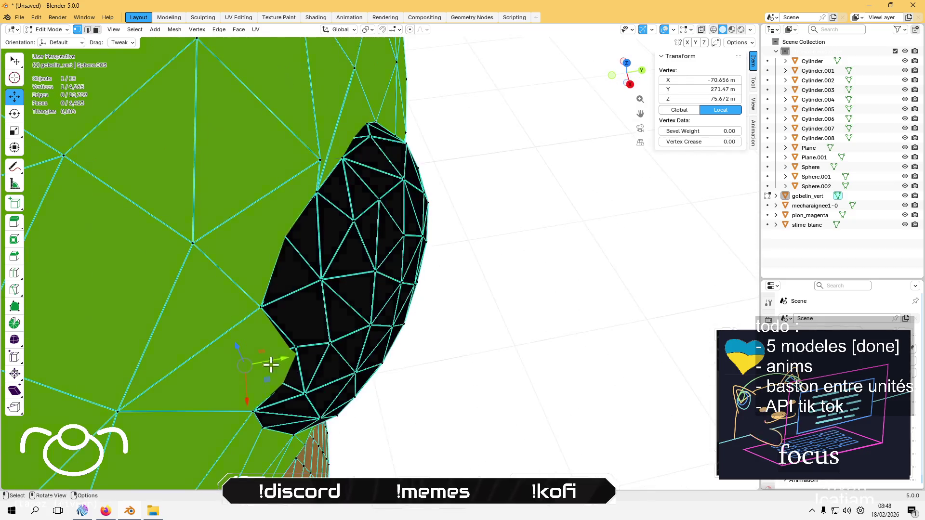
key(g)
key(shift+z)
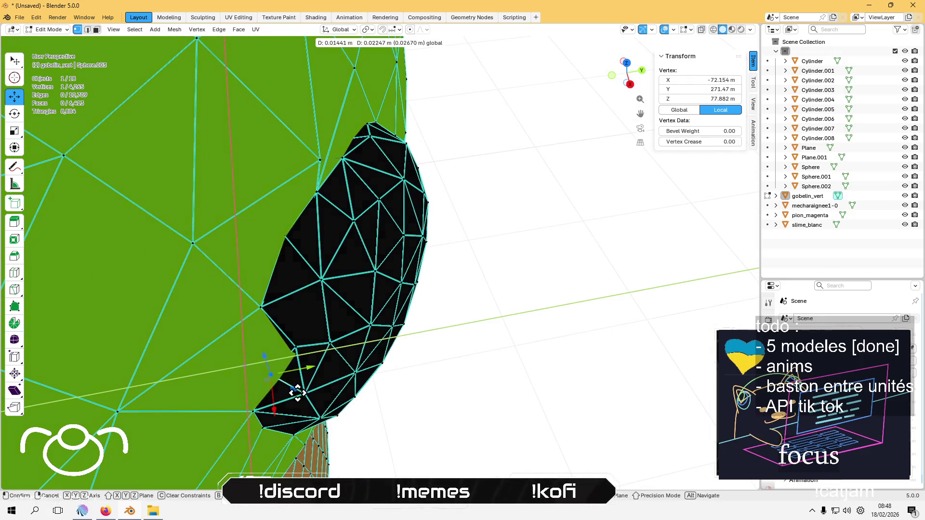
click(303, 387)
click(491, 284)
mouse_move(491, 284)
mouse_down()
mouse_move(392, 217)
mouse_move(449, 235)
mouse_move(402, 265)
mouse_move(528, 260)
mouse_move(494, 296)
mouse_move(501, 274)
mouse_move(337, 291)
mouse_move(289, 188)
mouse_up()
click(512, 256)
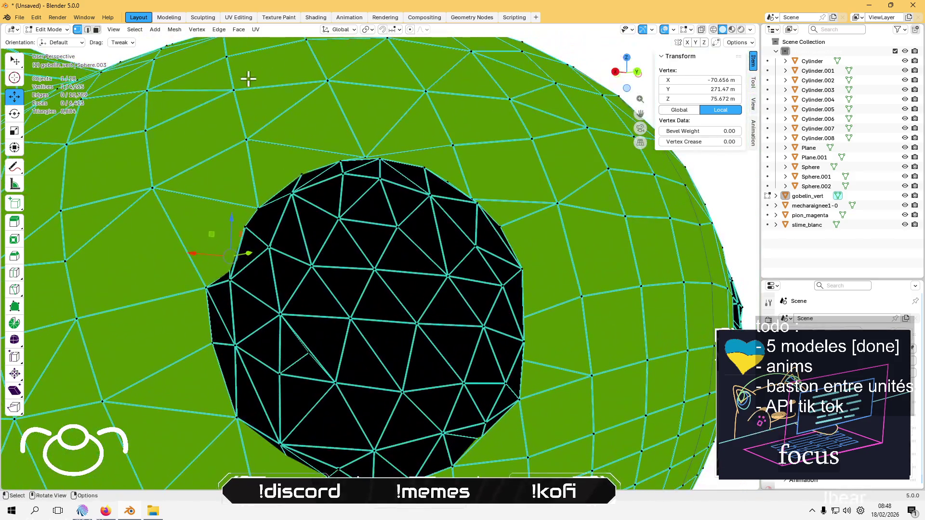
Switch the transform orientation from Global to Normal and push the vertex along its normal
click(350, 32)
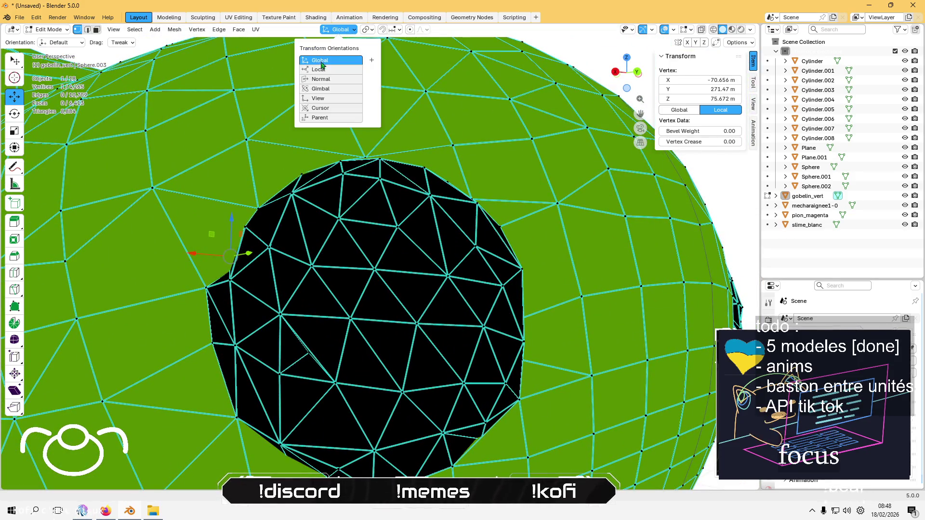
click(317, 80)
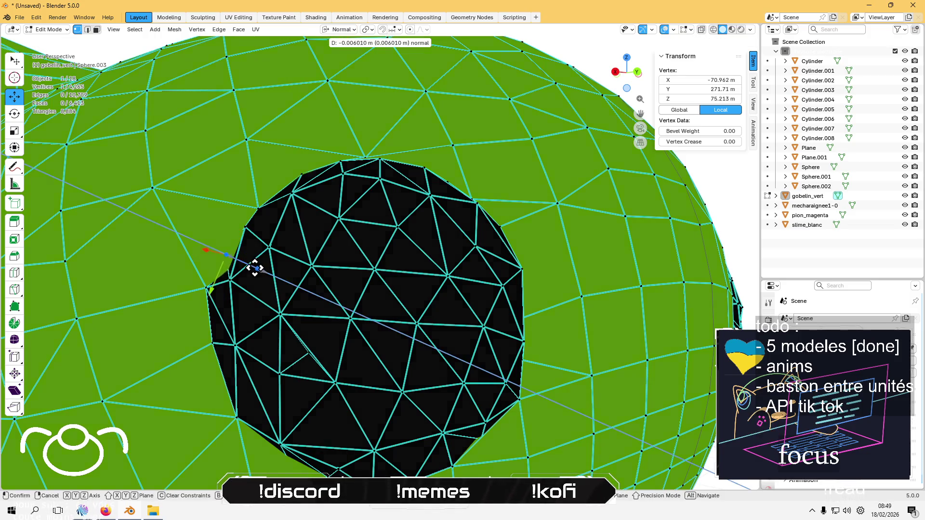
drag(260, 270, 272, 272)
drag(217, 302, 232, 299)
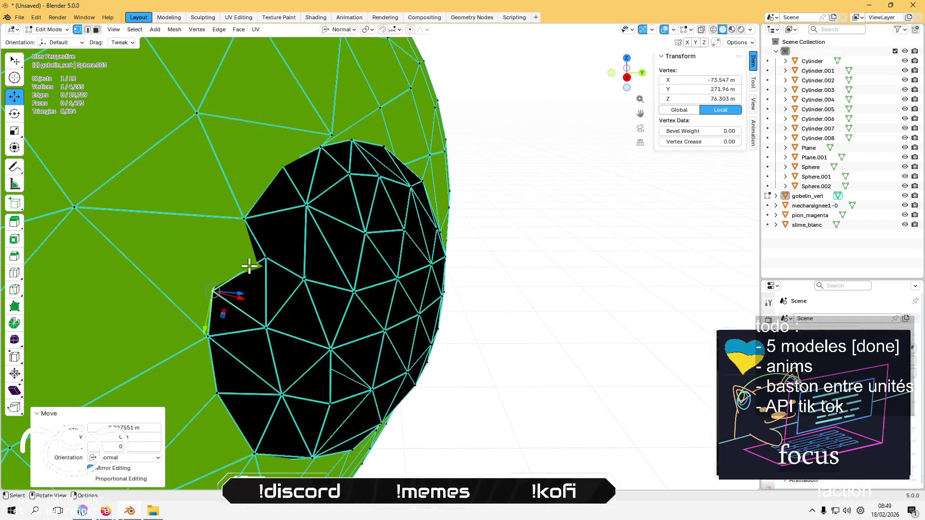
Inspect the rounded black eye patch from several angles and deselect the vertex
scroll(250, 265, up, 3)
mouse_move(420, 210)
mouse_down()
mouse_move(388, 244)
mouse_move(351, 260)
mouse_up()
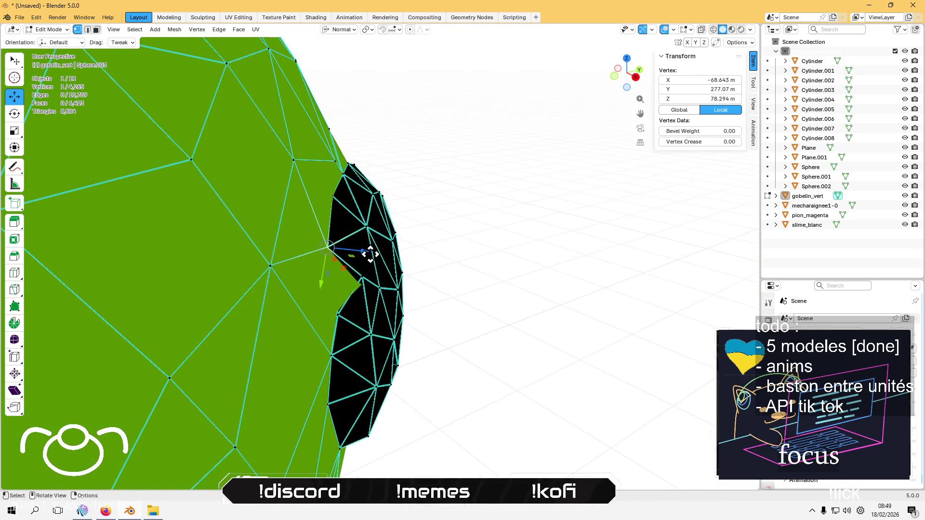
scroll(351, 252, up, 5)
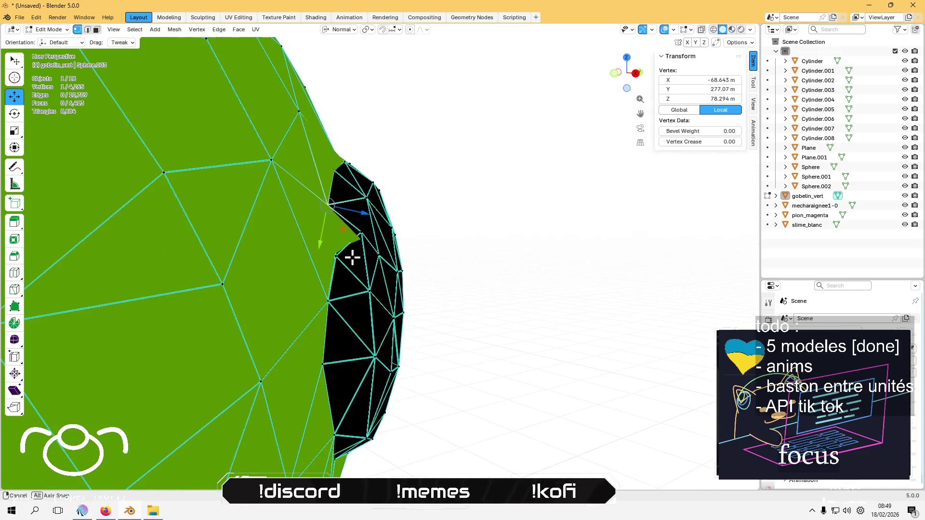
mouse_move(363, 262)
mouse_down()
mouse_move(419, 258)
mouse_move(353, 243)
mouse_move(349, 221)
mouse_move(330, 243)
mouse_move(363, 285)
mouse_move(378, 262)
mouse_move(398, 272)
mouse_move(398, 261)
mouse_move(407, 275)
mouse_move(395, 243)
mouse_up()
scroll(305, 295, down, 5)
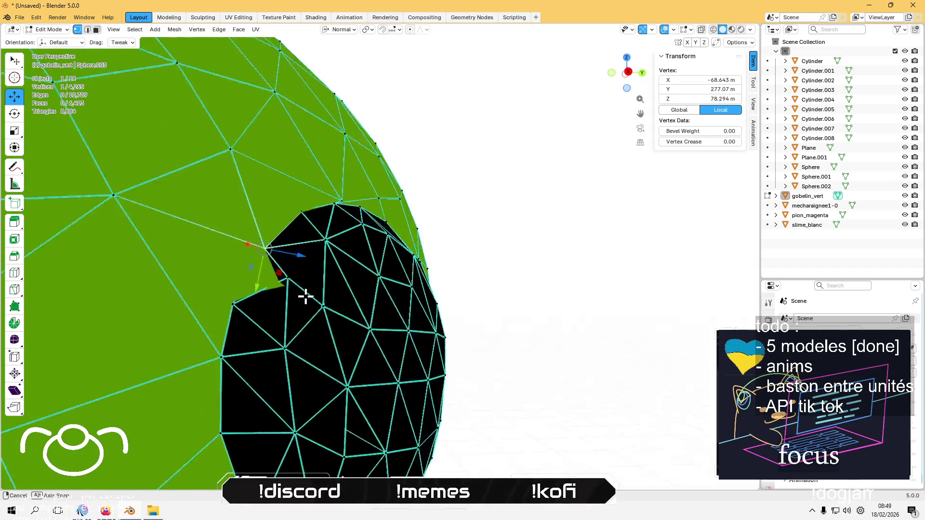
click(504, 318)
drag(504, 318, 252, 327)
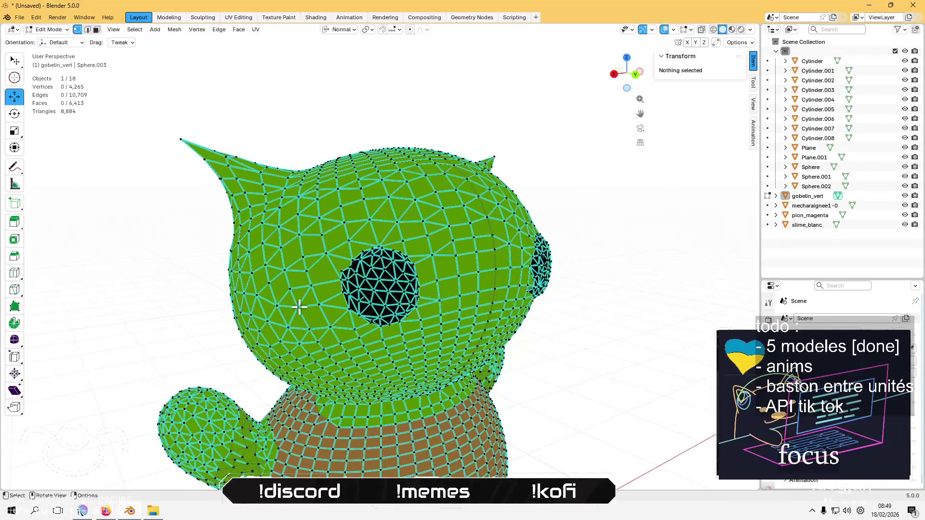
Deselect all and add a Ctrl+1 Subdivision Surface to the goblin, giving about 21,798 vertices
scroll(299, 306, down, 10)
drag(289, 289, 470, 278)
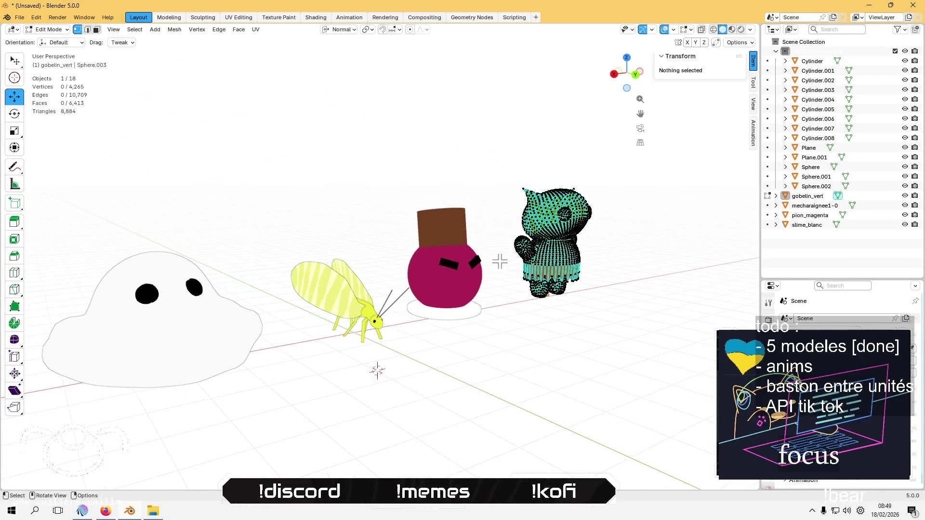
scroll(553, 234, up, 6)
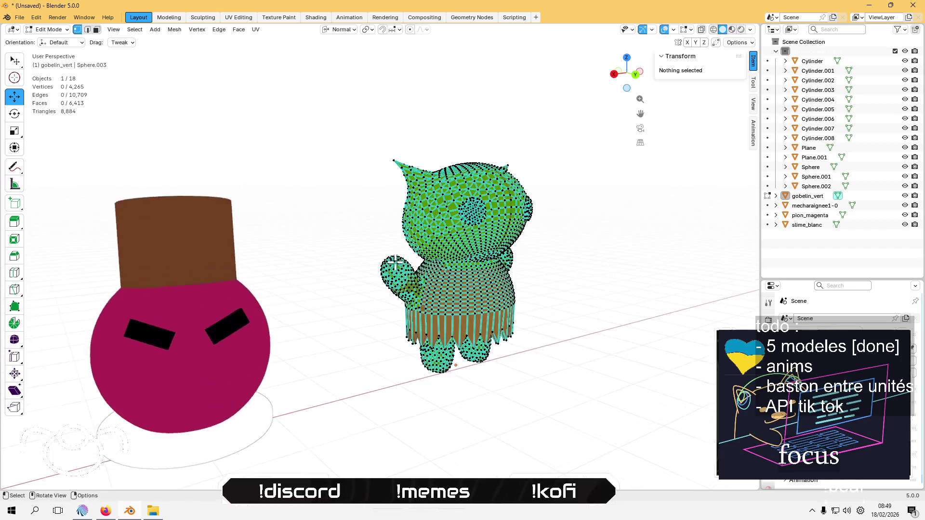
click(464, 240)
key(alt+a)
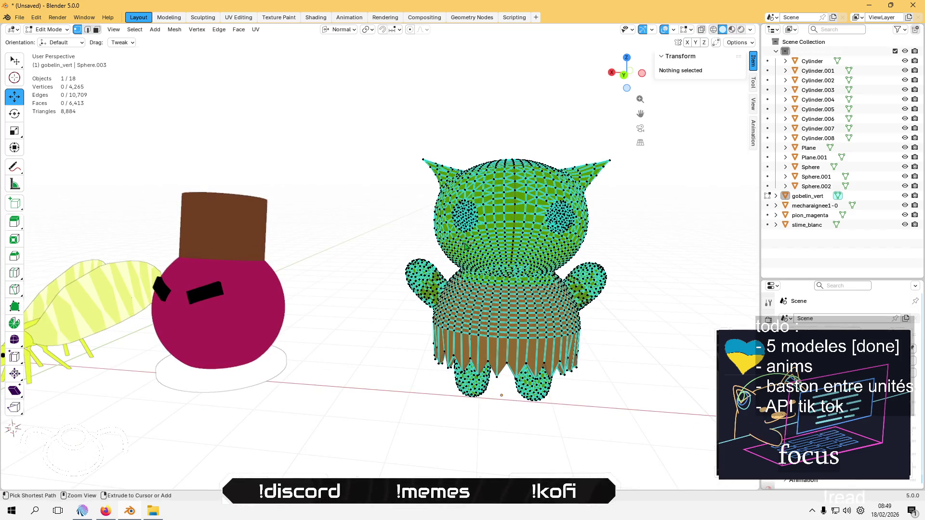
key(Tab)
key(ctrl+1)
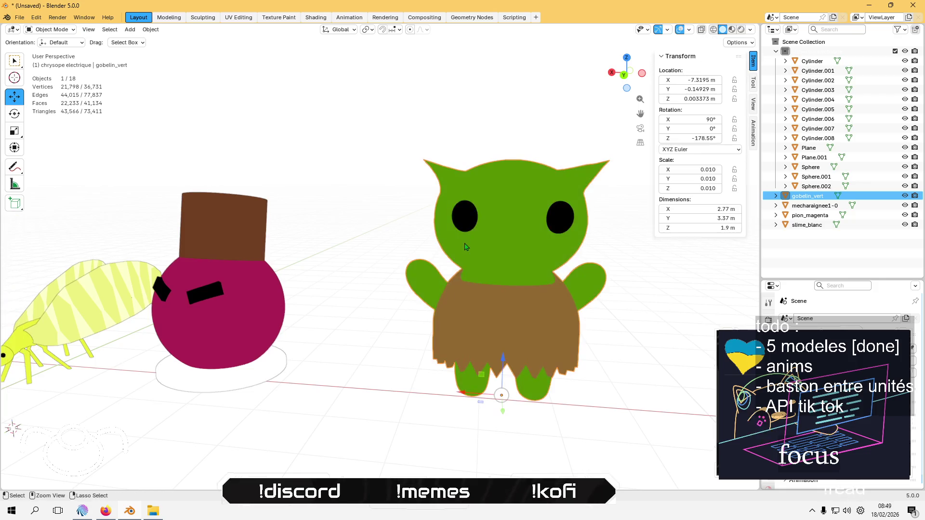
scroll(465, 247, down, 2)
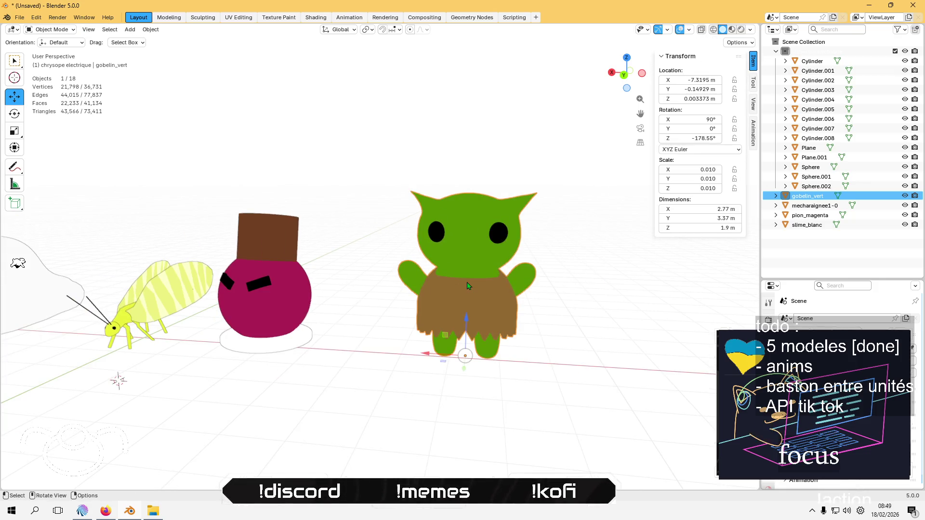
click(36, 17)
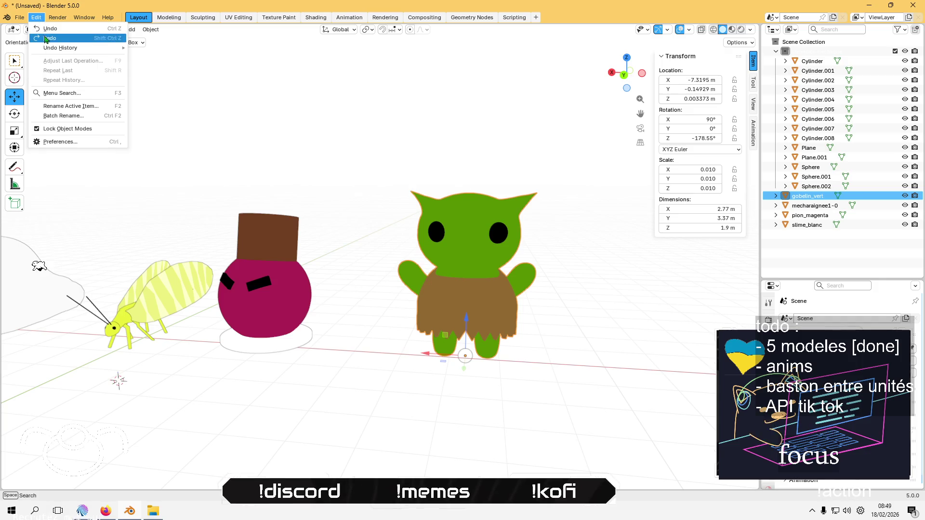
key(Tab)
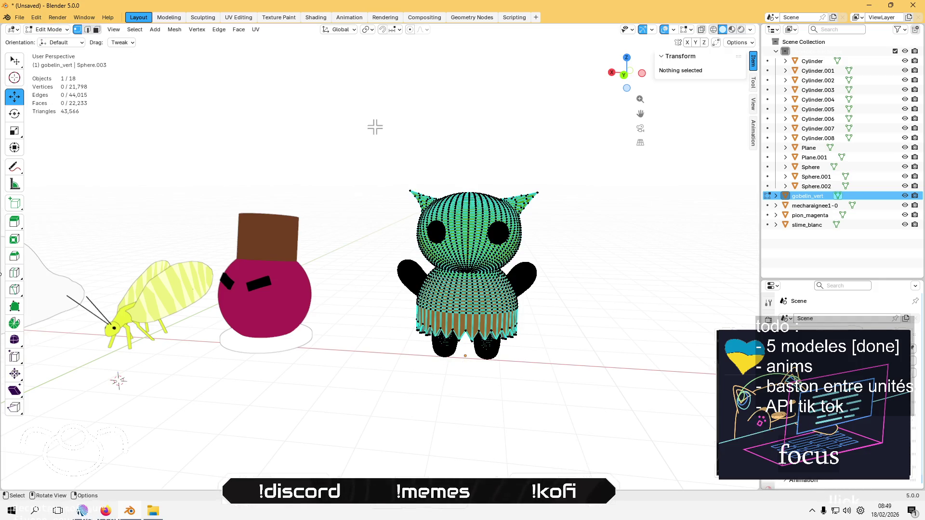
scroll(448, 180, up, 8)
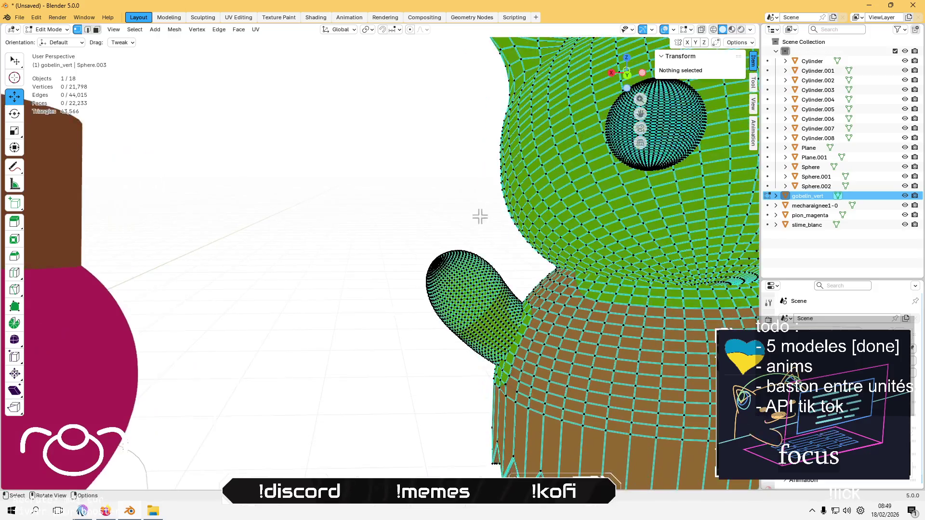
mouse_move(479, 217)
mouse_down()
mouse_move(475, 246)
mouse_move(400, 200)
mouse_up()
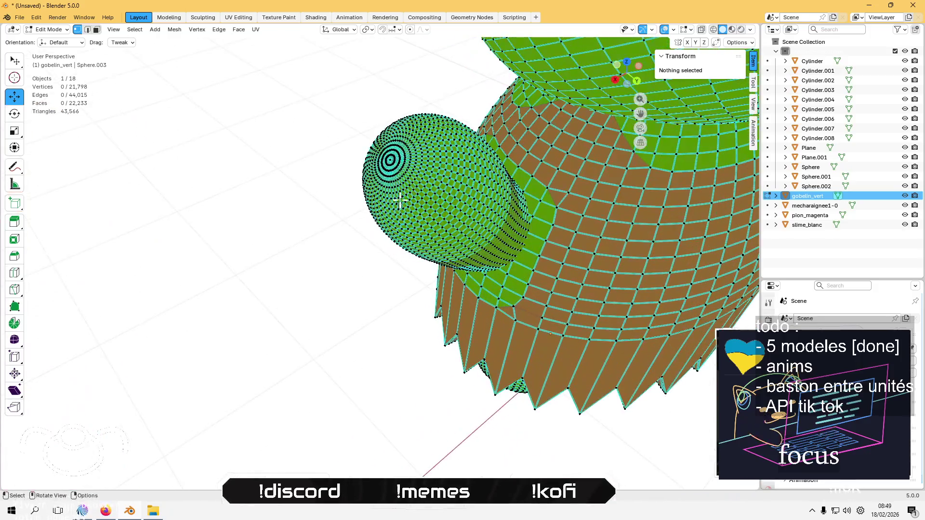
click(390, 160)
scroll(511, 208, down, 3)
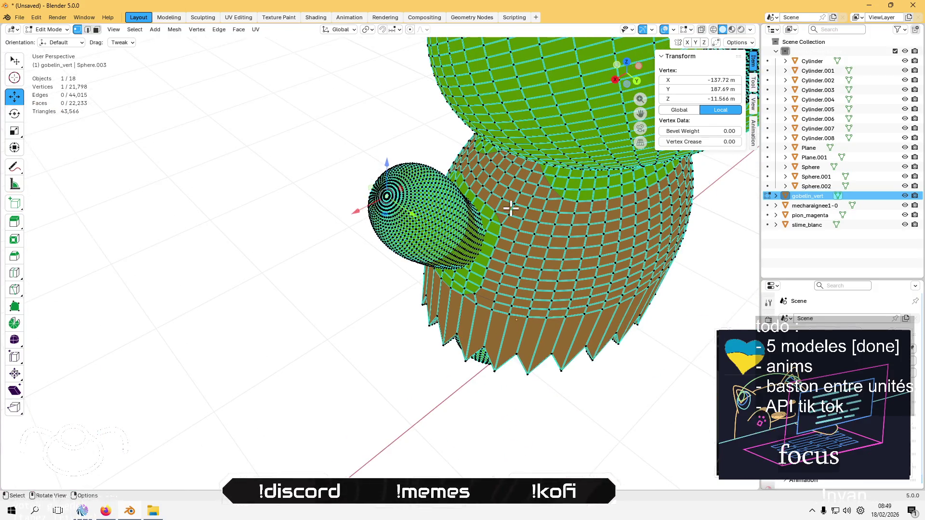
scroll(510, 208, down, 4)
key(z)
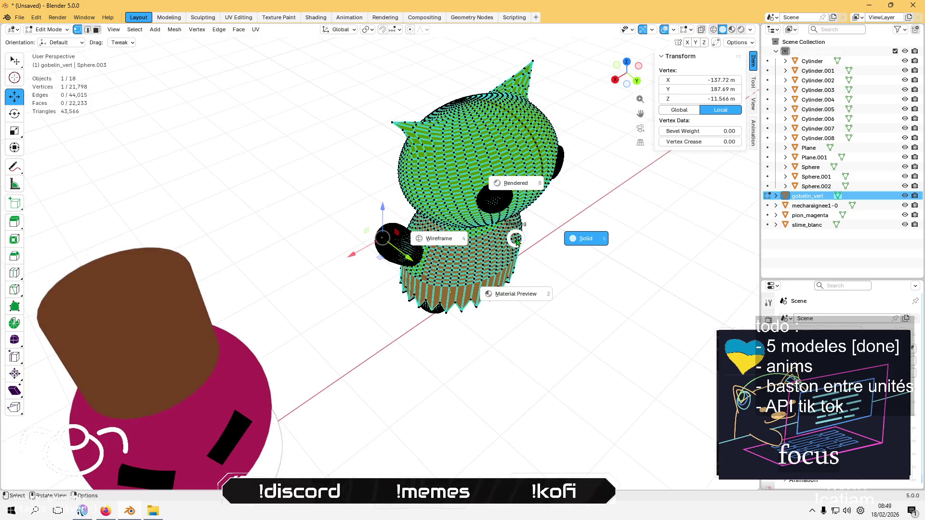
click(511, 226)
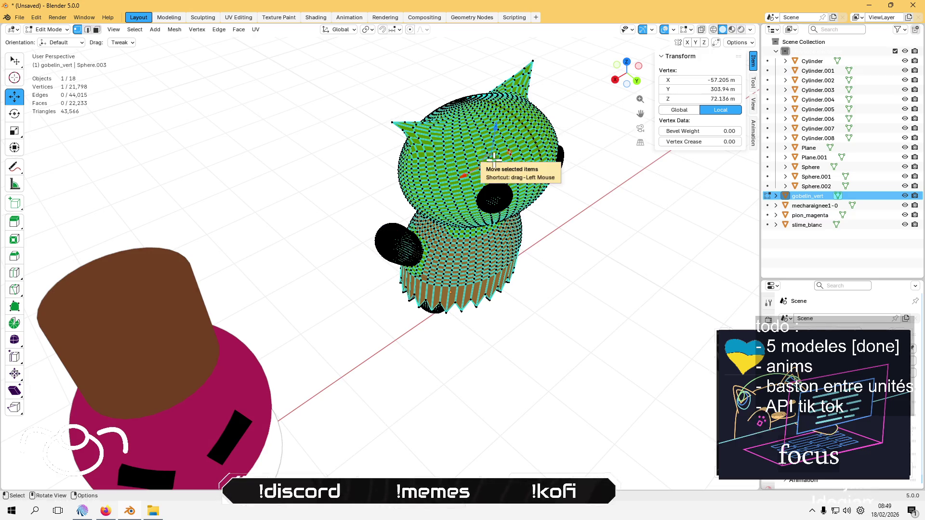
key(ctrl+KP_Add)
key(ctrl+KP_Add)
key(ctrl+KP_Add)
key(ctrl+KP_Add)
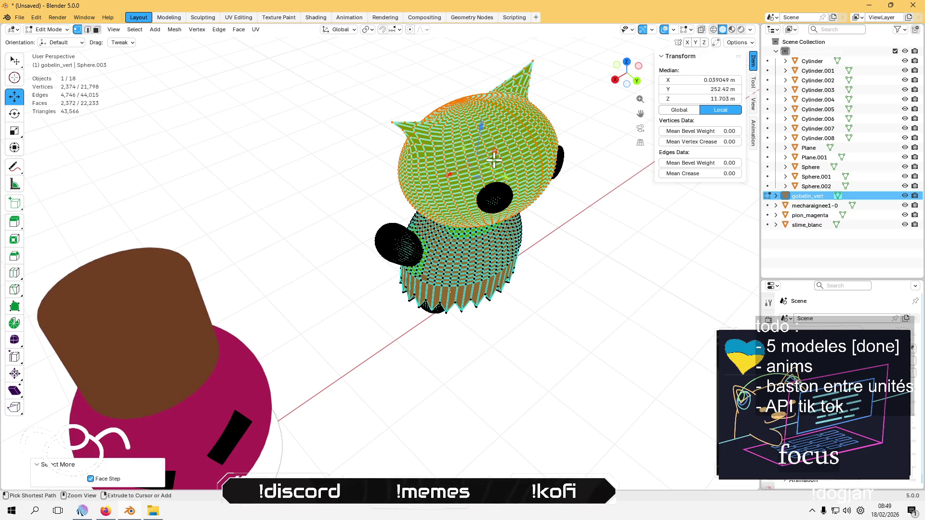
shift+click(460, 254)
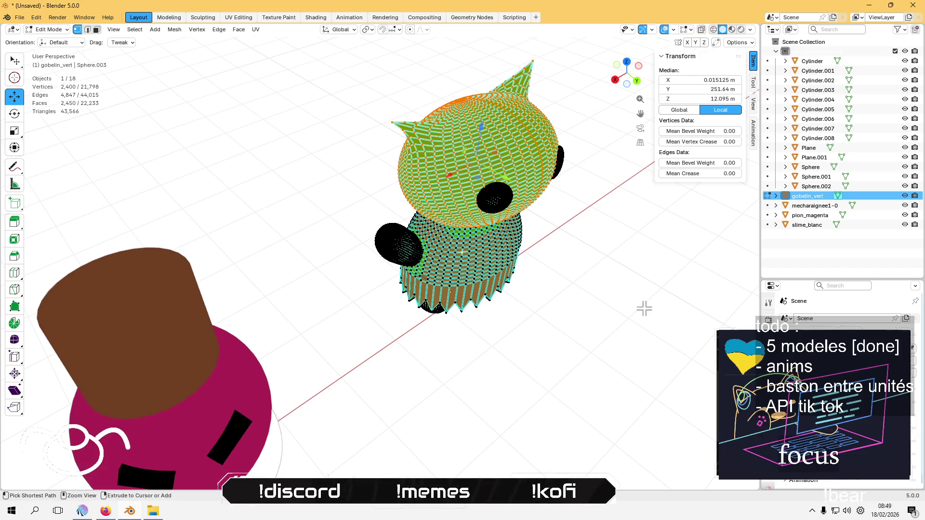
key(ctrl+KP_Add)
key(ctrl+KP_Add)
key(ctrl+KP_Add)
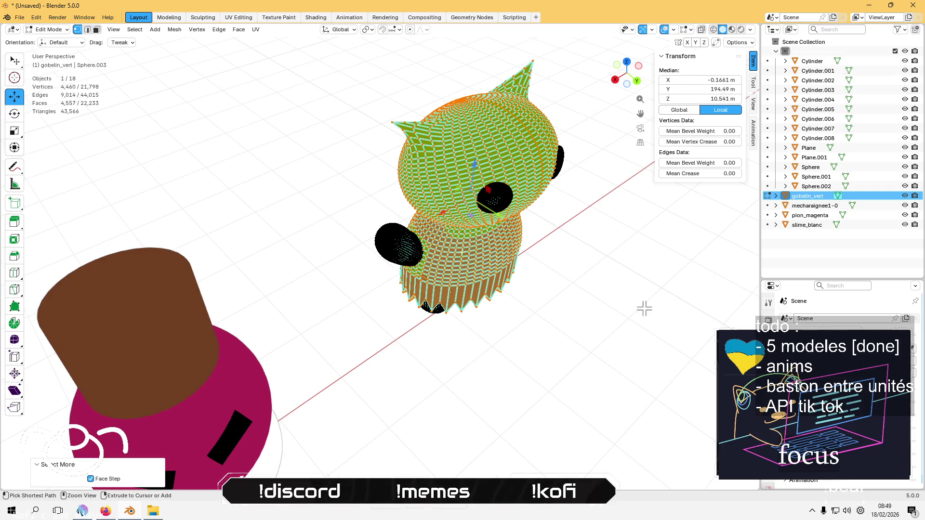
drag(501, 419, 448, 278)
mouse_move(500, 327)
mouse_down()
mouse_move(354, 424)
mouse_move(361, 465)
mouse_move(342, 244)
mouse_move(398, 357)
mouse_move(384, 310)
mouse_up()
click(384, 379)
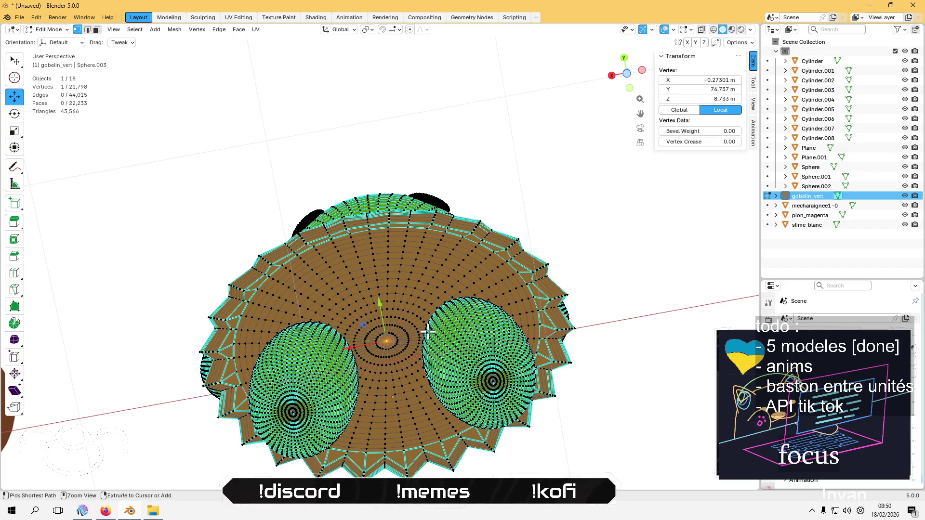
key(ctrl+KP_Add)
key(ctrl+KP_Add)
key(ctrl+KP_Add)
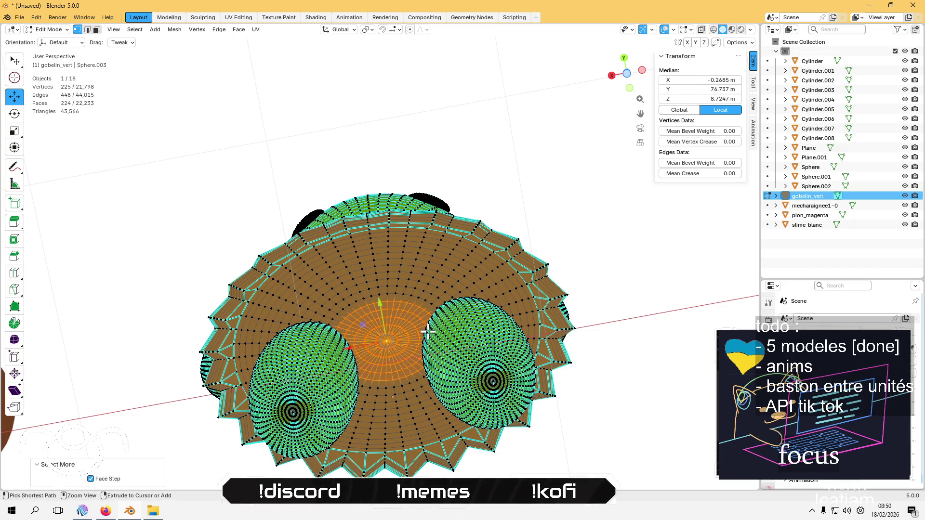
key(ctrl+KP_Add)
key(ctrl+KP_Add)
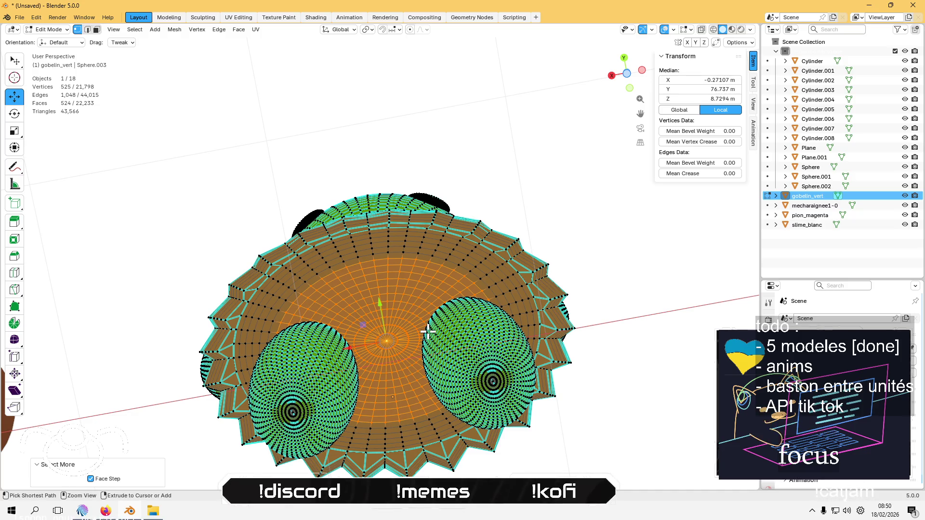
key(ctrl+KP_Add)
key(ctrl+KP_Add)
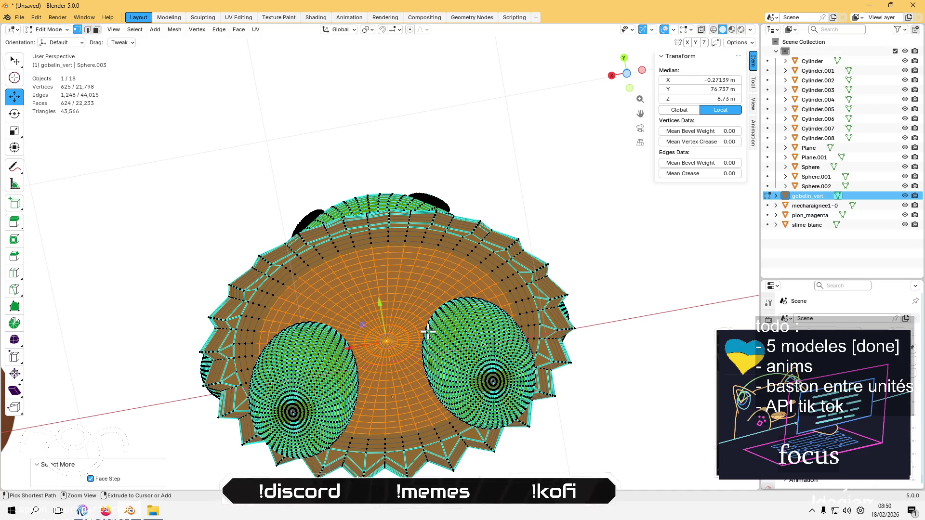
key(ctrl+KP_Add)
key(ctrl+KP_Add)
key(ctrl+KP_Add)
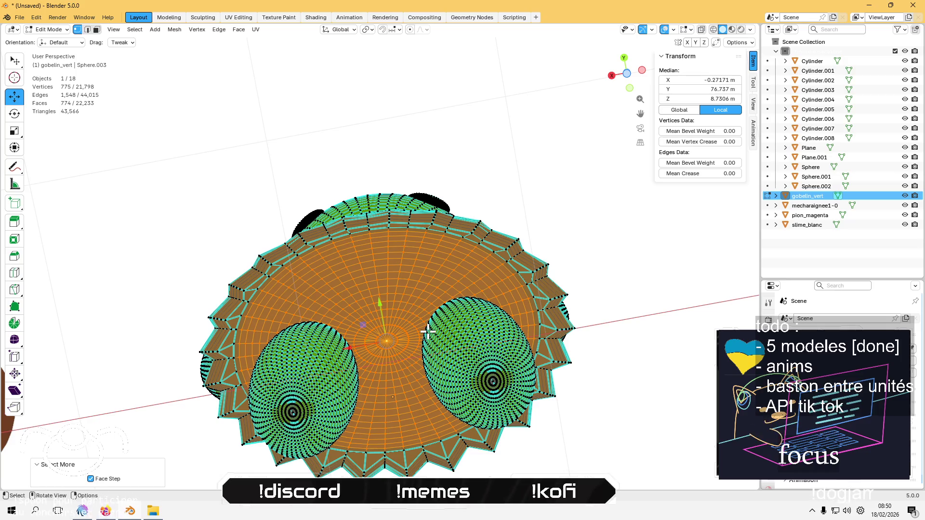
drag(412, 305, 428, 387)
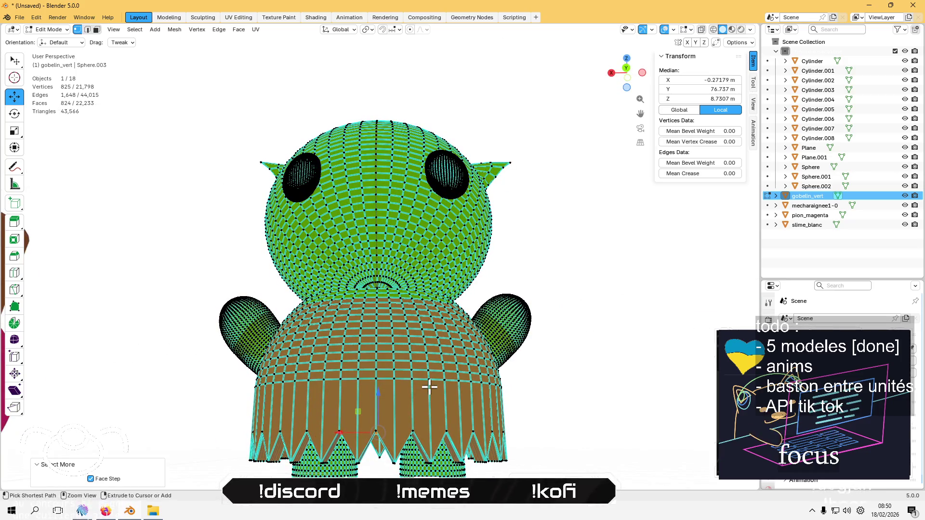
key(ctrl+KP_Add)
key(ctrl+KP_Add)
key(ctrl+KP_Add)
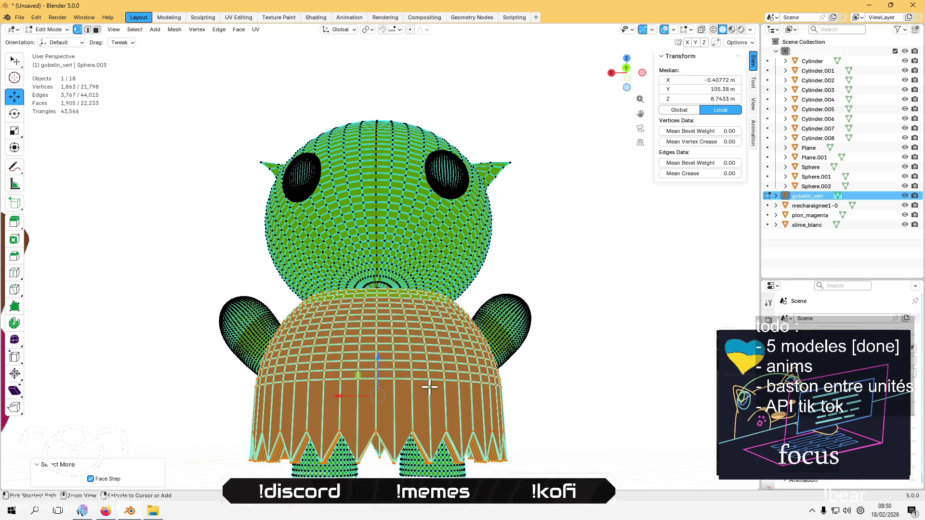
shift+click(417, 147)
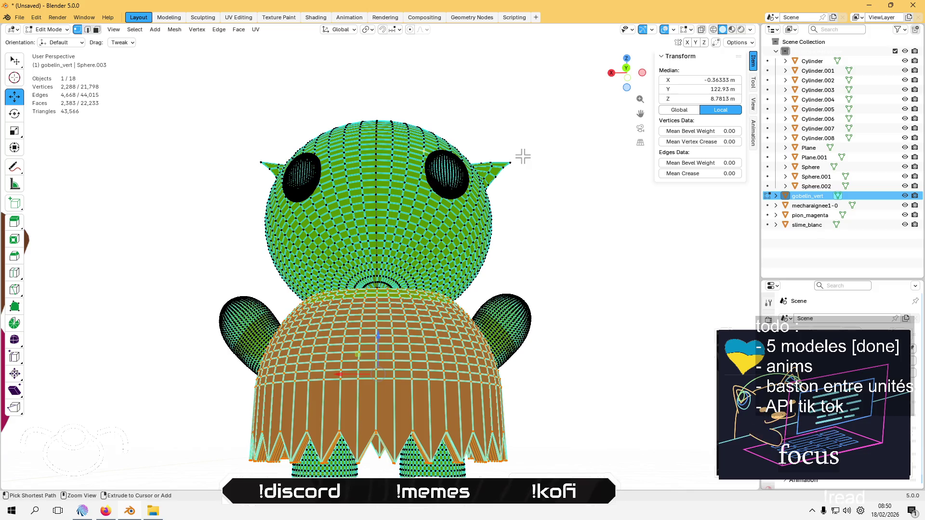
key(ctrl+KP_Add)
key(ctrl+KP_Add)
key(ctrl+KP_Add)
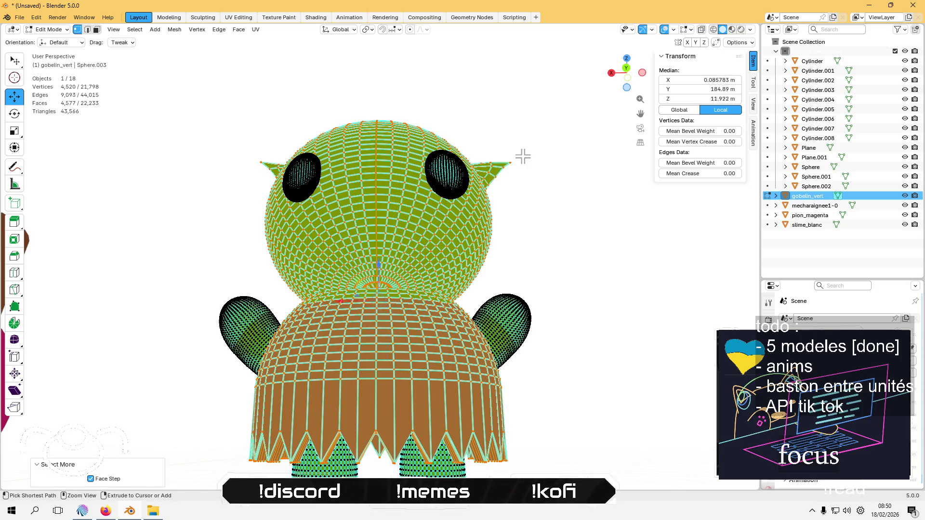
drag(530, 119, 453, 402)
shift+click(460, 394)
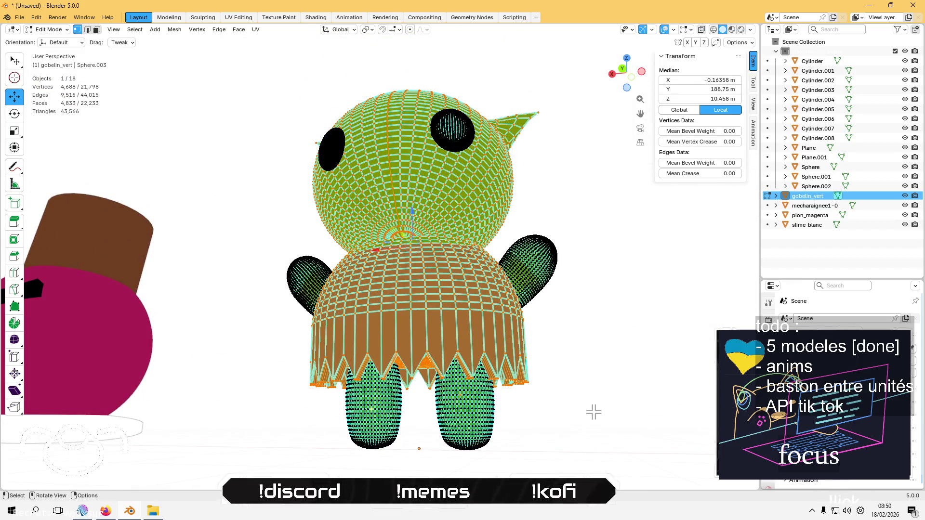
key(ctrl+KP_Add)
key(ctrl+KP_Add)
key(ctrl+KP_Add)
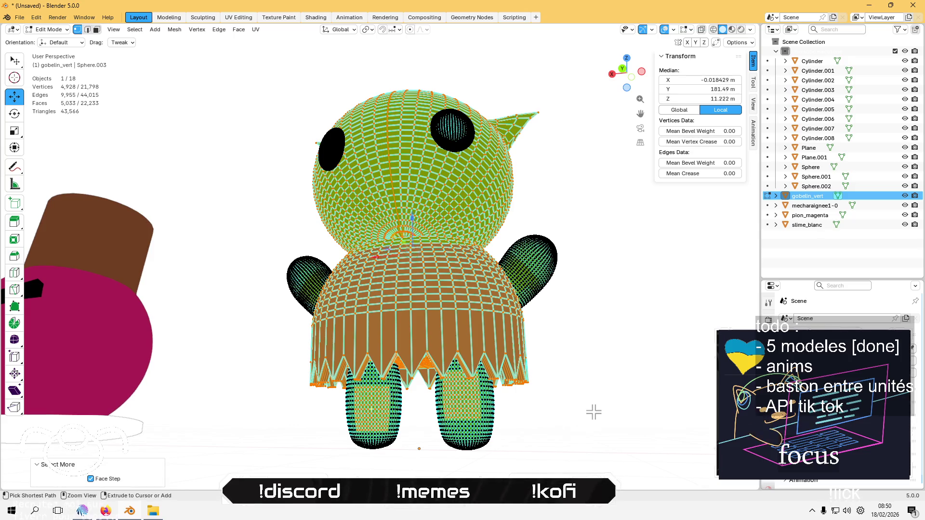
mouse_move(579, 380)
mouse_down()
mouse_move(508, 341)
mouse_move(505, 313)
mouse_move(501, 444)
mouse_move(469, 346)
mouse_move(483, 299)
mouse_up()
click(501, 443)
scroll(483, 299, up, 5)
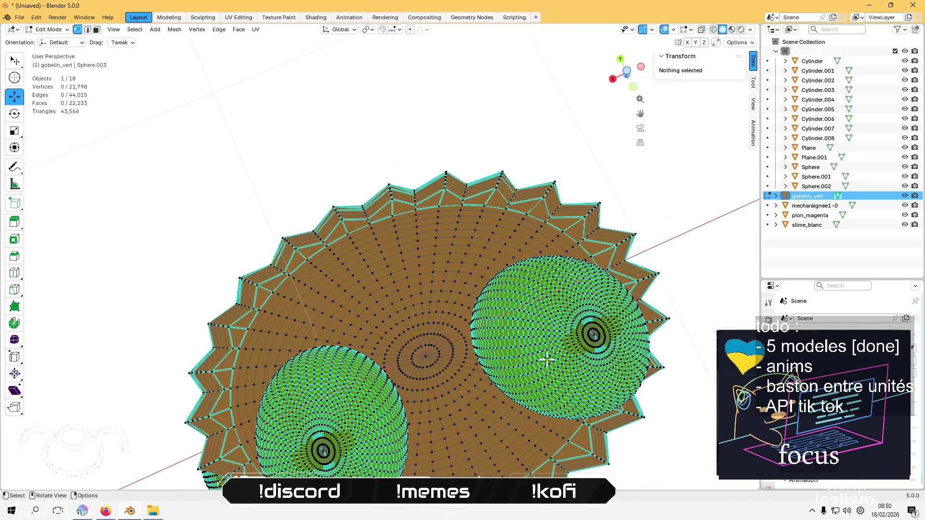
Grow a selection from both leg-tip pole vertices and merge by distance, leaving 20,499 vertices
click(591, 337)
shift+click(323, 450)
mouse_move(330, 363)
mouse_down()
mouse_move(392, 444)
mouse_move(413, 381)
mouse_move(467, 379)
mouse_up()
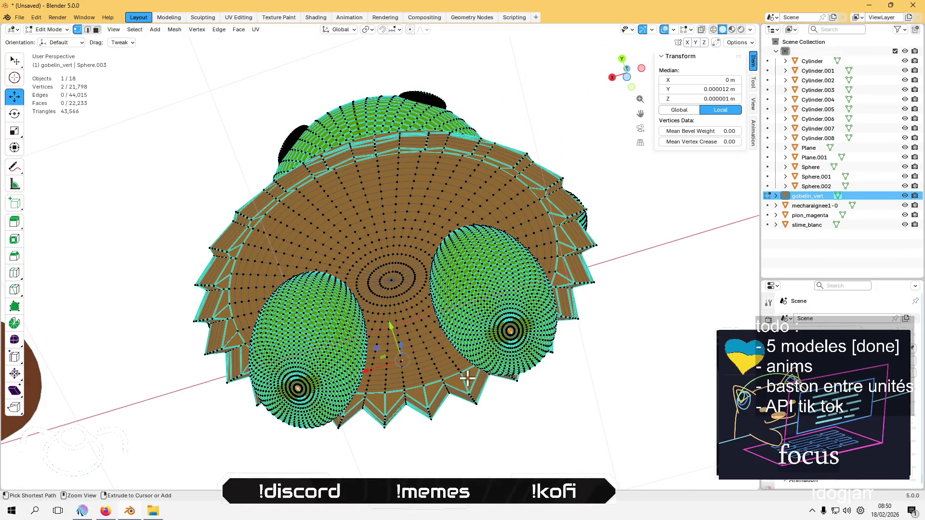
key(ctrl+KP_Add)
key(ctrl+KP_Add)
key(ctrl+KP_Add)
key(ctrl+KP_Add)
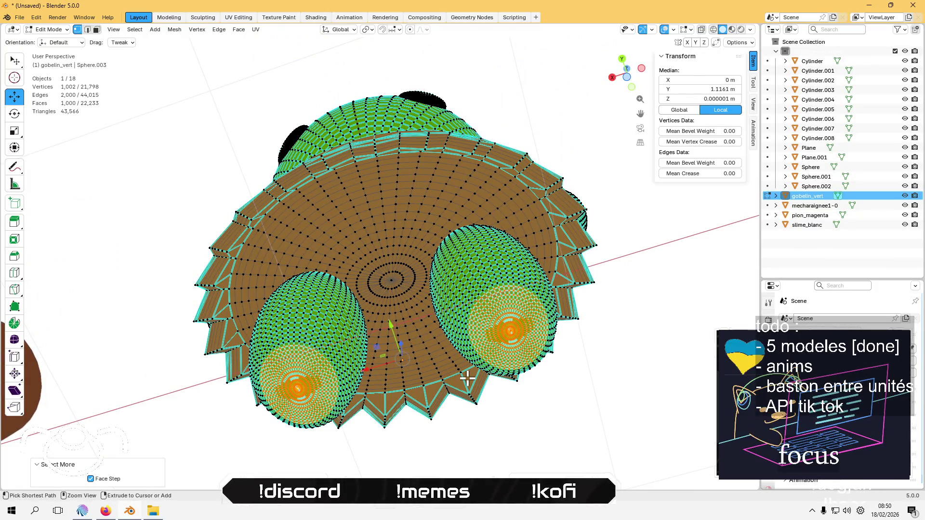
mouse_move(391, 373)
mouse_down()
mouse_move(406, 444)
mouse_move(436, 406)
mouse_move(415, 429)
mouse_move(421, 312)
mouse_up()
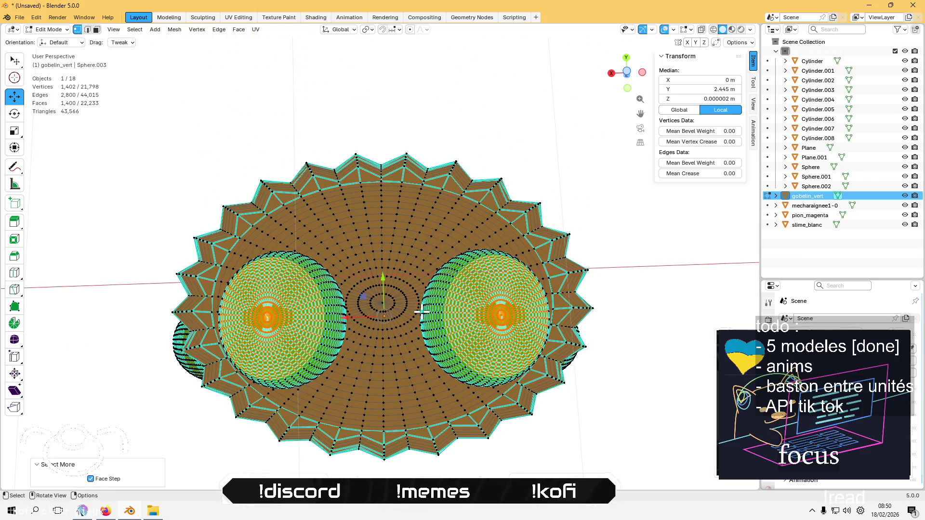
key(m)
click(422, 313)
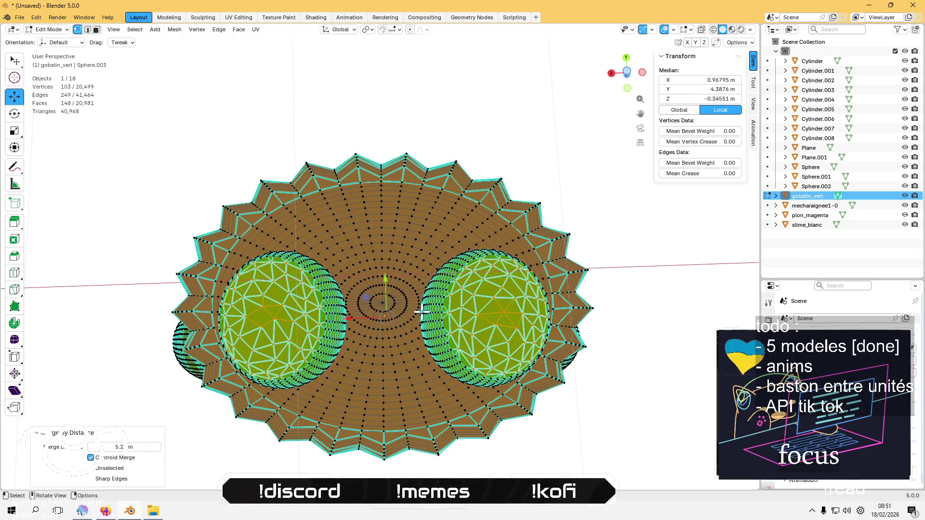
drag(256, 222, 272, 309)
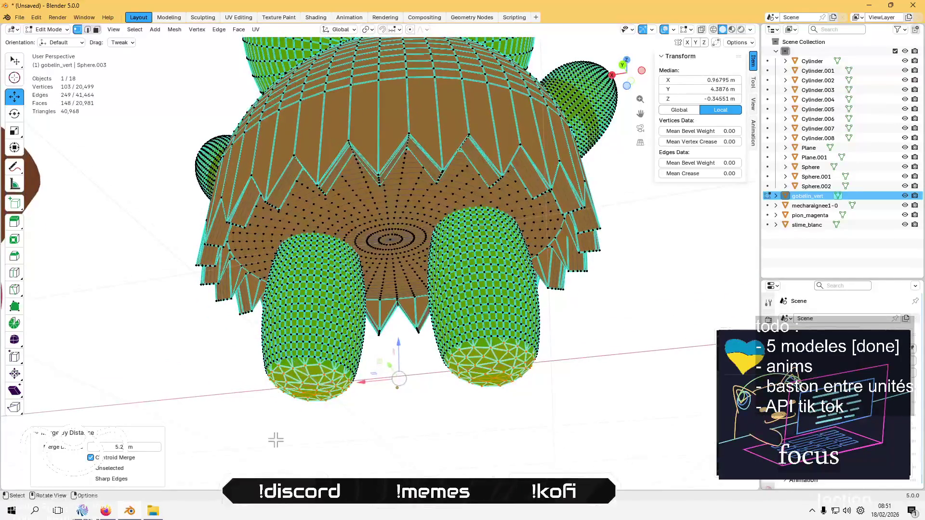
click(276, 439)
mouse_move(284, 427)
mouse_down()
mouse_move(361, 424)
mouse_move(363, 405)
mouse_move(433, 301)
mouse_move(386, 301)
mouse_up()
scroll(386, 302, up, 6)
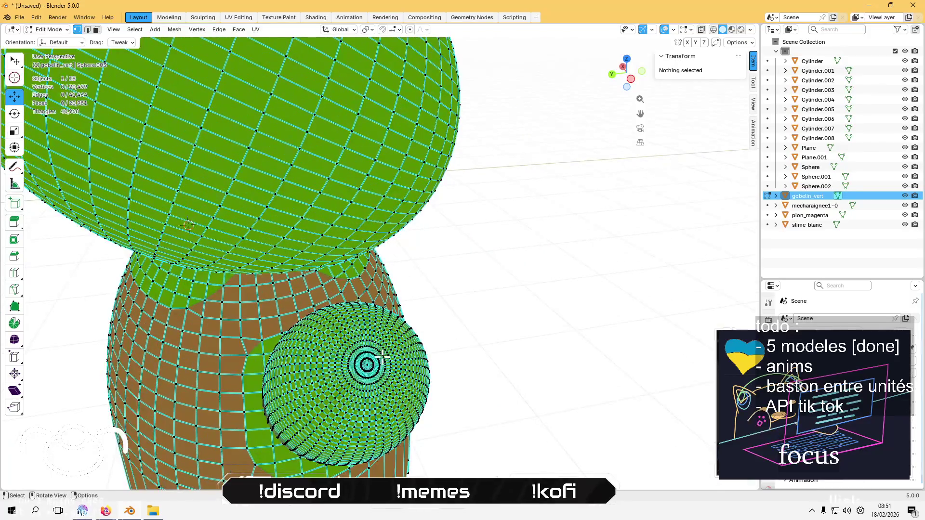
Grow a selection over the arm's rounded tip, merge by distance to 19,561 vertices, and exit Edit Mode
click(366, 364)
mouse_move(366, 365)
mouse_down()
mouse_move(433, 313)
mouse_move(479, 359)
mouse_up()
shift+click(480, 357)
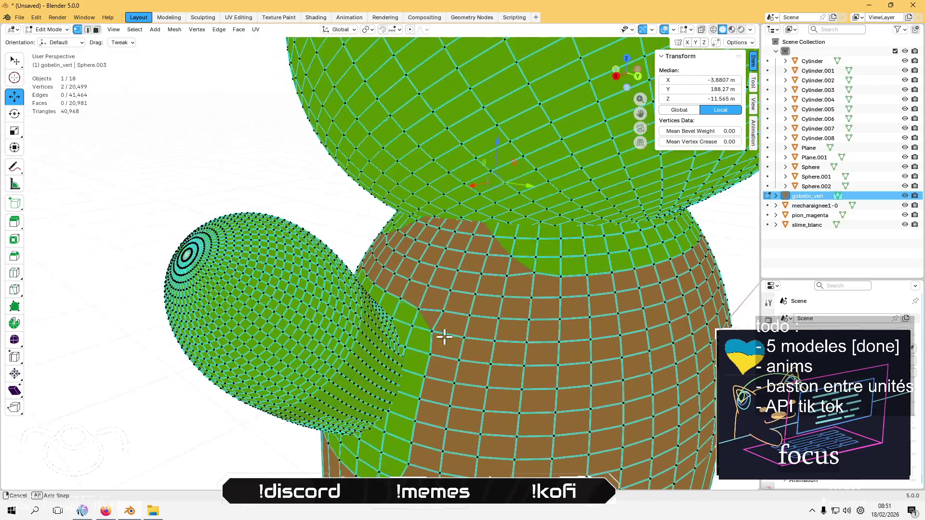
key(ctrl+KP_Add)
key(ctrl+KP_Add)
key(ctrl+KP_Add)
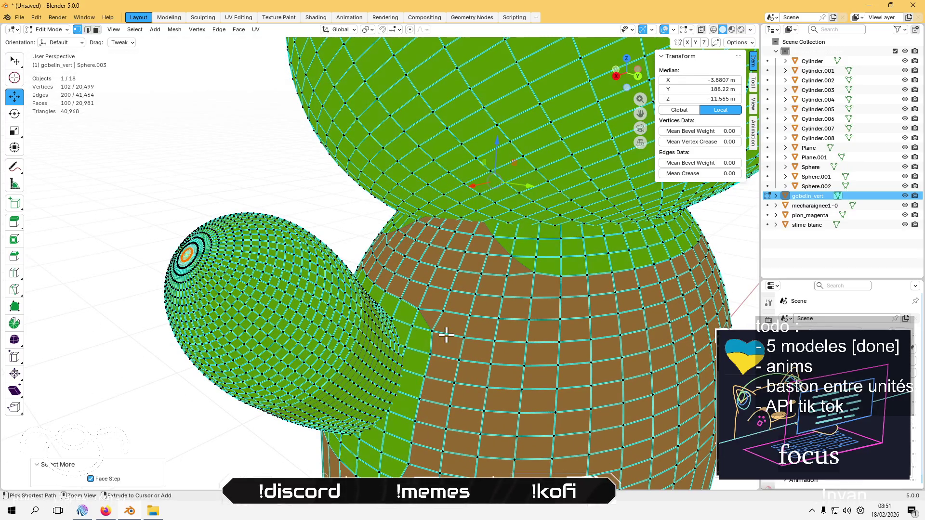
key(ctrl+KP_Add)
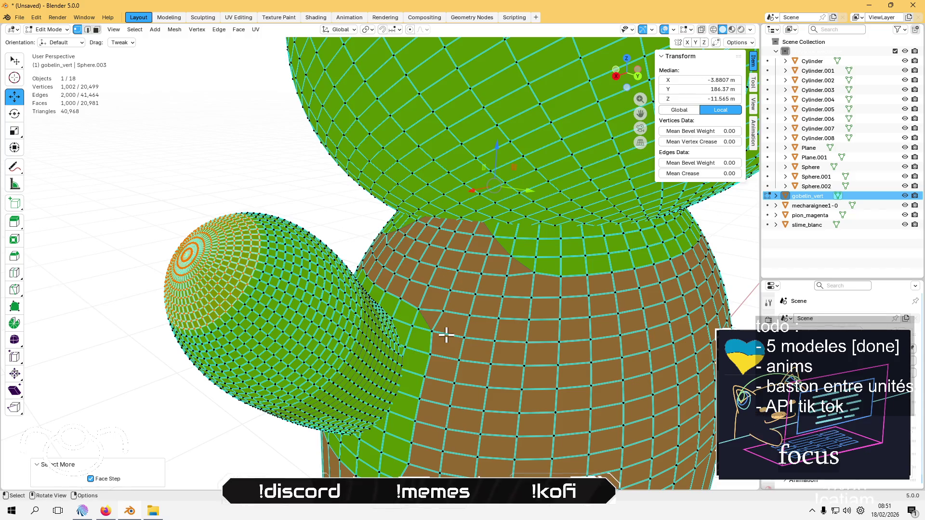
key(m)
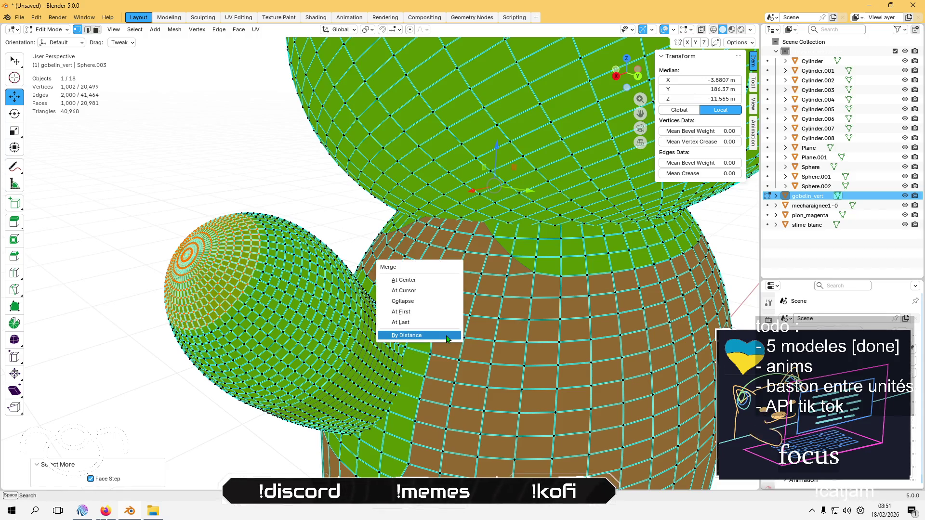
click(443, 334)
click(295, 165)
scroll(295, 165, down, 5)
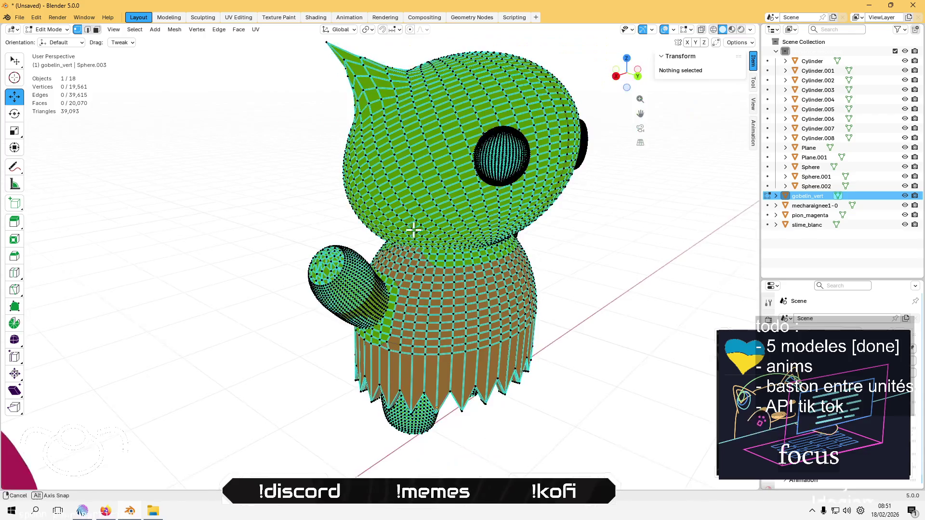
key(Tab)
Grow a selection over both eyes and merge by distance, leaving 14,819 vertices and 15,376 faces
mouse_move(345, 302)
mouse_down()
mouse_move(383, 295)
mouse_move(366, 270)
mouse_move(396, 236)
mouse_move(407, 259)
mouse_up()
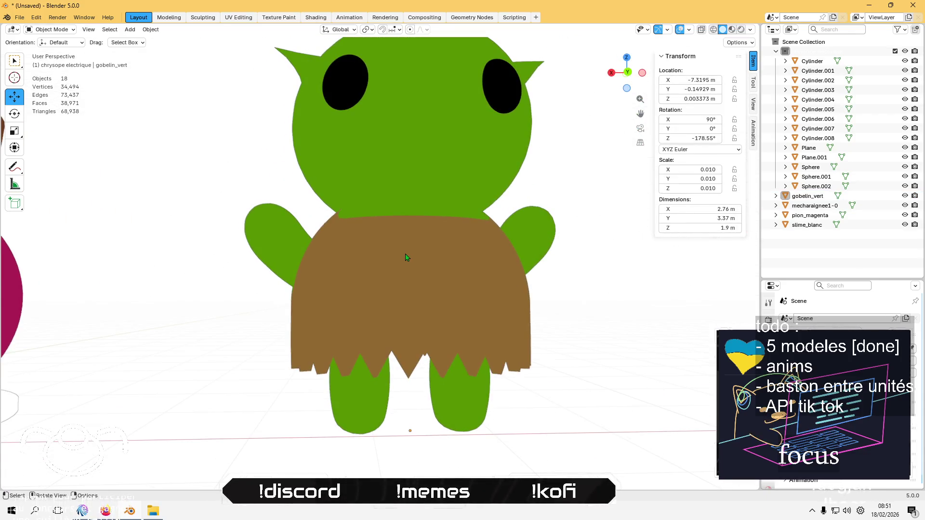
key(Tab)
scroll(338, 248, up, 3)
click(338, 248)
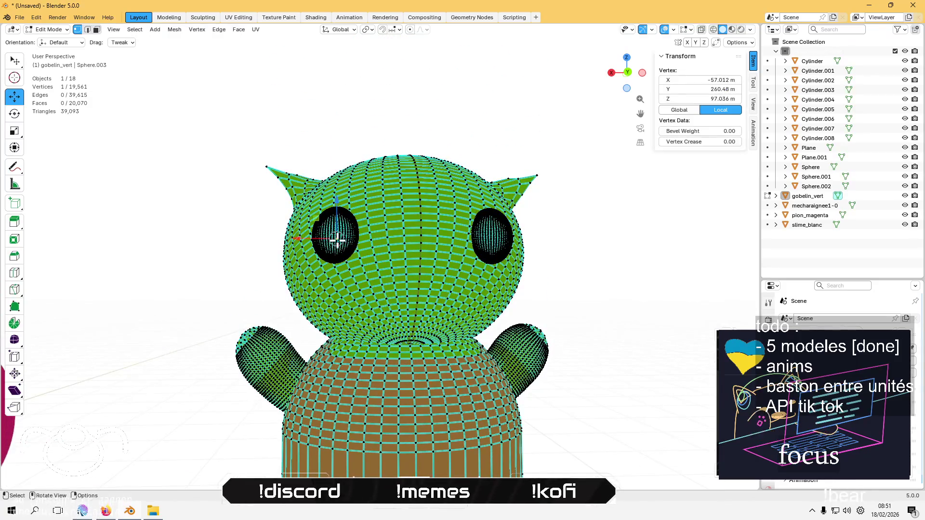
shift+click(496, 226)
key(ctrl)
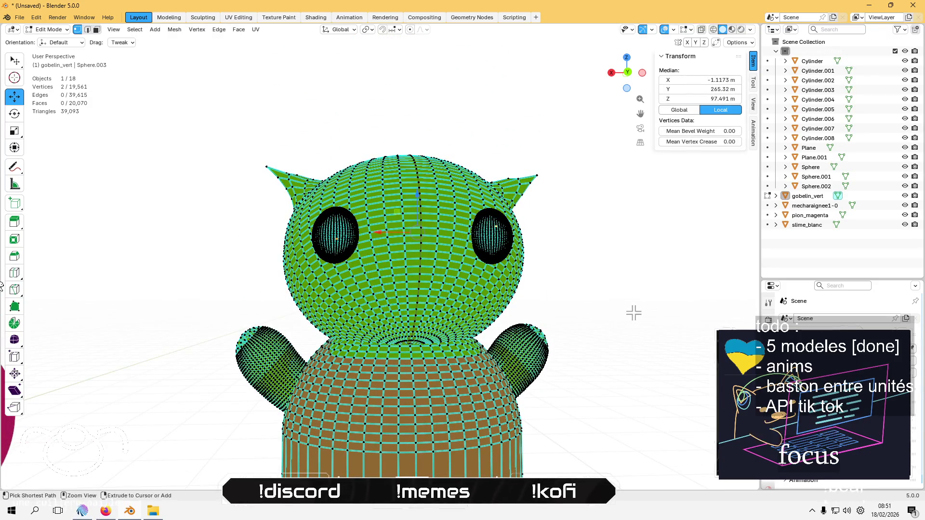
key(ctrl+KP_Add)
key(ctrl+KP_Add)
key(ctrl+KP_Add)
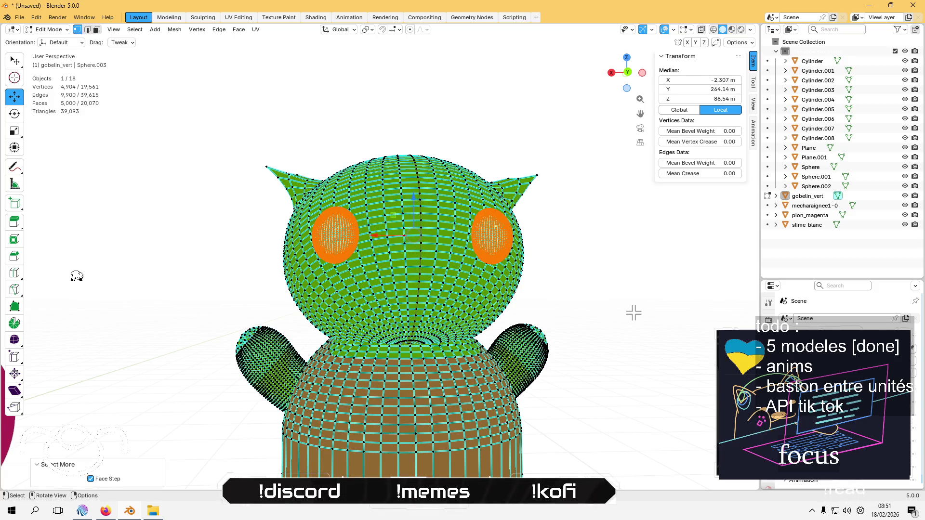
key(m)
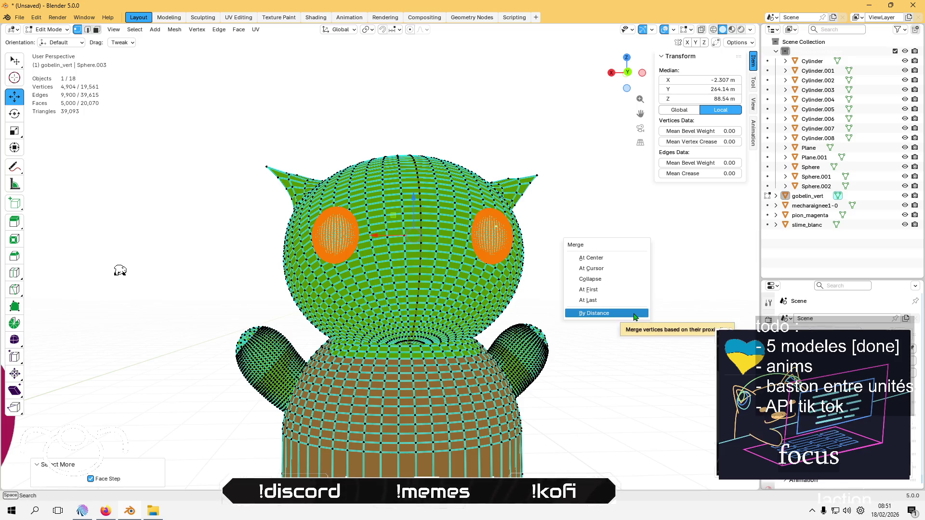
click(634, 314)
key(alt+a)
key(Tab)
key(Tab)
Select the whole mesh and switch to a bottom view of the goblin
key(z)
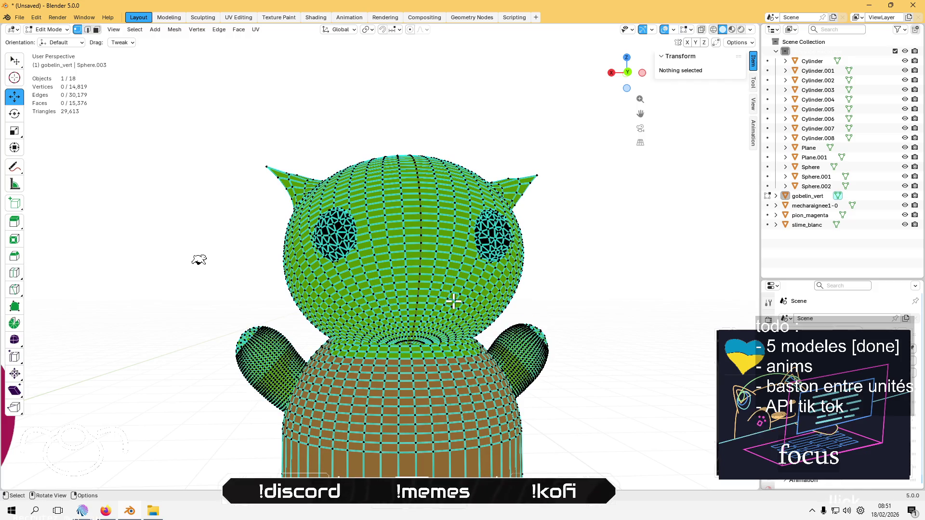
key(a)
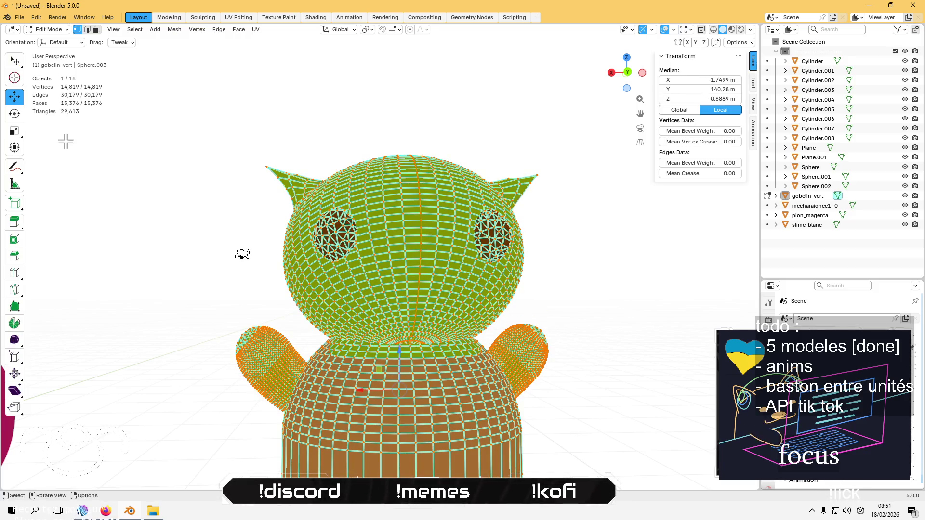
mouse_move(208, 276)
mouse_down()
mouse_move(248, 367)
mouse_move(375, 289)
mouse_move(426, 273)
mouse_move(424, 260)
mouse_up()
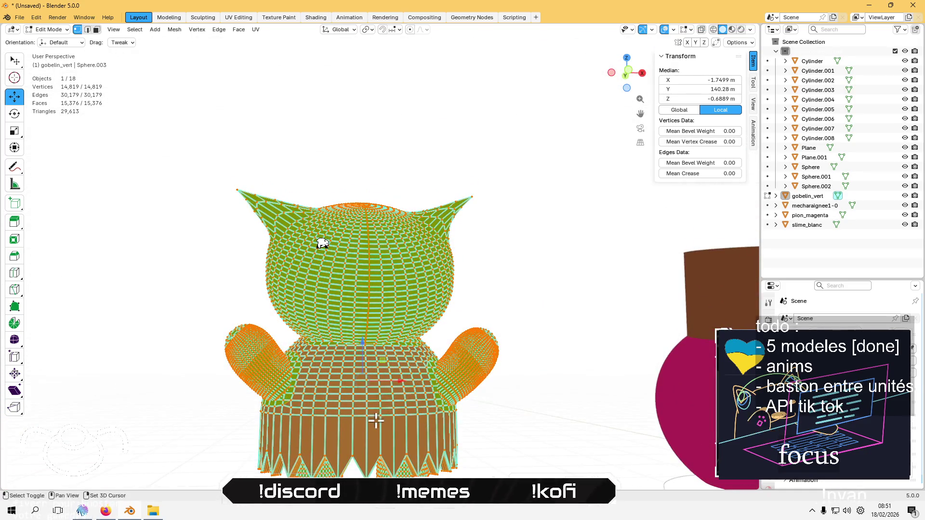
ctrl+scroll(380, 266, down, 5)
key(ctrl+KP_7)
scroll(356, 238, up, 4)
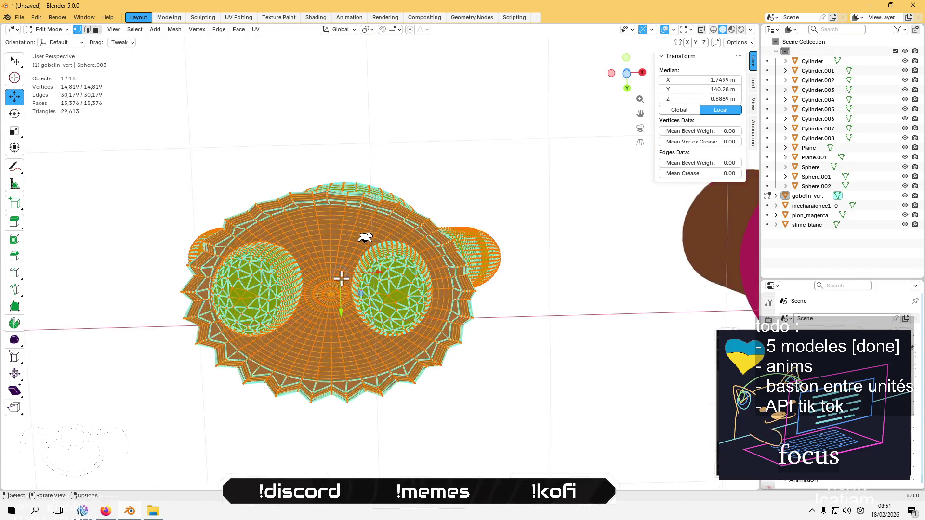
Grow a selection from the underside centre vertex and merge by distance, leaving 14,348 vertices
click(322, 301)
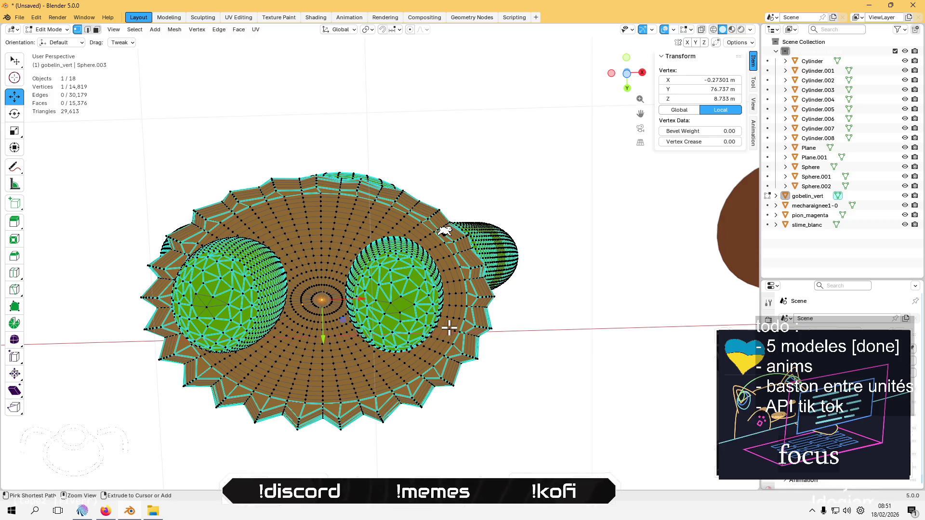
key(ctrl+KP_Add)
key(ctrl+KP_Add)
key(ctrl+KP_Add)
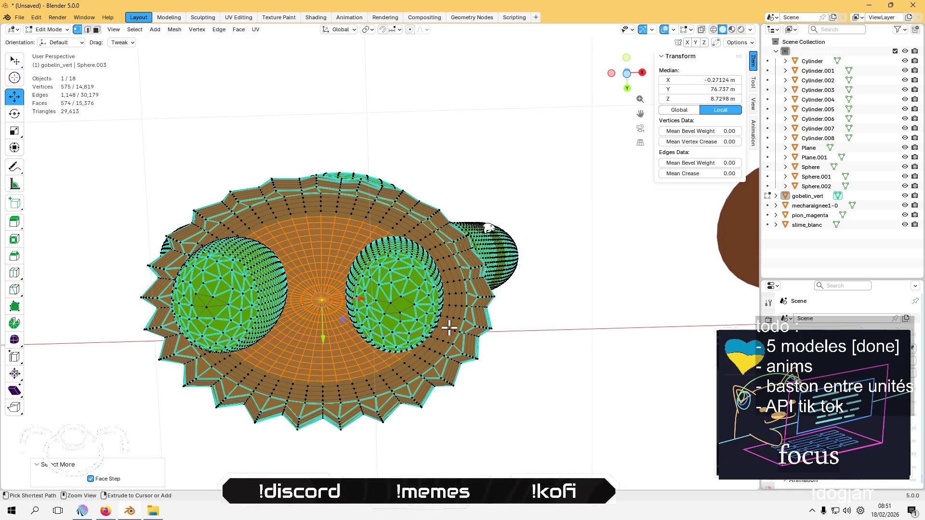
key(ctrl+KP_Add)
key(ctrl+KP_Add)
key(ctrl+KP_Add)
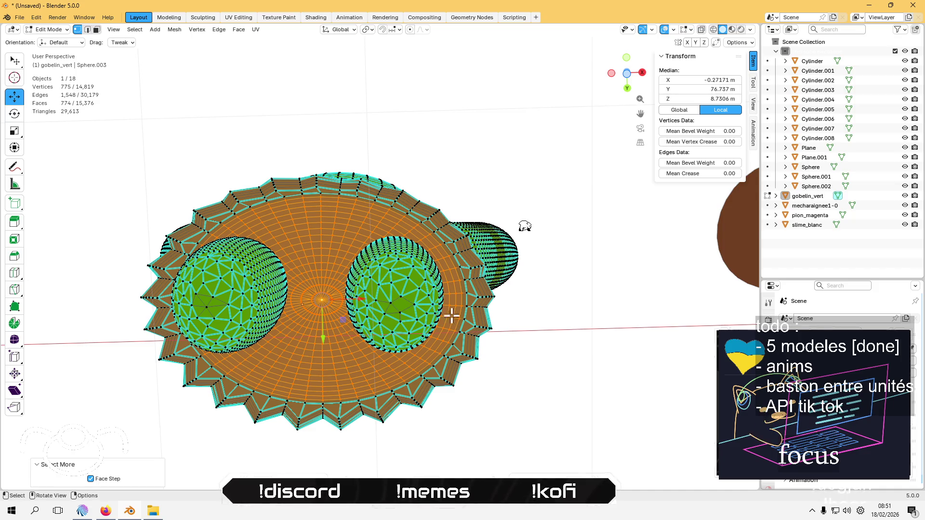
key(KP_8)
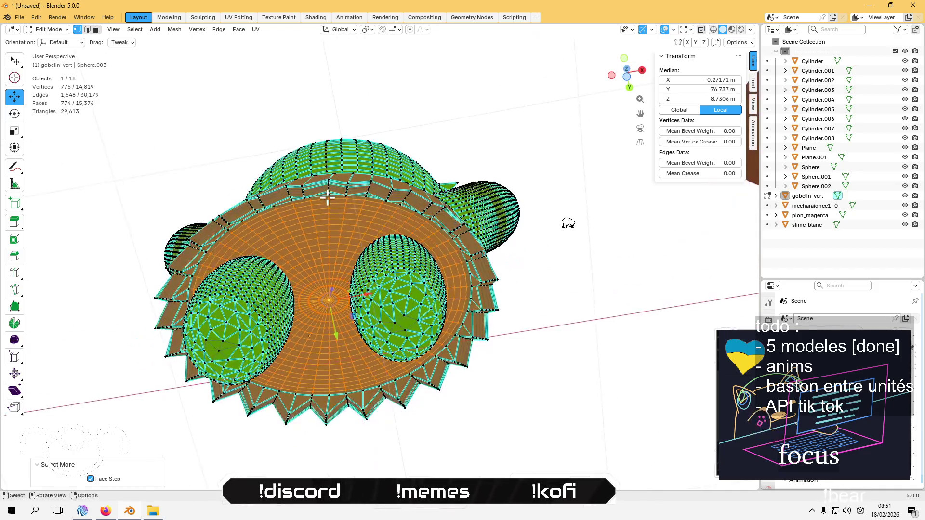
key(m)
click(327, 197)
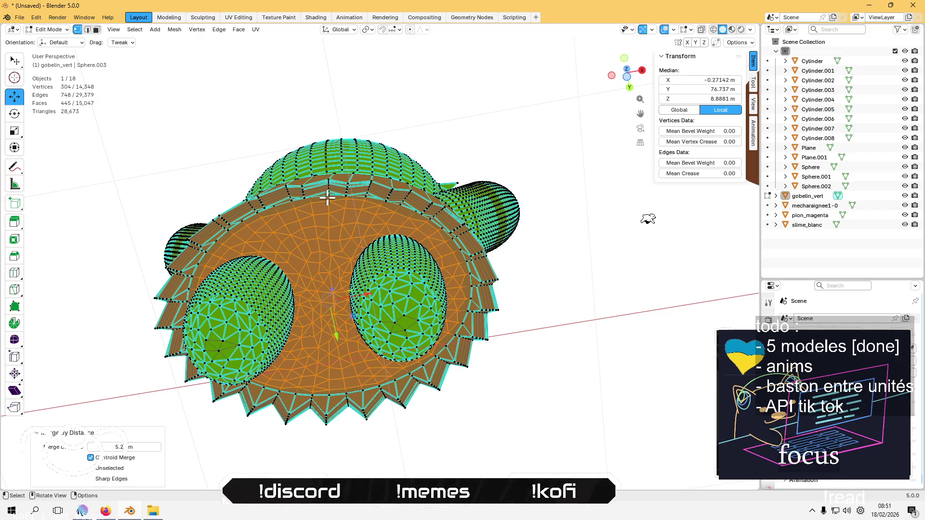
click(538, 361)
mouse_move(561, 357)
mouse_down()
mouse_move(533, 298)
mouse_move(457, 328)
mouse_move(351, 392)
mouse_move(423, 241)
mouse_move(340, 372)
mouse_move(313, 380)
mouse_move(336, 377)
mouse_move(260, 373)
mouse_up()
Grow a selection from the arm tip over the whole arm and merge by distance to 11,497 vertices
click(231, 359)
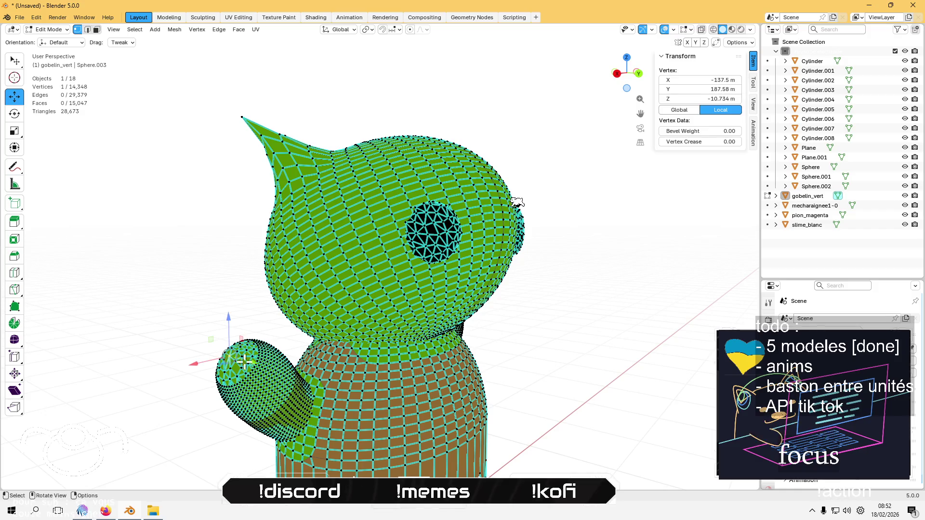
key(ctrl+KP_Add)
key(ctrl+KP_Add)
key(ctrl+KP_Add)
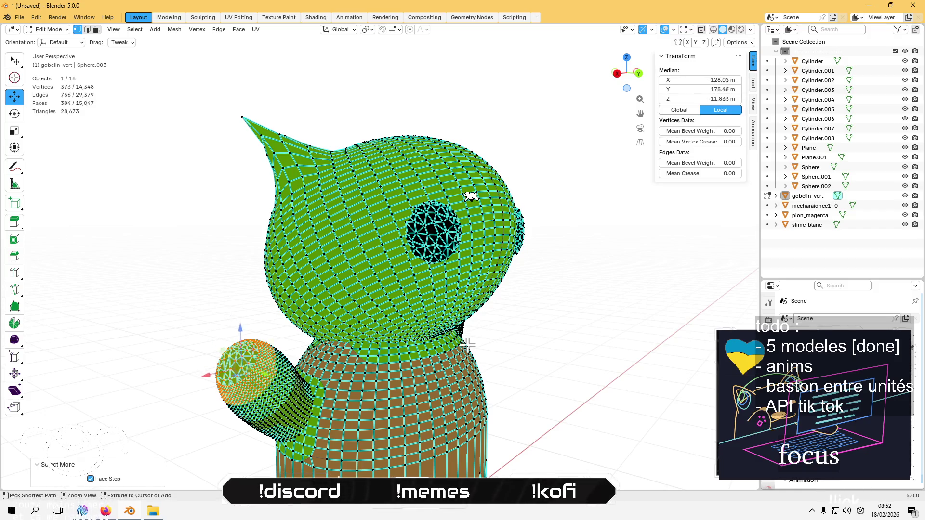
key(ctrl+KP_Add)
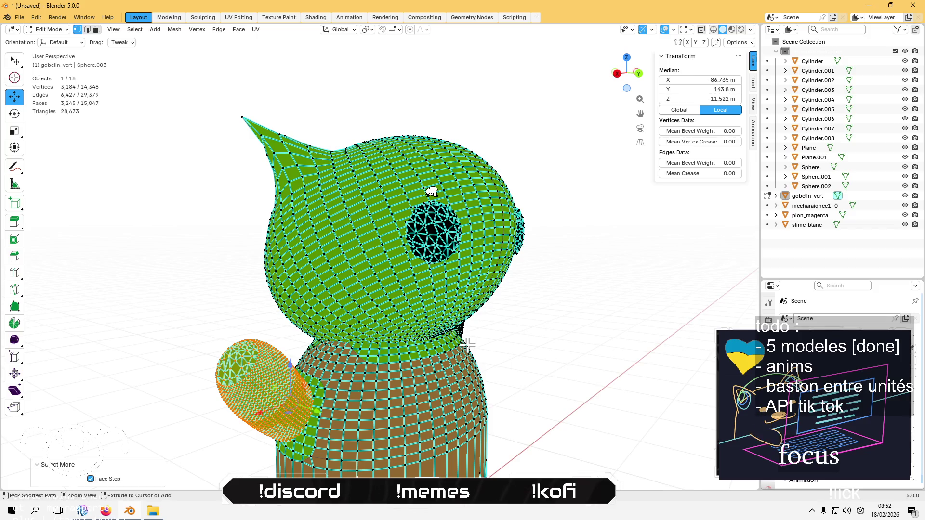
scroll(465, 409, up, 15)
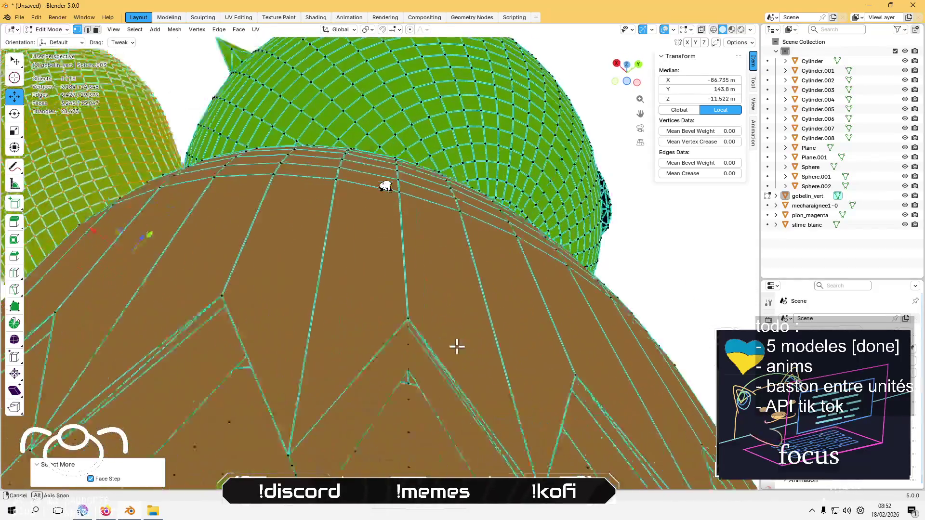
scroll(513, 328, down, 6)
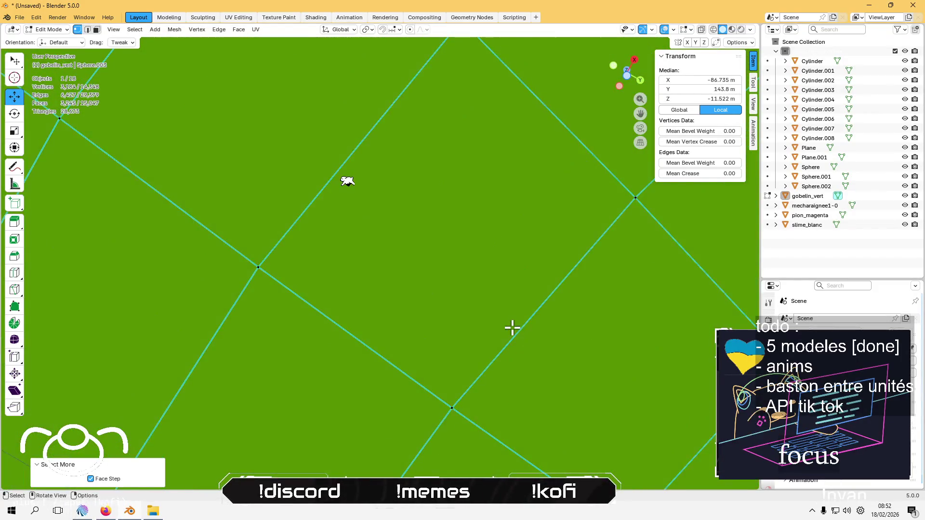
scroll(513, 328, down, 6)
mouse_move(436, 326)
mouse_down()
mouse_move(353, 372)
mouse_move(520, 250)
mouse_move(452, 297)
mouse_move(391, 292)
mouse_up()
scroll(390, 293, up, 5)
scroll(390, 293, down, 5)
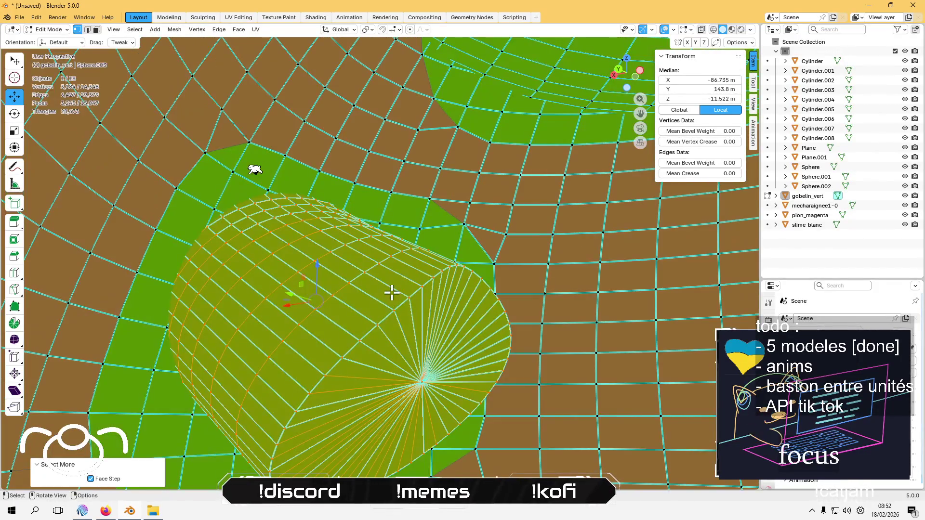
scroll(391, 292, up, 5)
scroll(392, 292, down, 5)
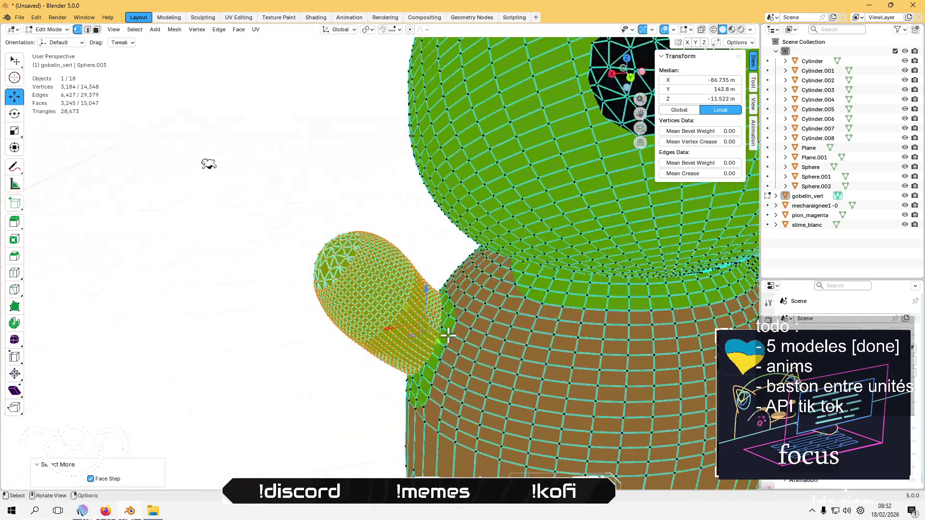
key(m)
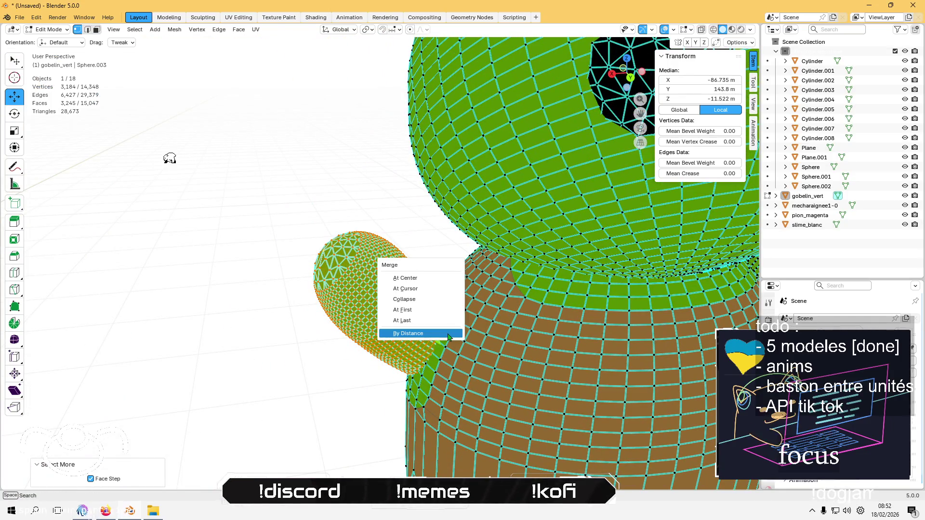
click(447, 333)
Clear the selection and orbit out to view the whole goblin
key(alt+a)
scroll(265, 399, down, 10)
drag(306, 396, 455, 315)
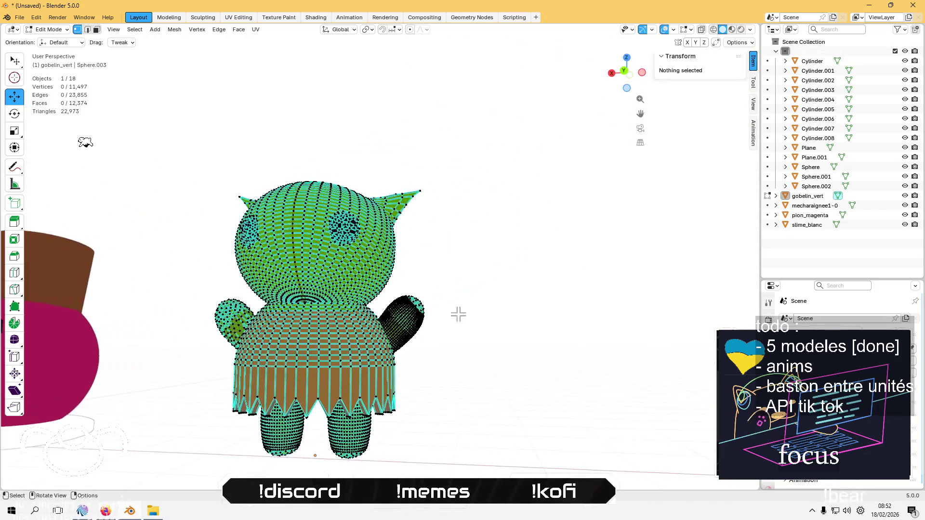
click(448, 332)
key(ctrl+KP_Subtract)
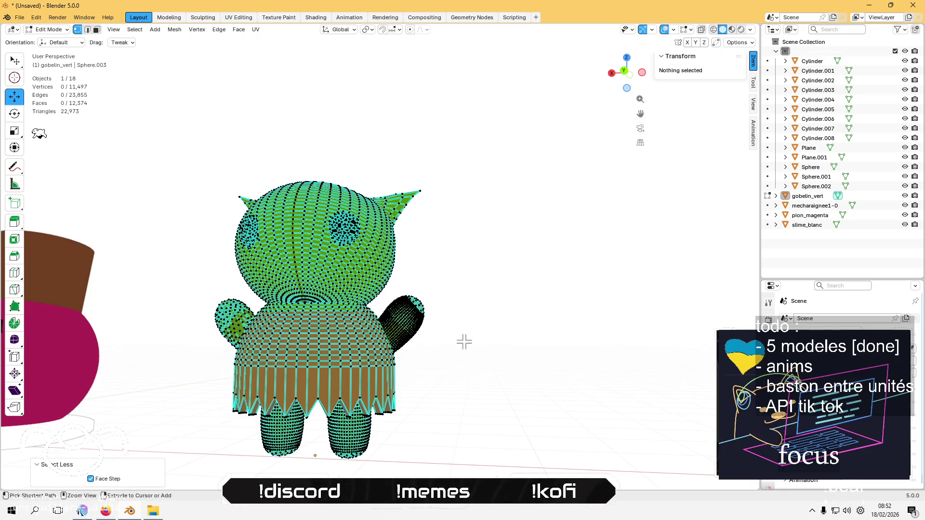
Grow a selection over the other hand, then return to Object Mode at 8,660 vertices
scroll(464, 341, up, 5)
click(445, 373)
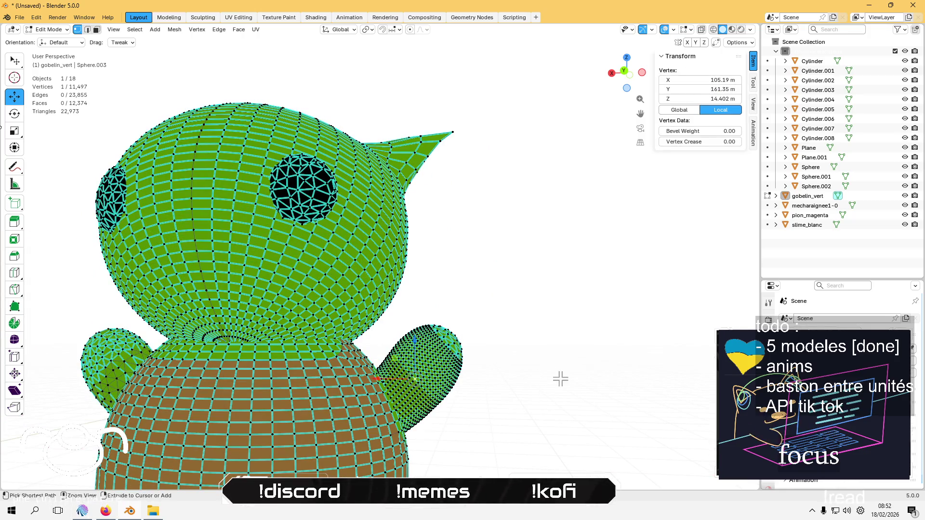
key(ctrl+z)
key(ctrl+shift+z)
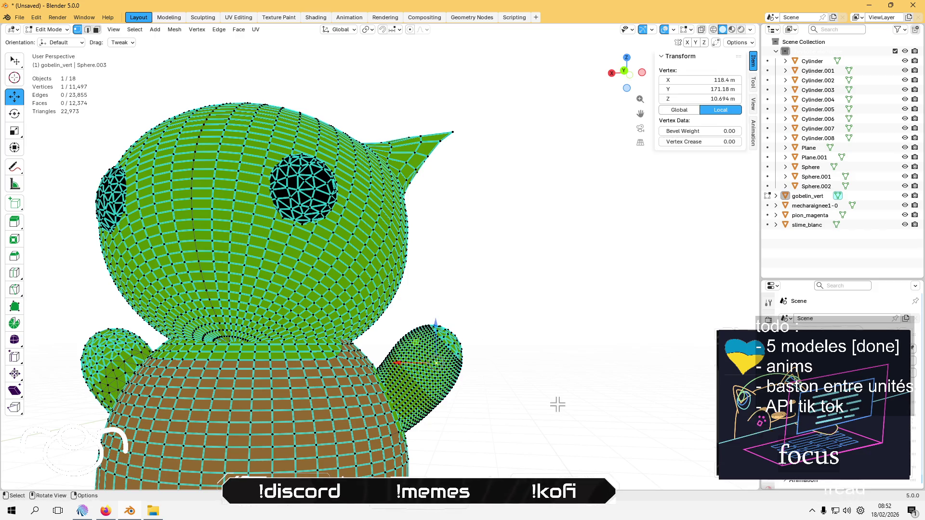
key(ctrl+KP_Add)
key(ctrl+KP_Add)
key(ctrl+KP_Add)
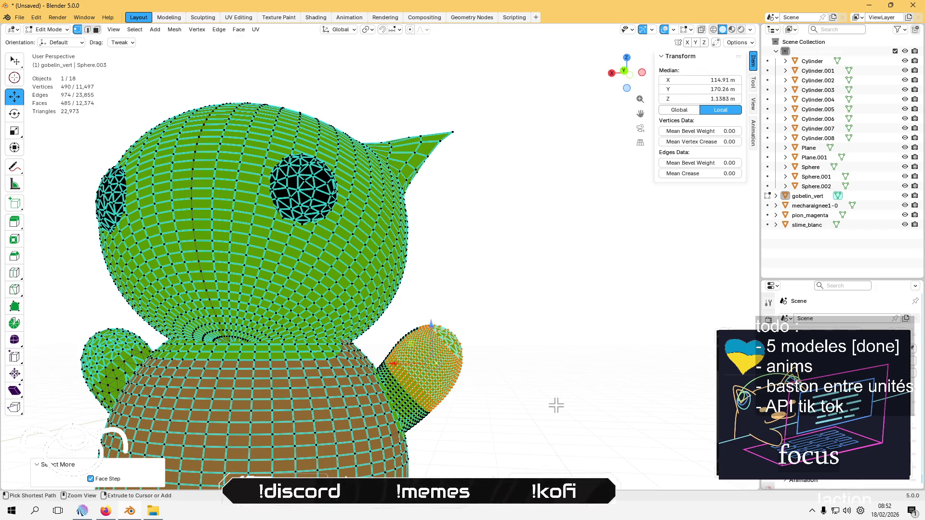
key(ctrl+KP_Add)
key(ctrl+KP_Add)
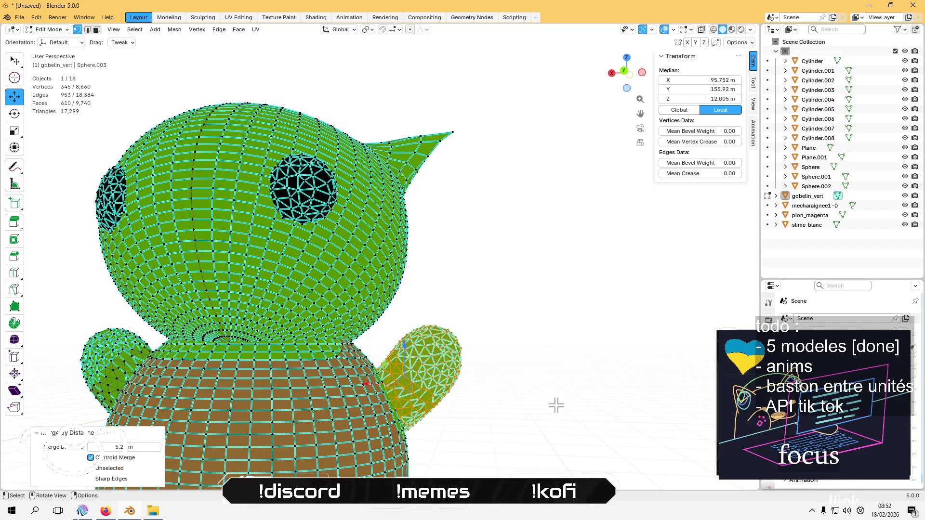
key(Tab)
scroll(555, 409, down, 5)
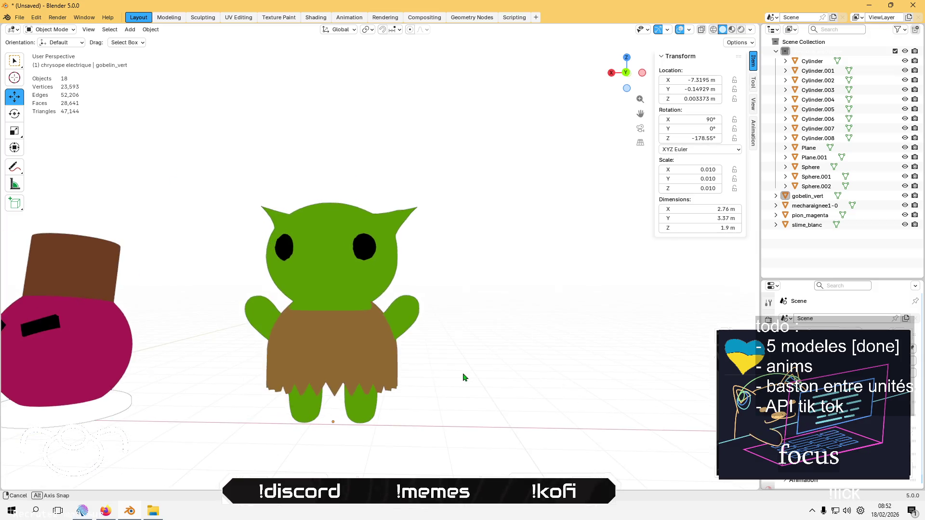
Select the goblin and select all of its vertices in Edit Mode
click(332, 353)
key(Tab)
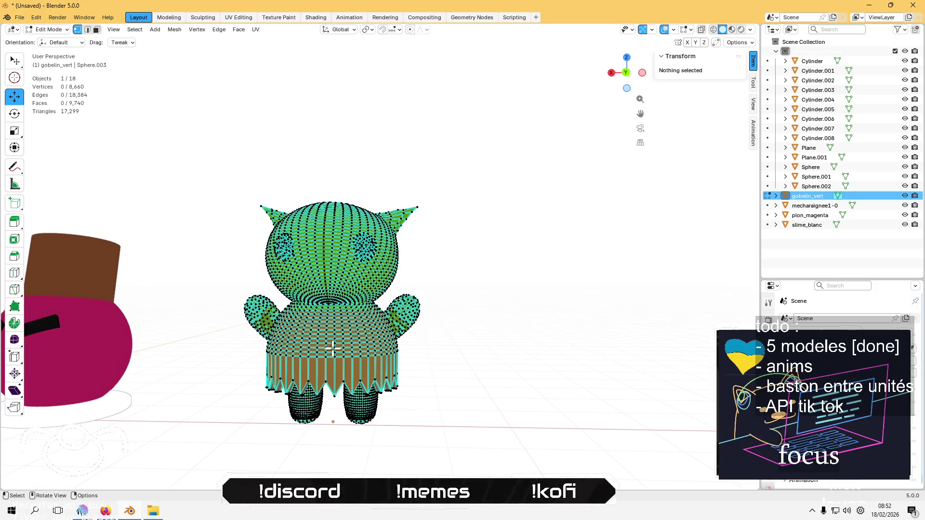
key(z)
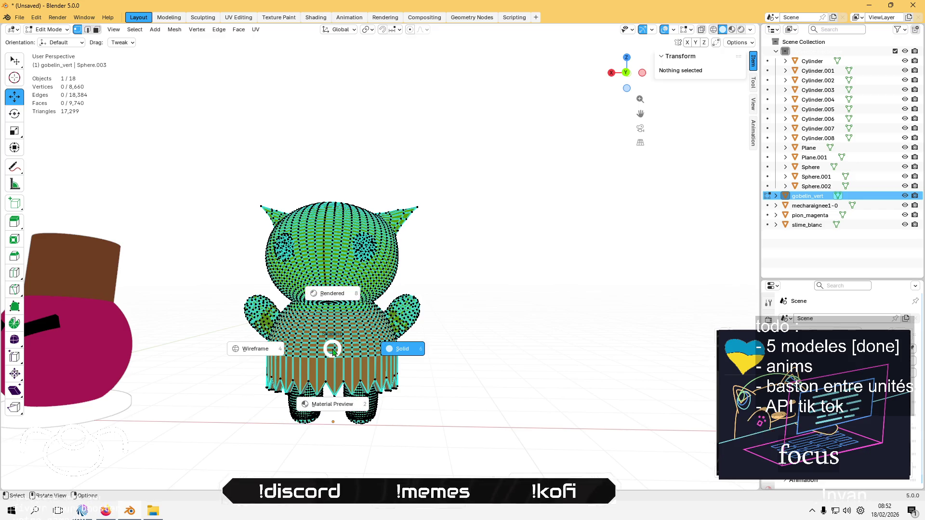
click(333, 350)
key(a)
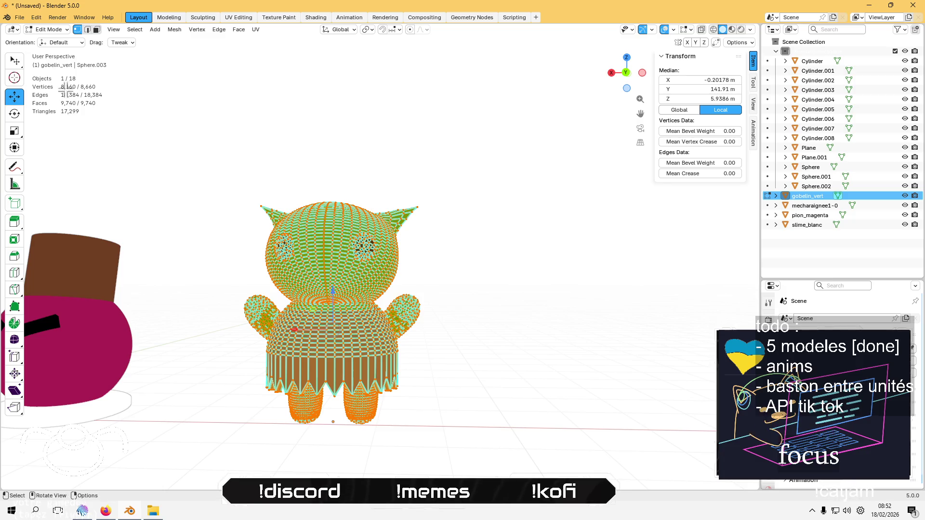
Inspect the goblin mesh from below, then return to Object Mode with nothing selected
mouse_move(208, 210)
mouse_down()
mouse_move(322, 189)
mouse_move(299, 89)
mouse_move(353, 288)
mouse_up()
scroll(353, 288, up, 10)
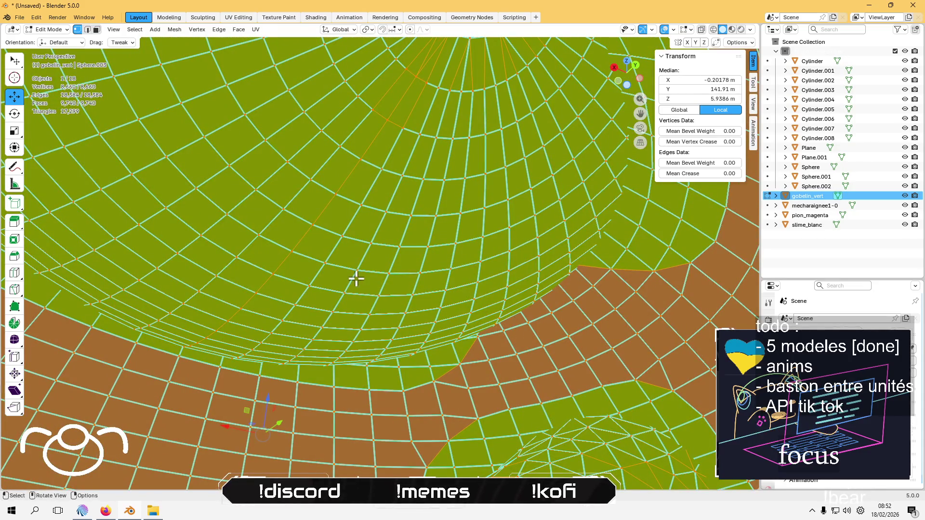
mouse_move(373, 217)
mouse_down()
mouse_move(342, 309)
mouse_move(357, 272)
mouse_up()
scroll(356, 266, down, 10)
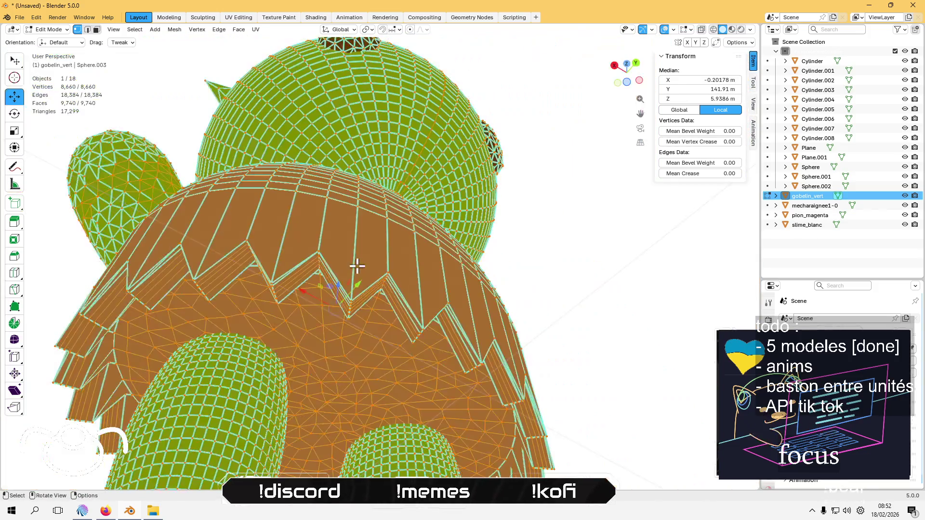
key(Tab)
click(472, 357)
mouse_move(456, 385)
mouse_down()
mouse_move(433, 407)
mouse_move(250, 398)
mouse_move(222, 407)
mouse_move(428, 396)
mouse_up()
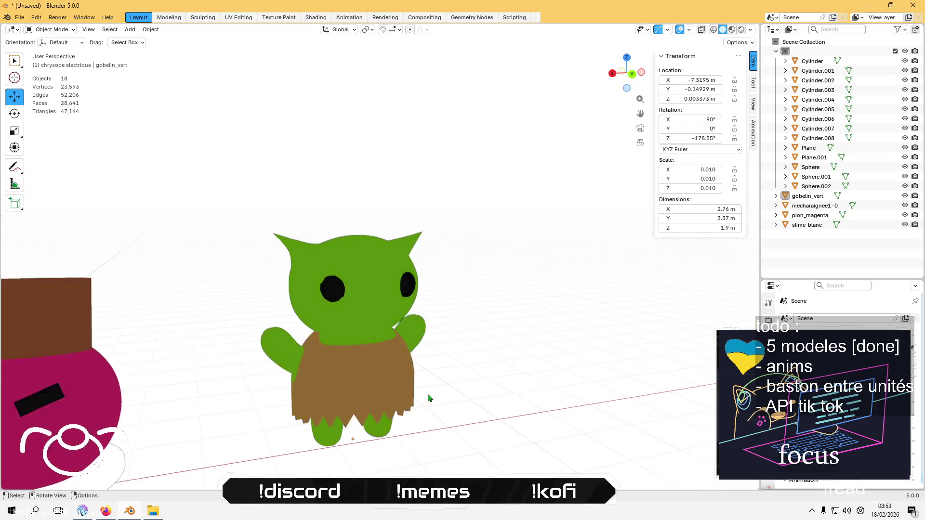
scroll(427, 397, down, 5)
mouse_move(317, 378)
mouse_down()
mouse_move(544, 348)
mouse_move(445, 321)
mouse_up()
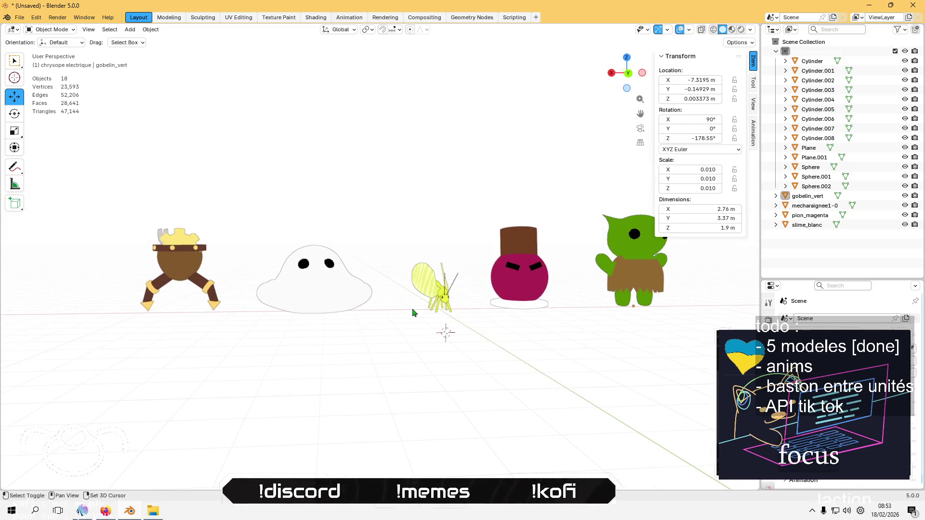
drag(398, 342, 417, 357)
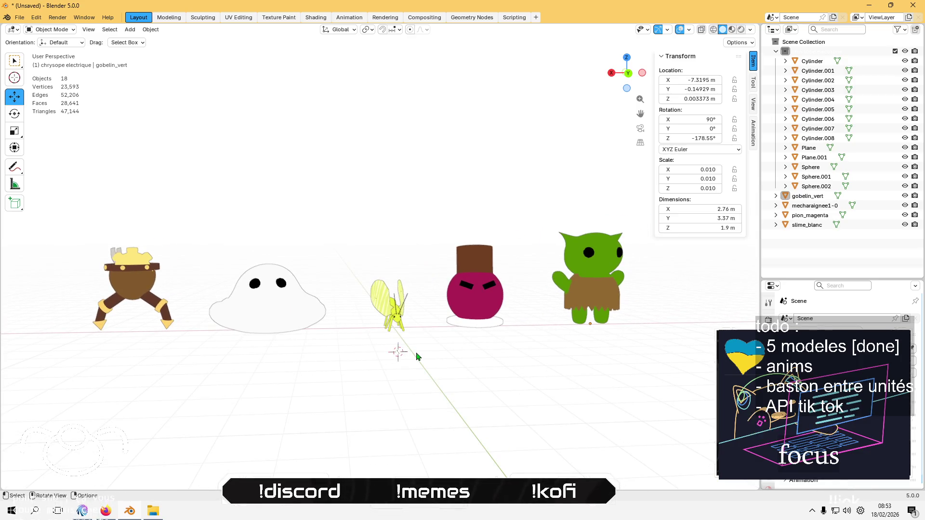
scroll(417, 357, up, 5)
scroll(345, 233, up, 4)
key(Tab)
key(a)
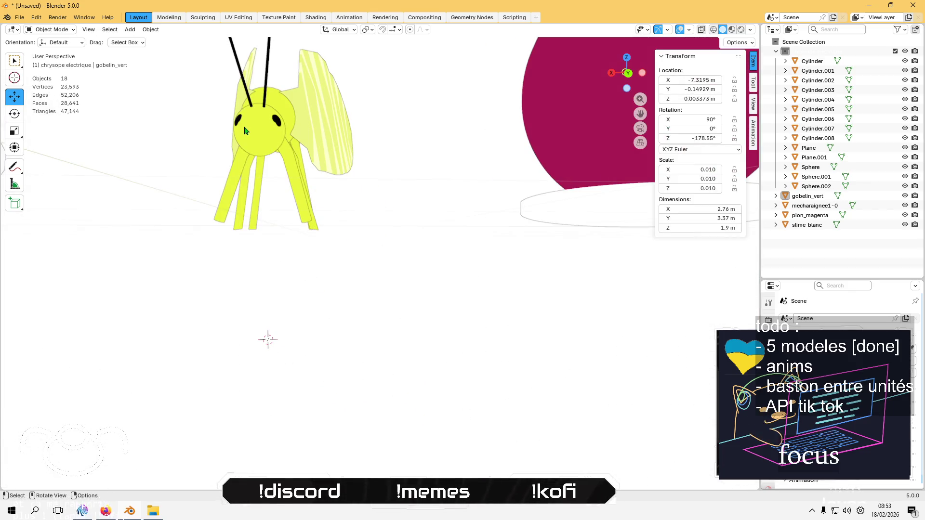
key(alt+q)
key(KP_Decimal)
scroll(337, 240, down, 10)
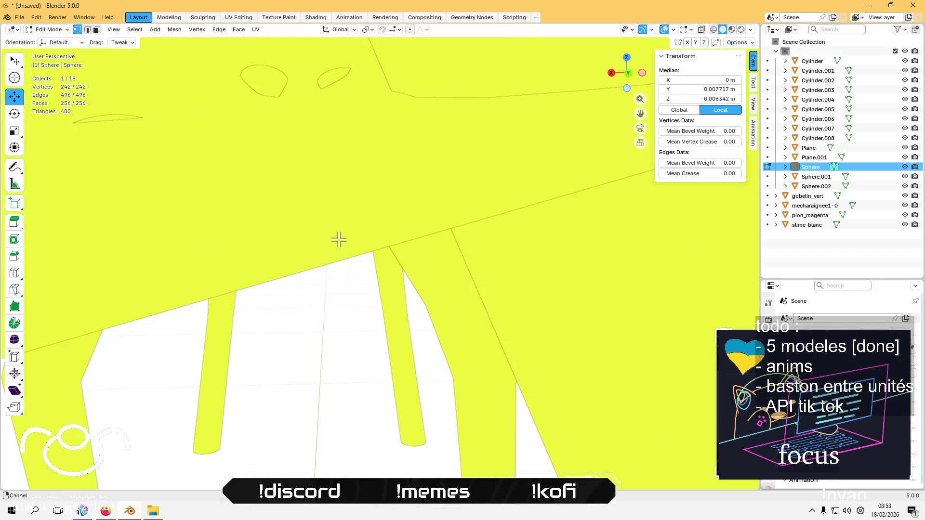
scroll(338, 247, up, 3)
key(Tab)
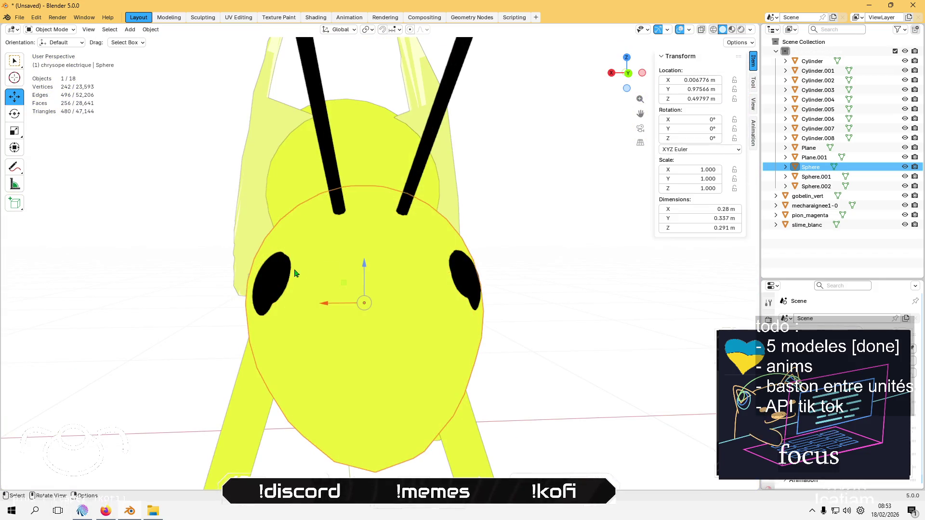
click(275, 282)
key(Tab)
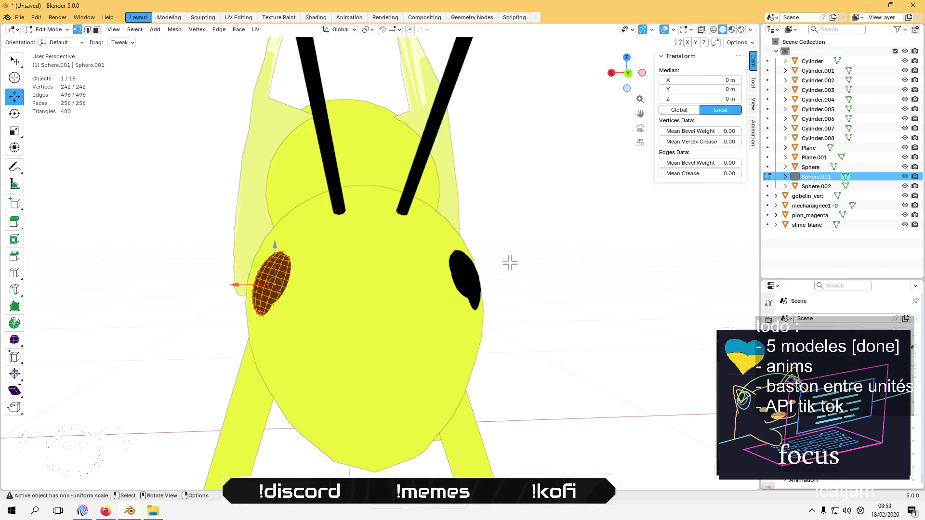
click(538, 249)
scroll(532, 257, down, 8)
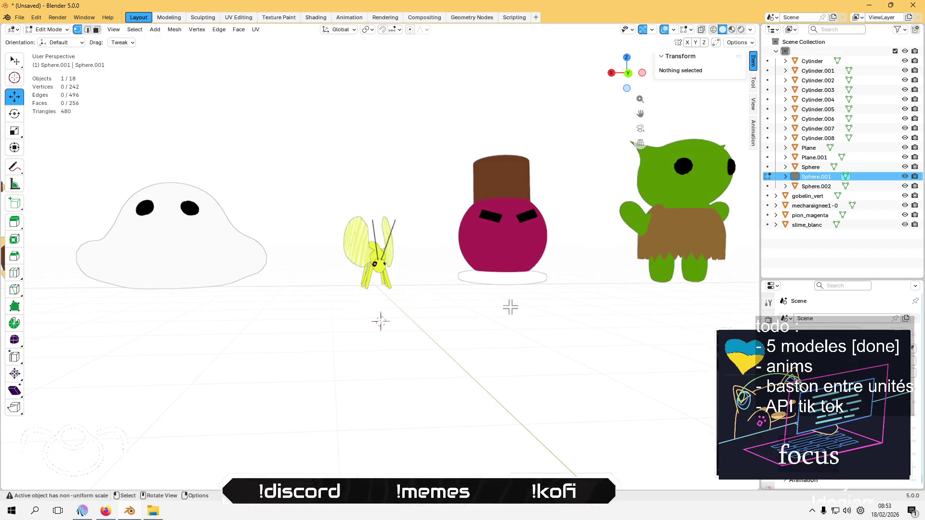
key(Tab)
click(503, 325)
scroll(502, 333, down, 5)
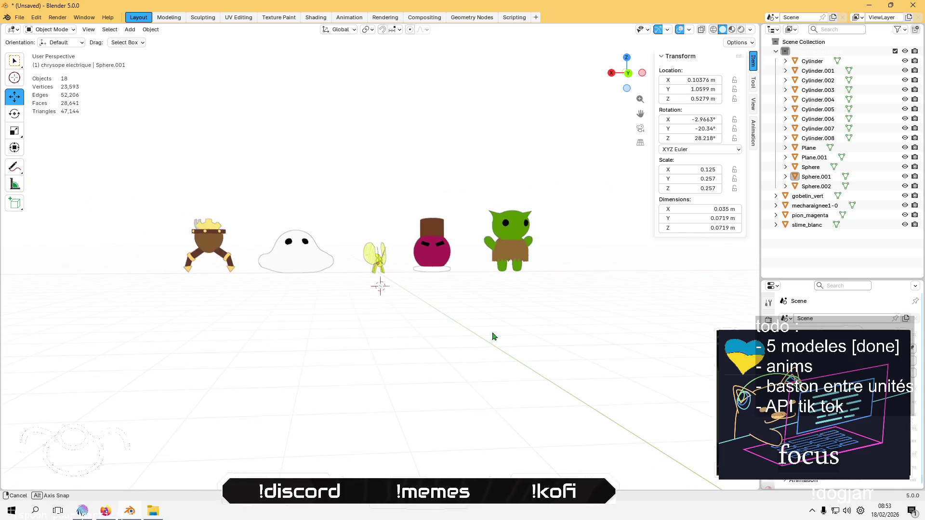
drag(493, 335, 486, 343)
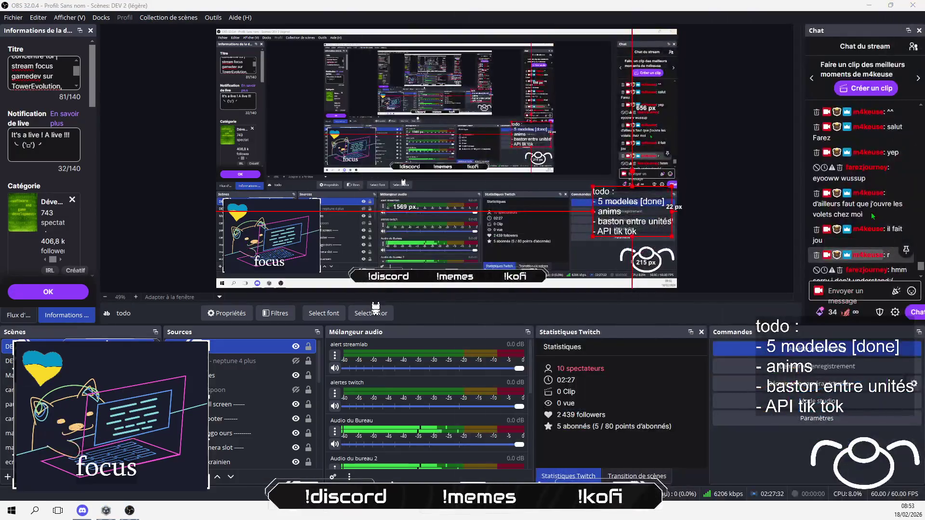
Send a chat reply saying you switch languages a lot because of the associations you work on
scroll(873, 216, up, 1)
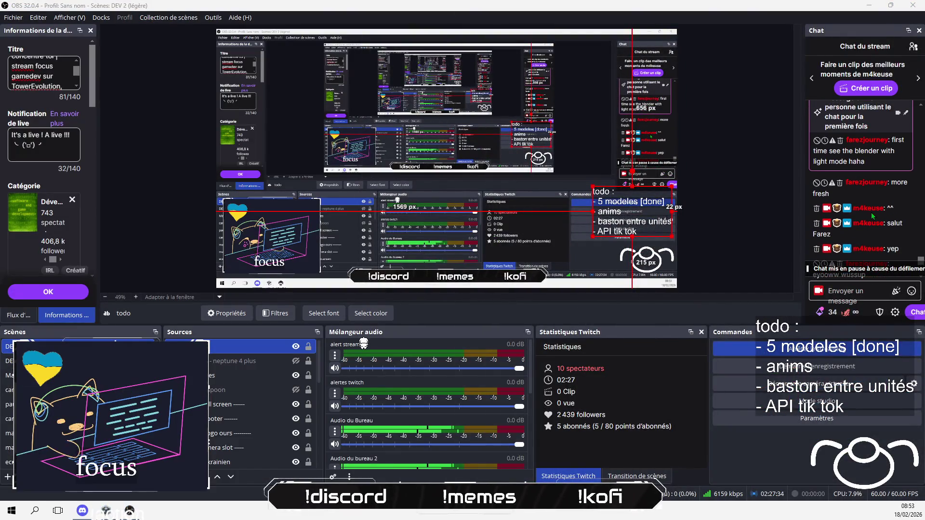
scroll(872, 217, down, 3)
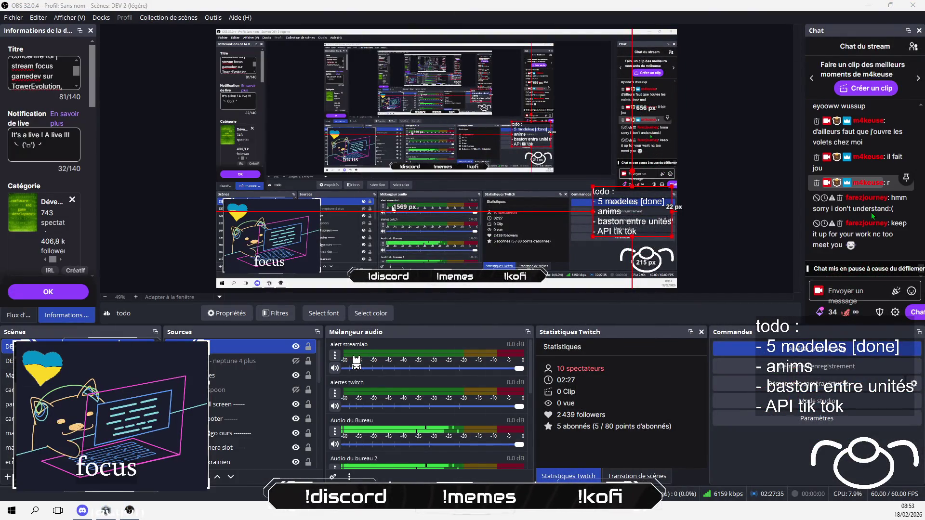
click(873, 269)
click(869, 291)
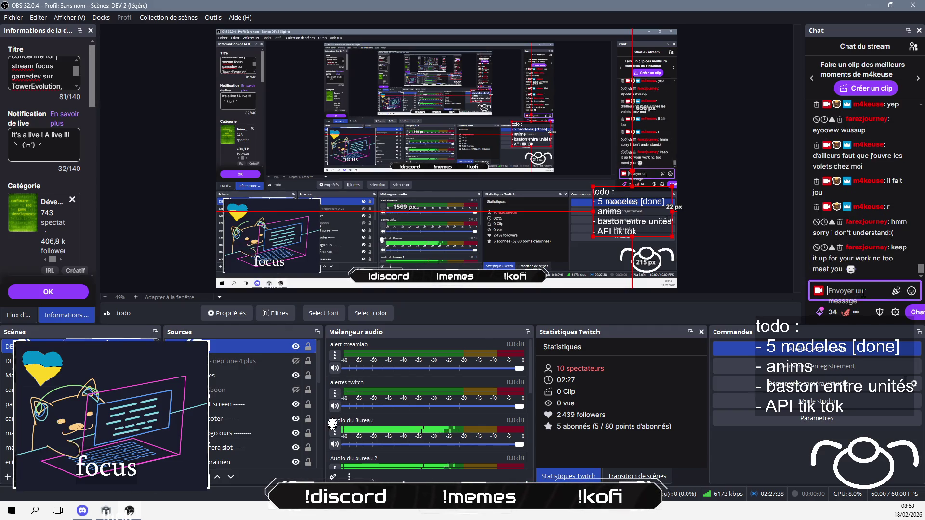
text(nice)
text( to)
text(et yo)
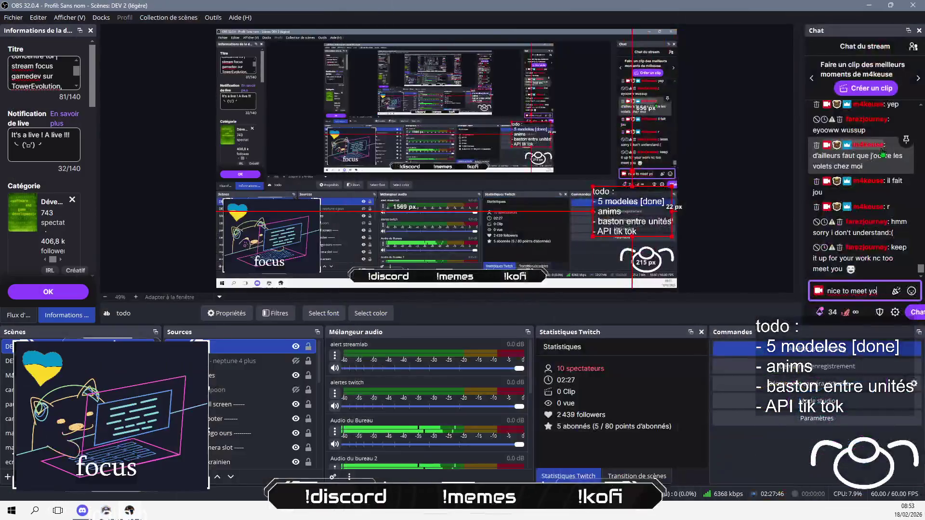
text(u ttoo farez)
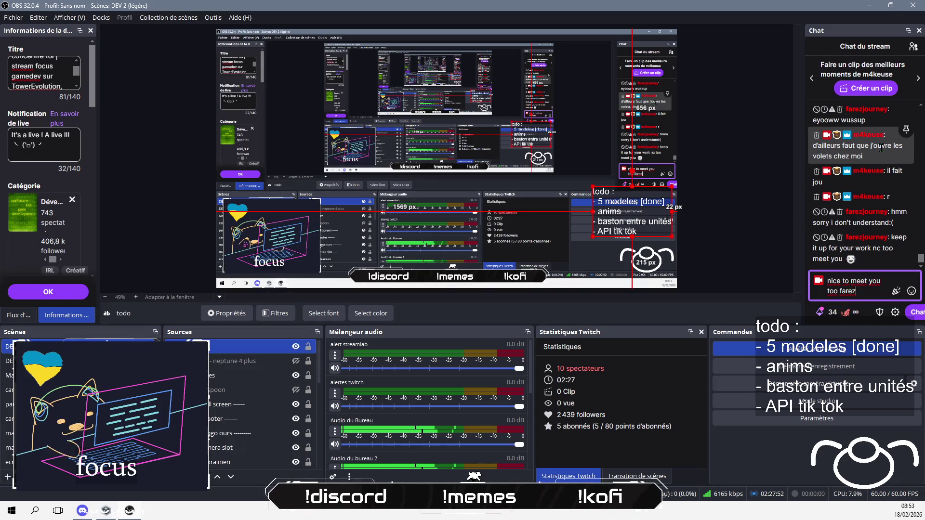
text(r)
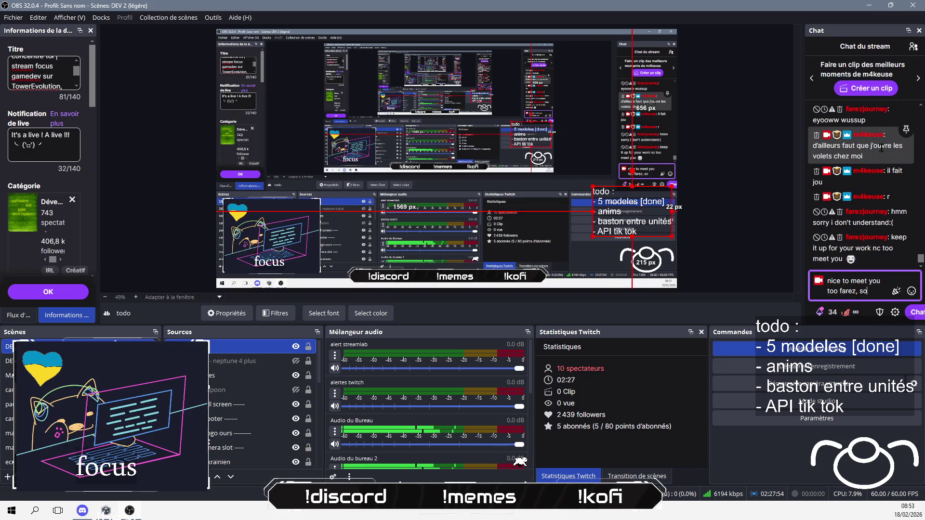
text(y I di)
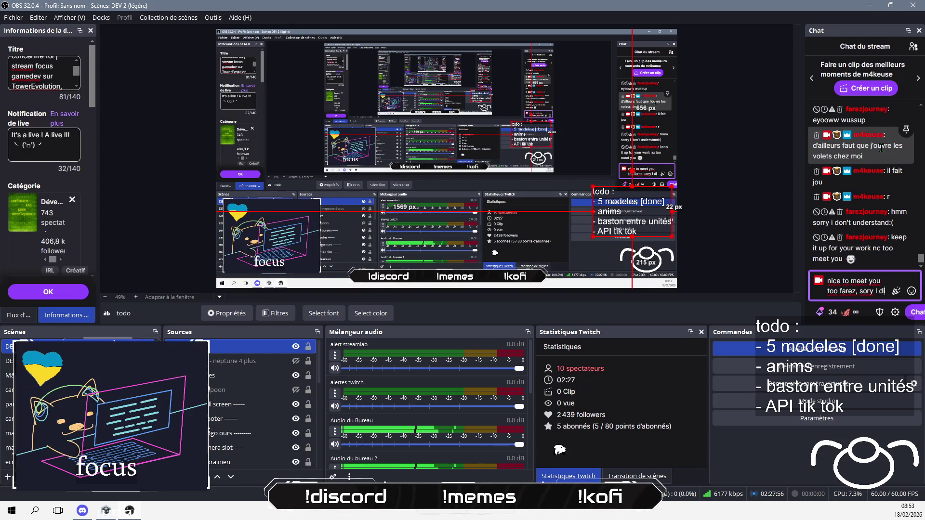
text(dn)
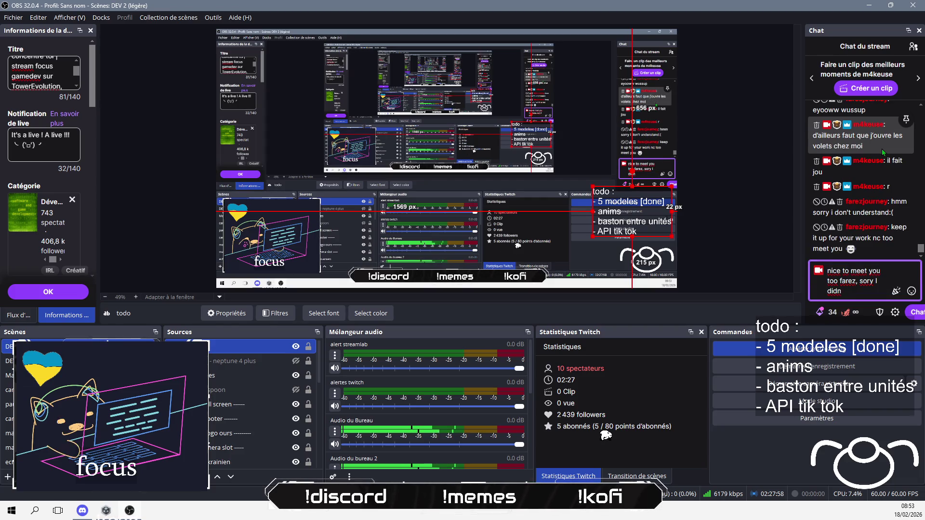
text('t realize)
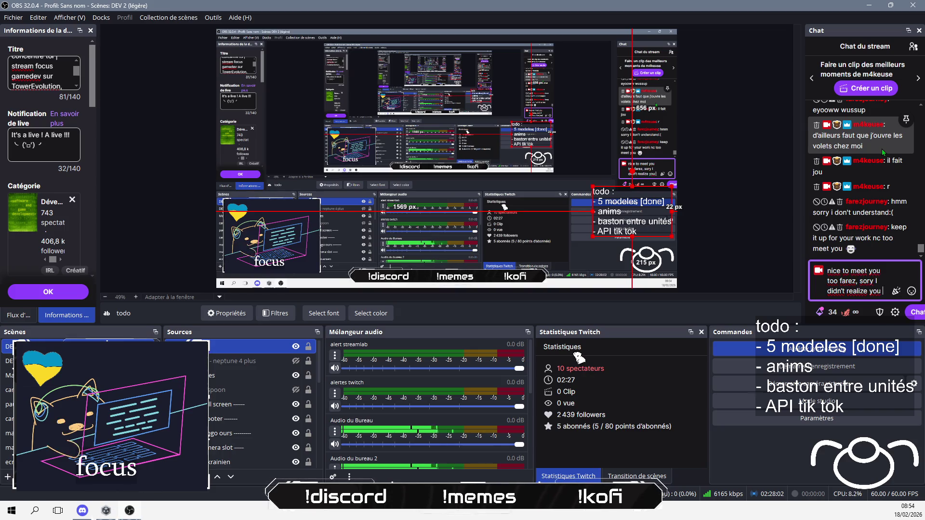
text( you speak english,)
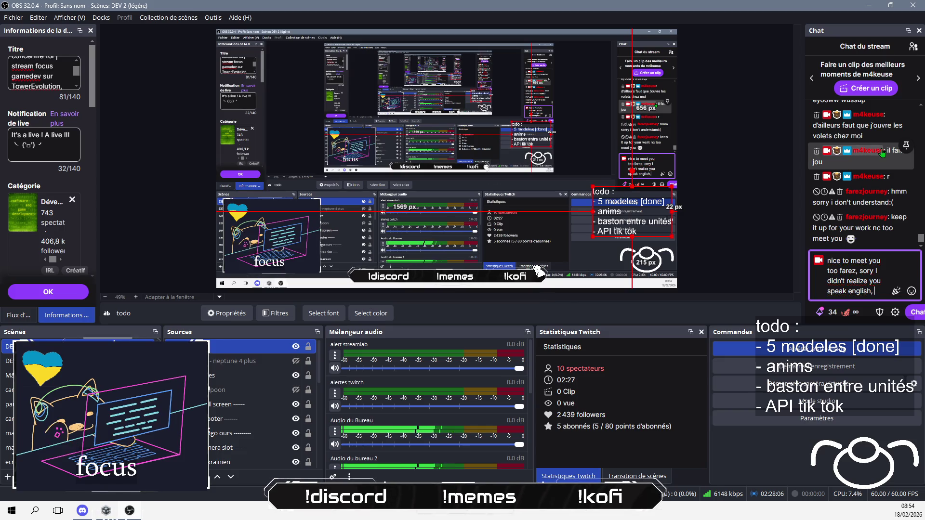
text( I suffer from l)
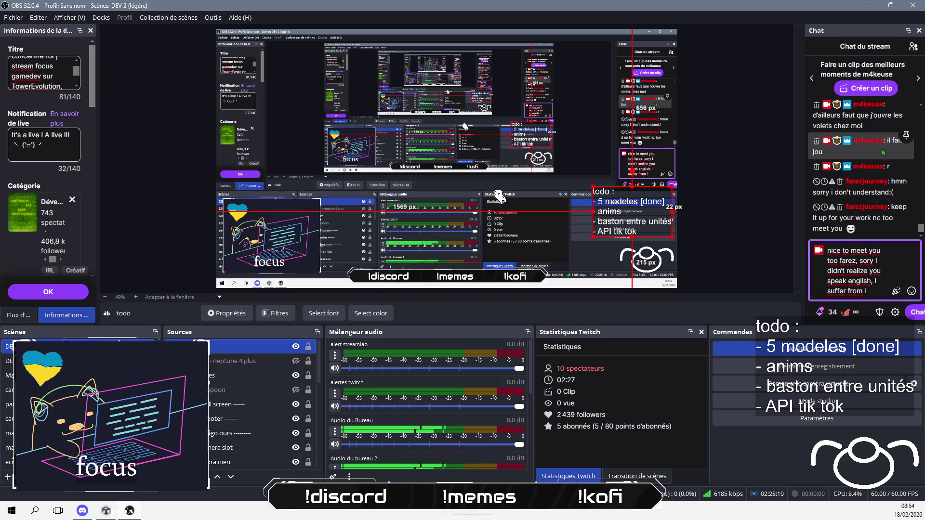
text(angage swi)
text(tchin)
text(g)
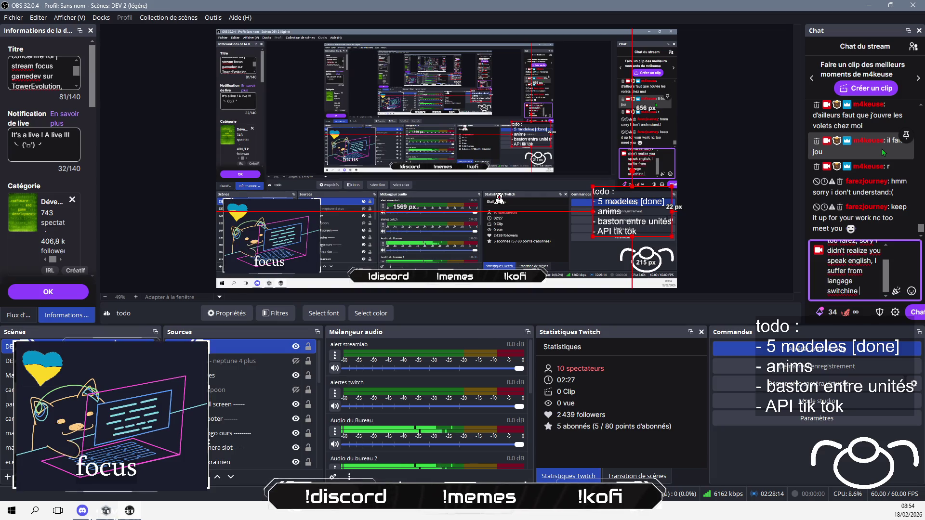
text( a lk)
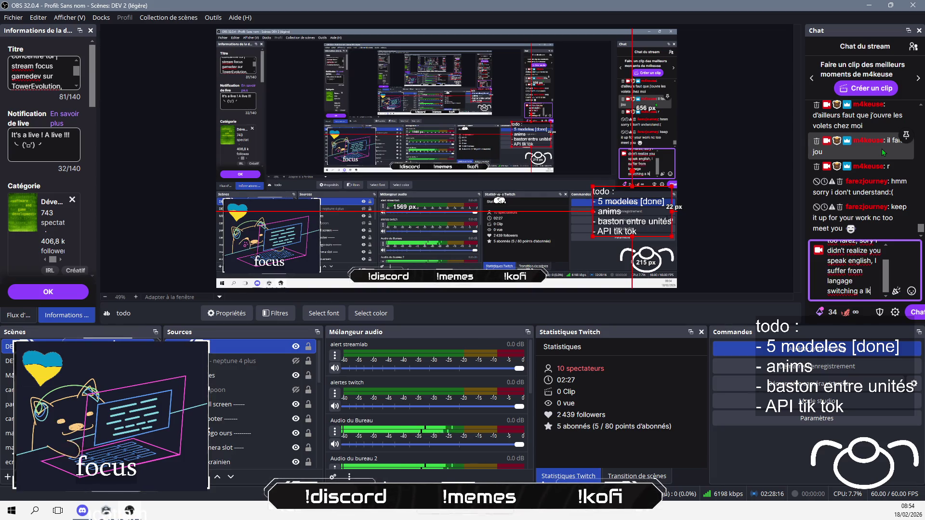
key(BackSpace)
key(BackSpace)
text(ot)
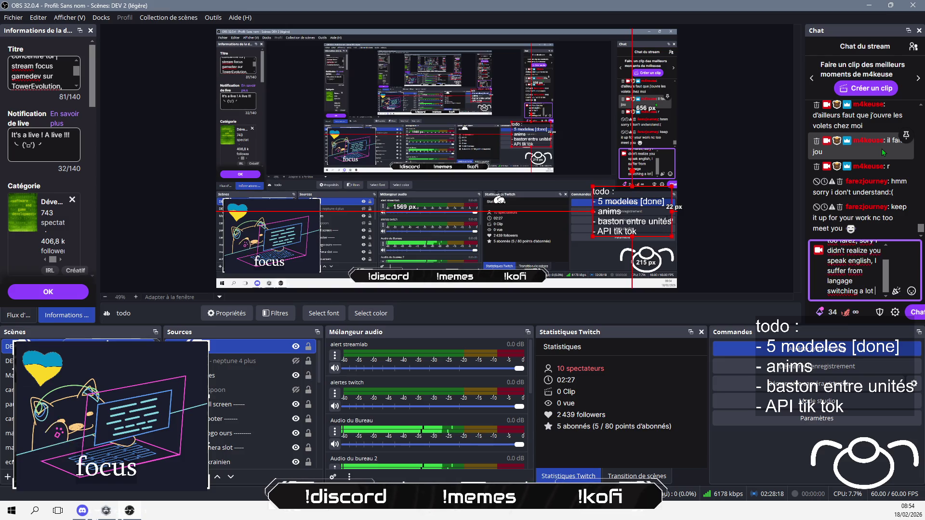
text(b)
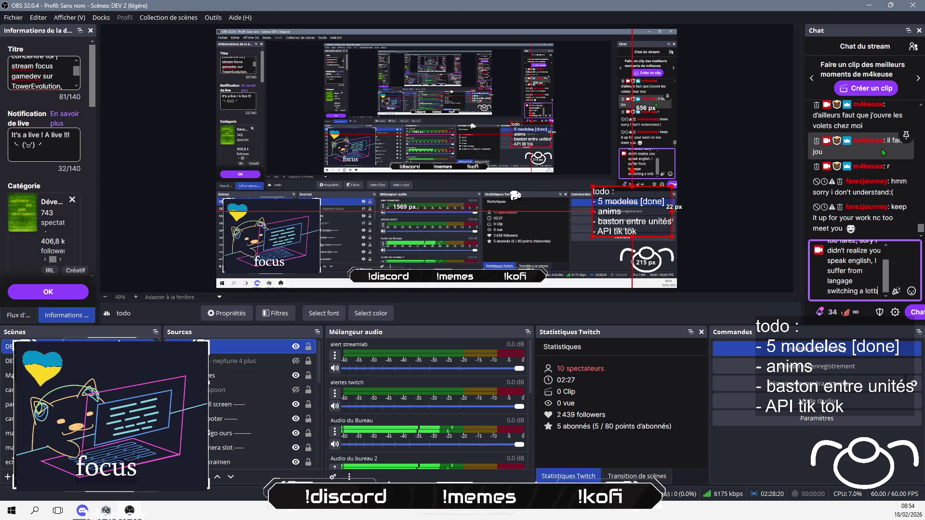
key(BackSpace)
text(beca)
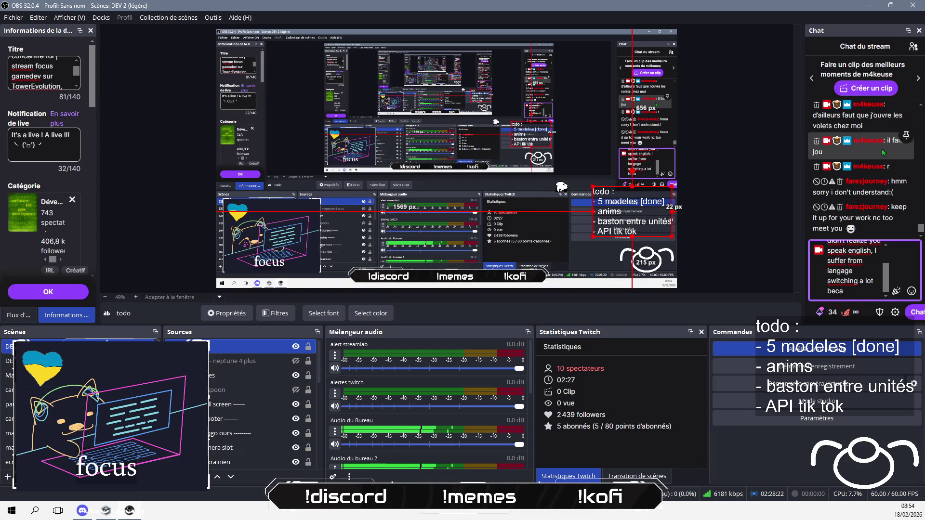
text(use of the associ)
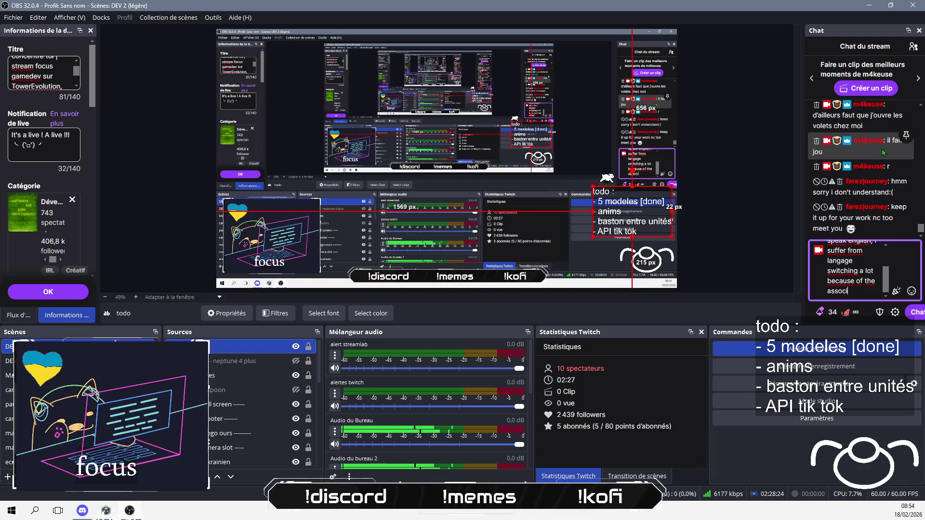
text(ations I)
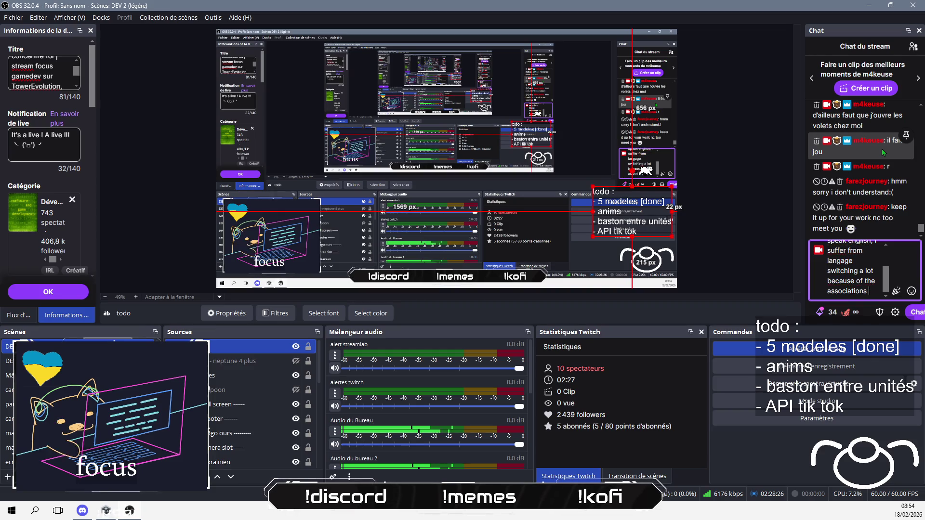
text( work on)
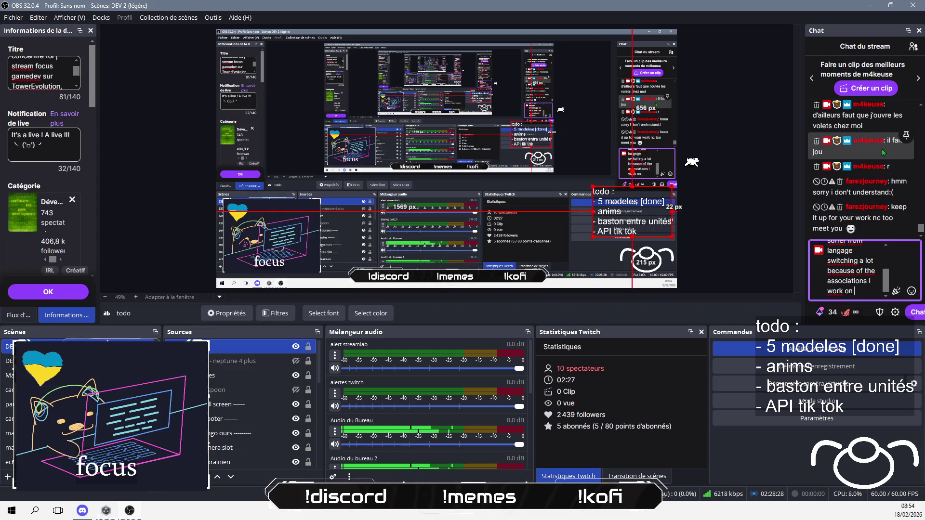
key(Return)
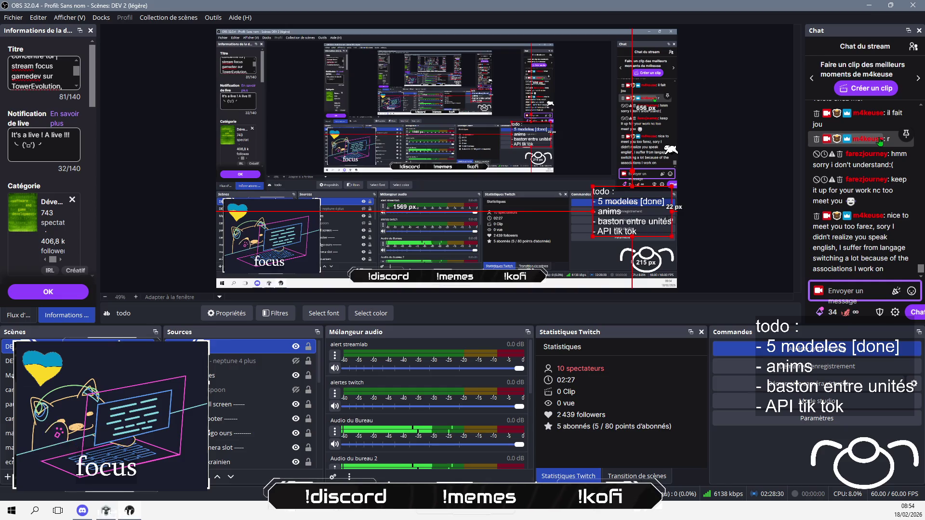
Send the chat message 'I confuse french and english a lot the time'
text(I)
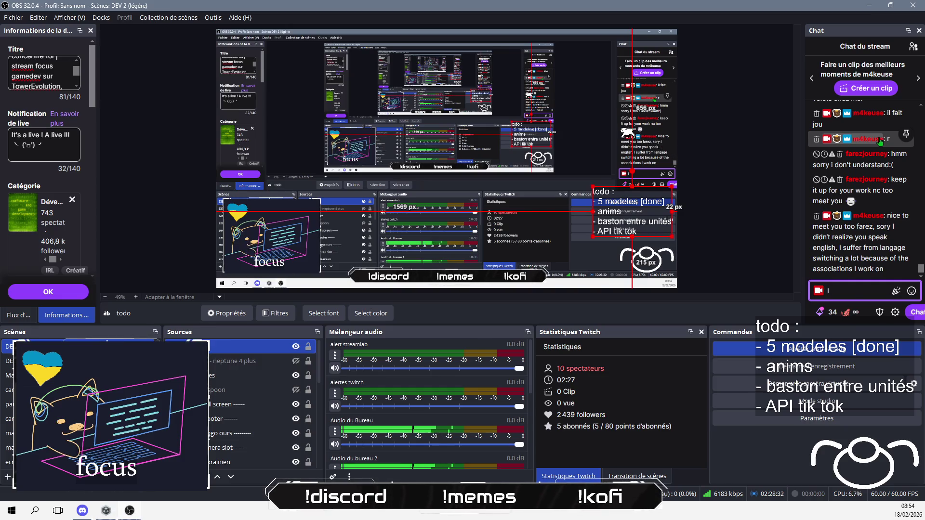
text( confuse)
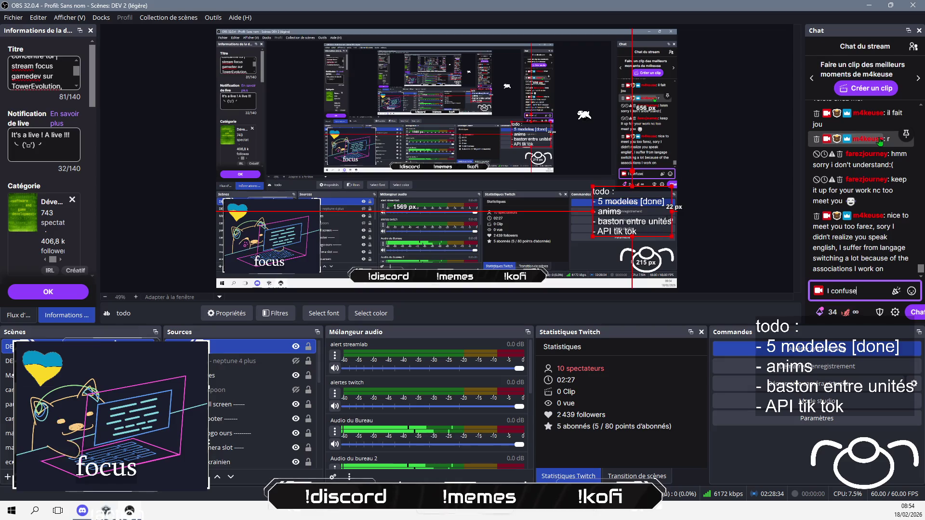
text( french and enfglis)
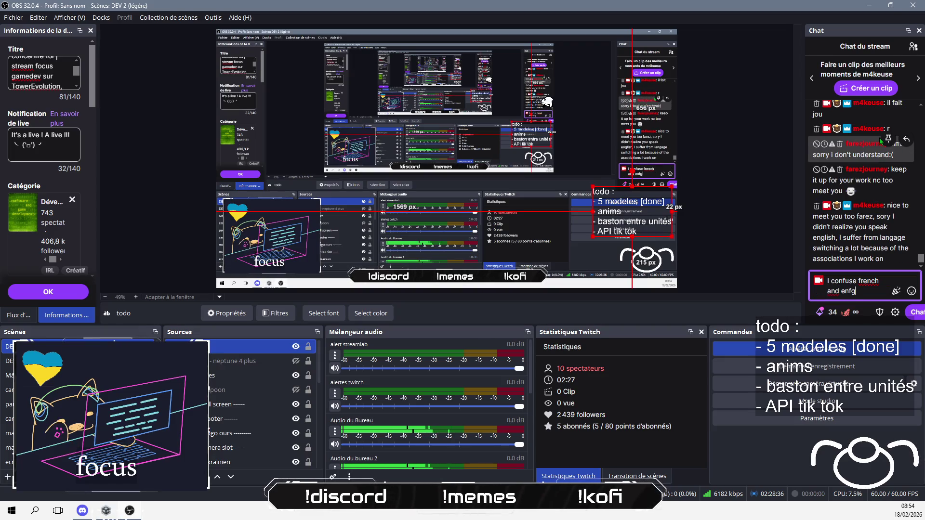
key(BackSpace)
key(BackSpace)
text(glish)
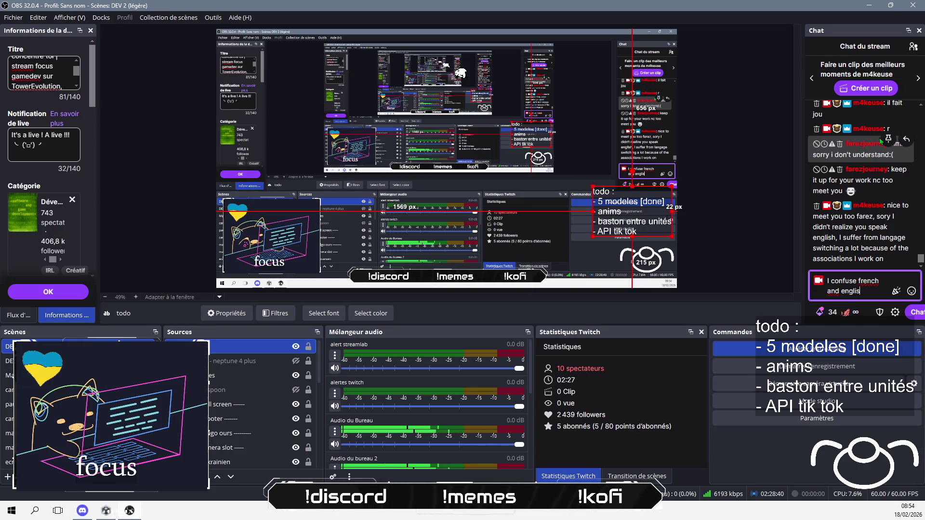
text( a lot the time)
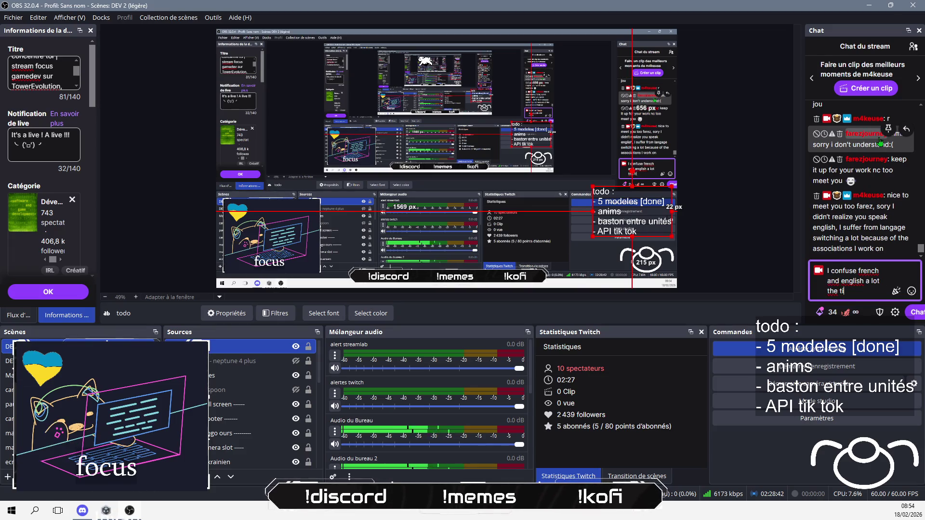
key(Return)
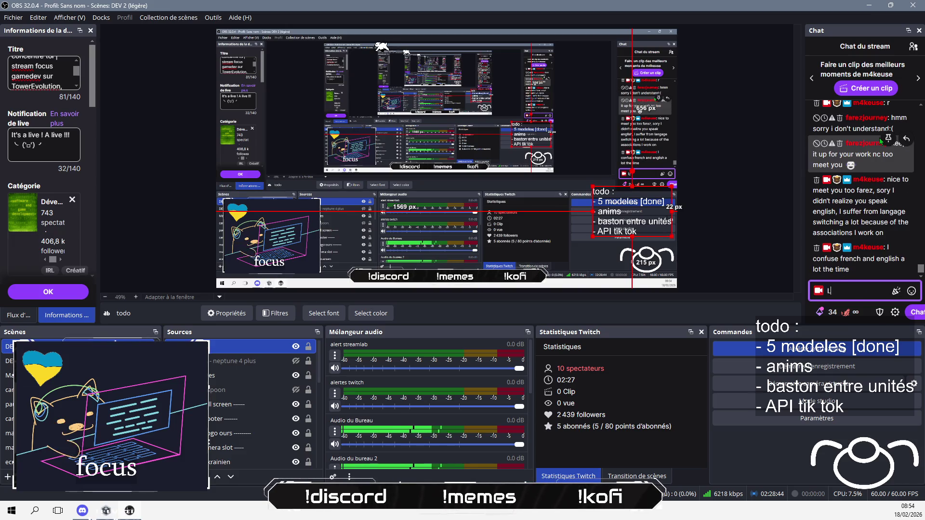
Switch back to Blender and leave Edit Mode for Object Mode
key(alt+Tab)
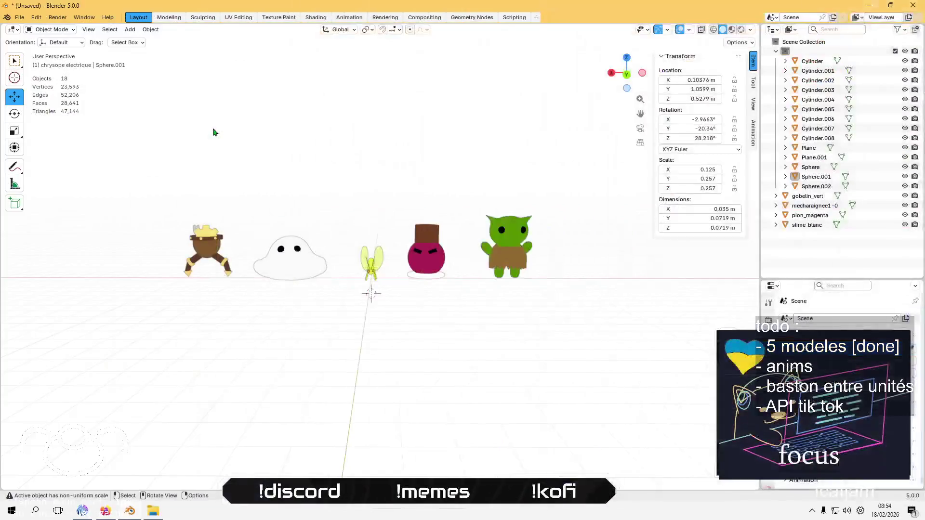
scroll(297, 242, up, 3)
key(Tab)
scroll(316, 212, down, 5)
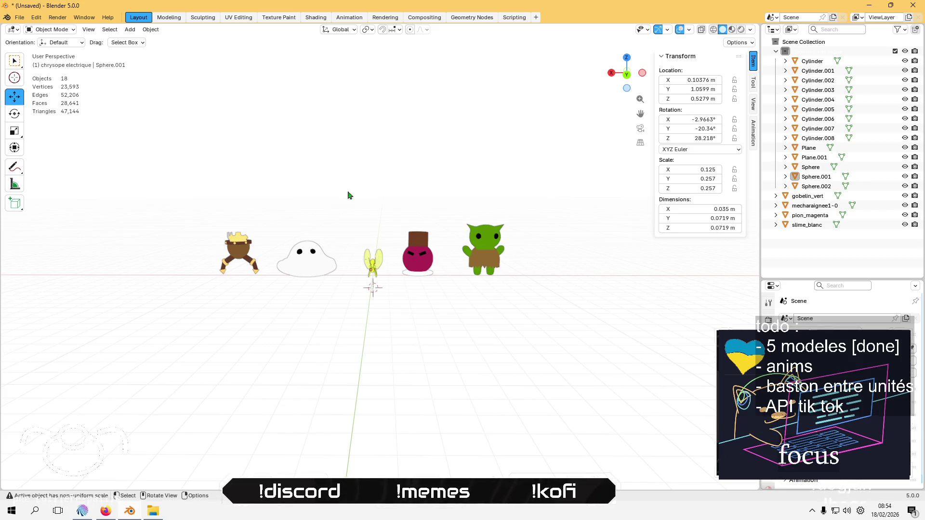
Select the chrysope electrique collection with all its parts and copy them
click(777, 51)
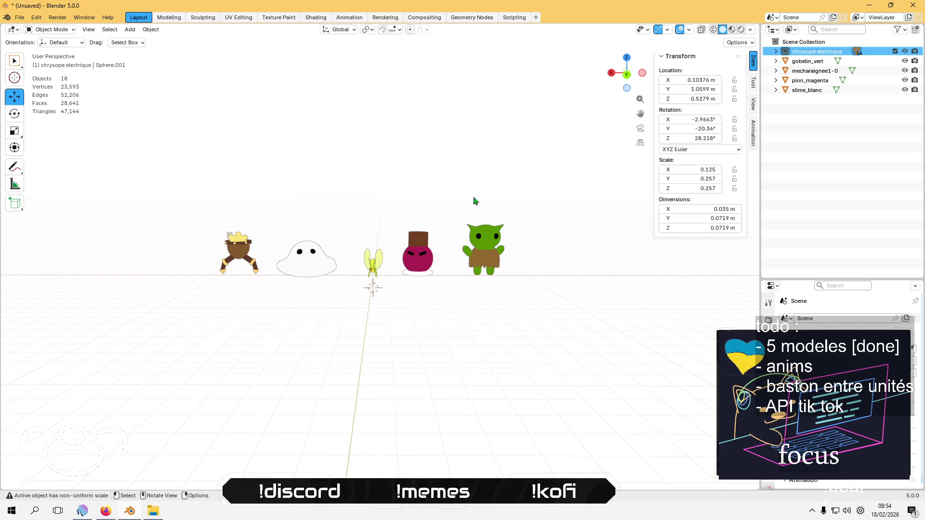
drag(354, 227, 394, 305)
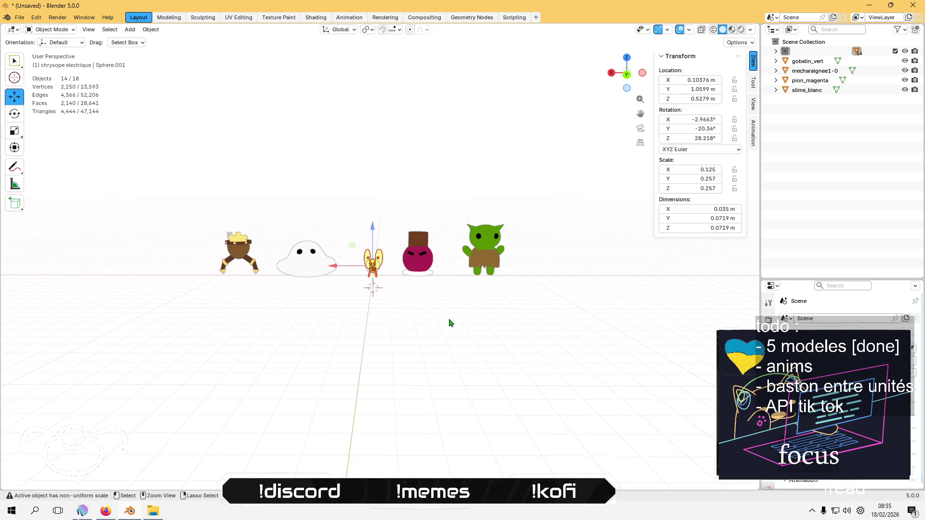
click(520, 213)
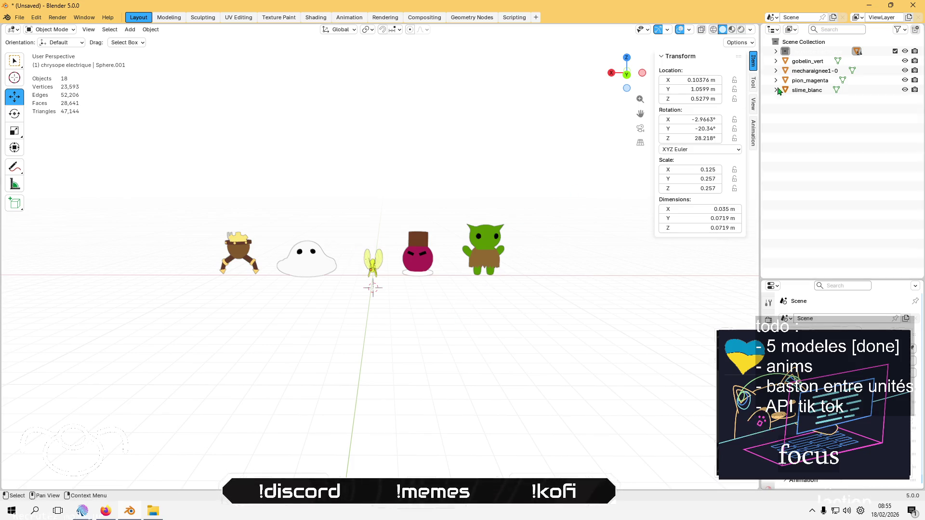
click(774, 51)
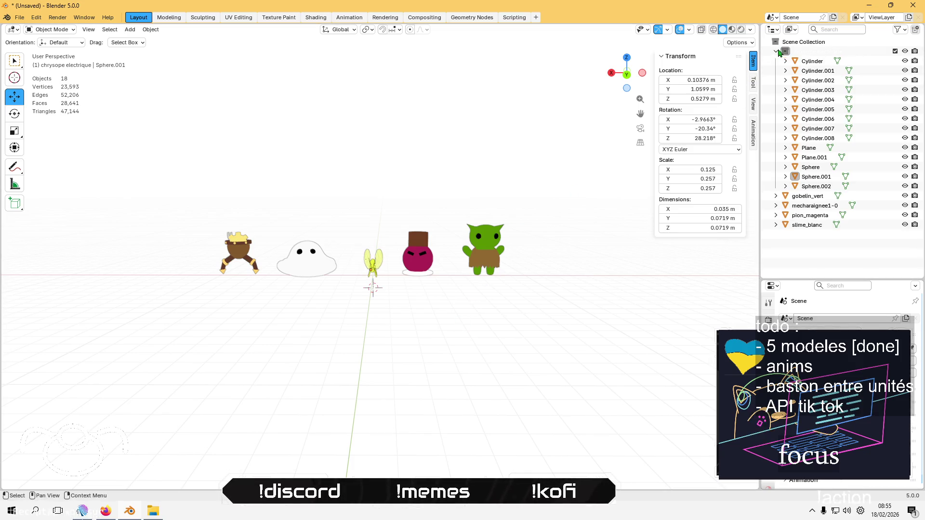
shift+click(817, 186)
right_click(817, 110)
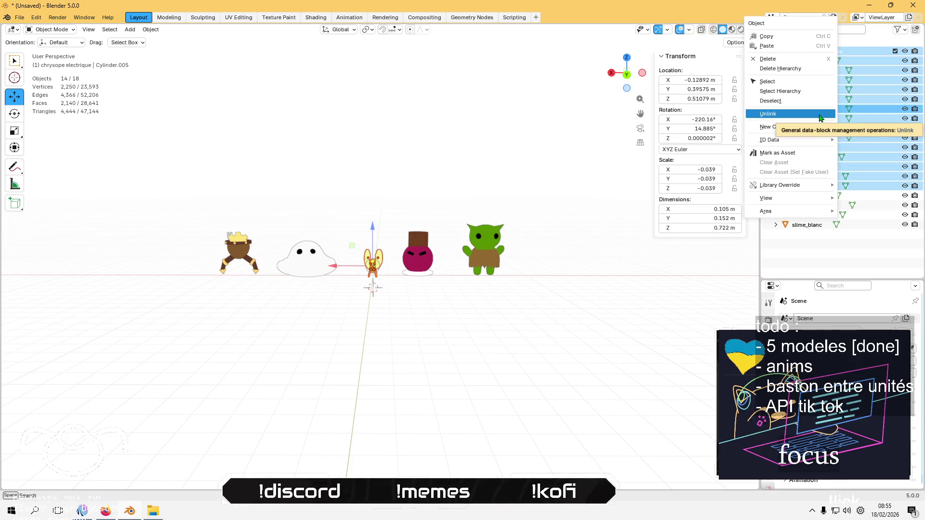
click(787, 41)
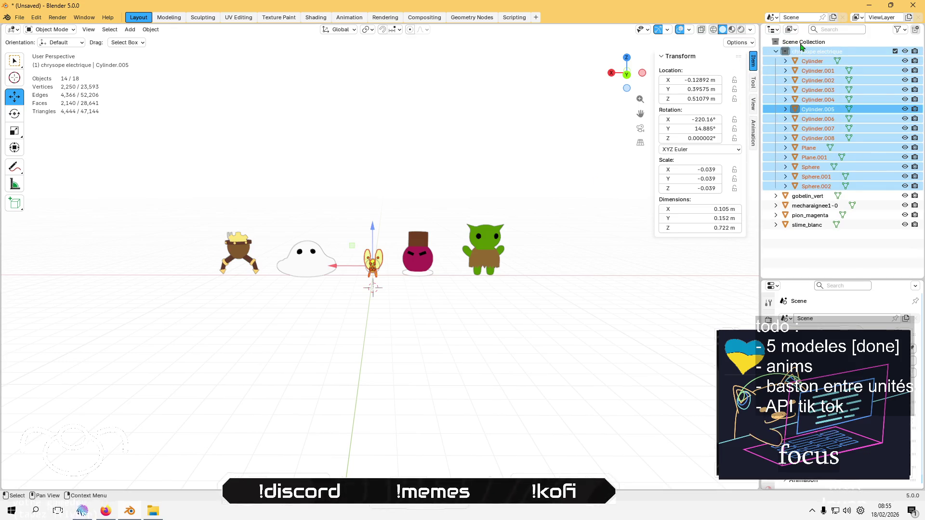
right_click(801, 45)
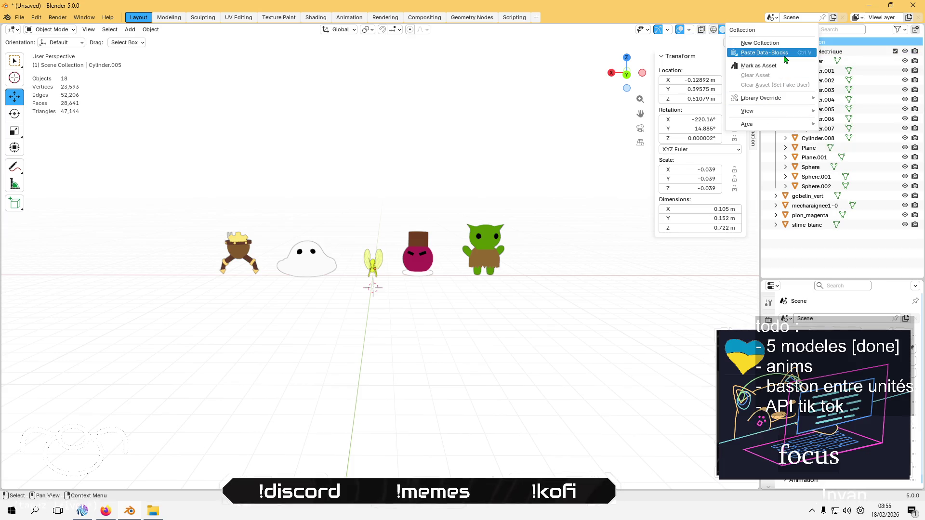
Paste the collection as chrysope electrique.001 and move its butterfly to the far right
click(785, 54)
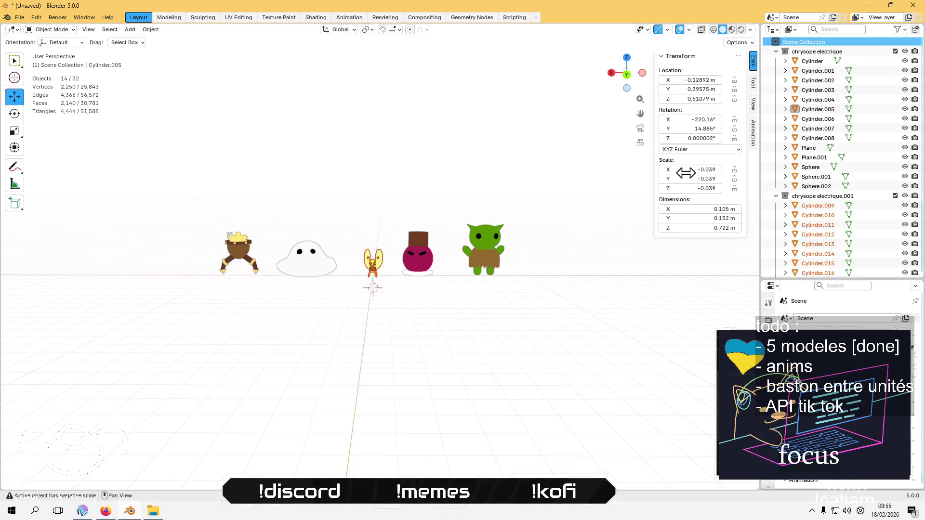
click(807, 197)
scroll(814, 226, down, 4)
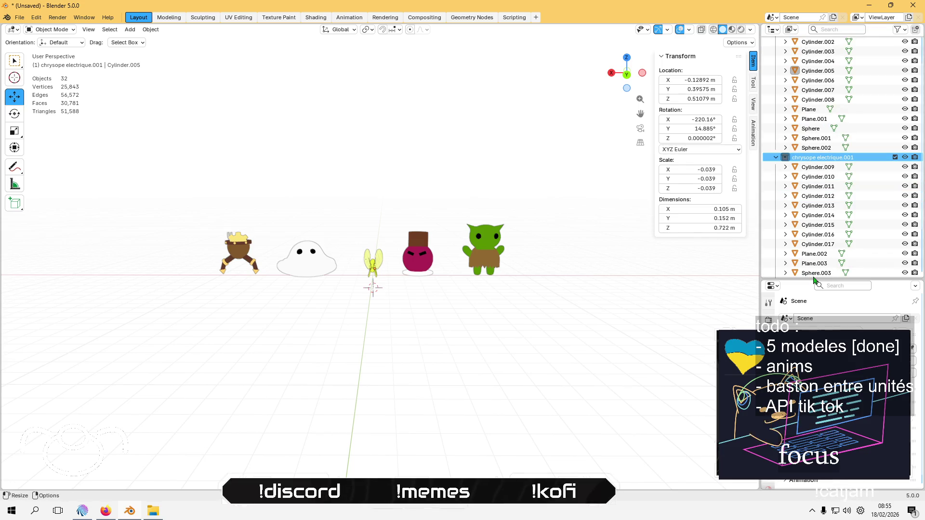
shift+click(820, 255)
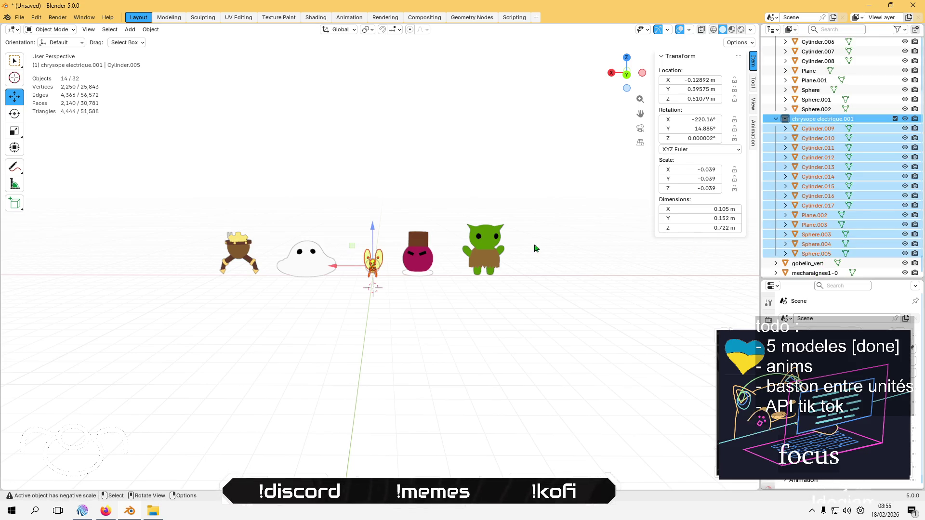
drag(340, 270, 610, 261)
click(609, 260)
Select all parts of the original centre butterfly
click(530, 222)
drag(356, 228, 385, 296)
scroll(821, 126, up, 4)
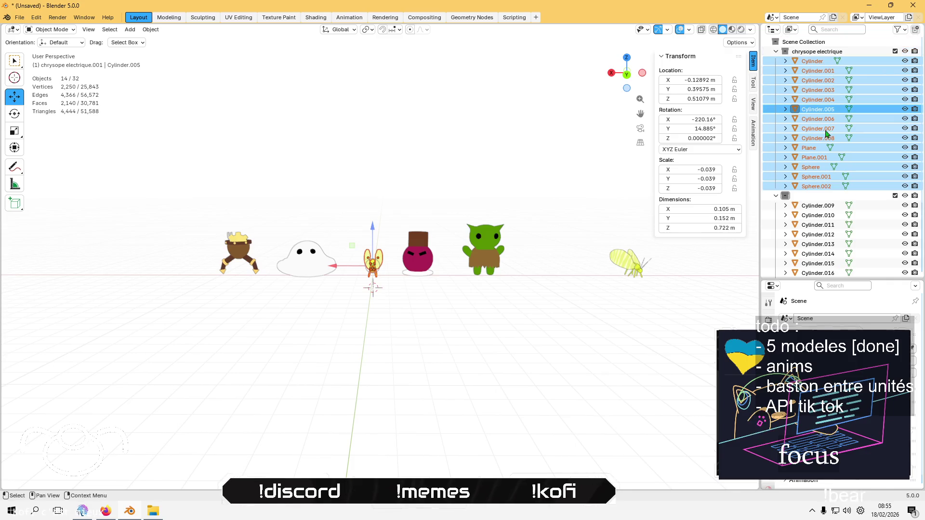
click(151, 29)
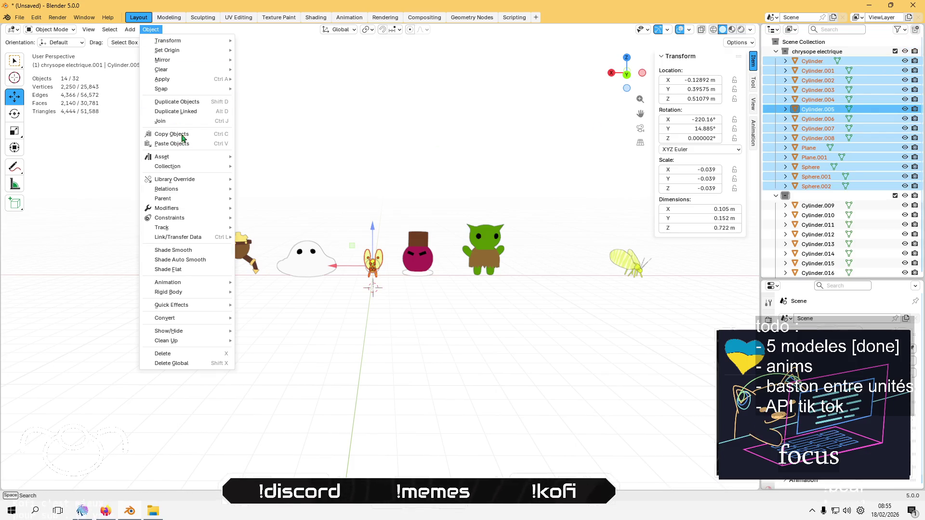
Join the original butterfly parts into Cylinder.005 and move it to the Scene Collection root
click(189, 124)
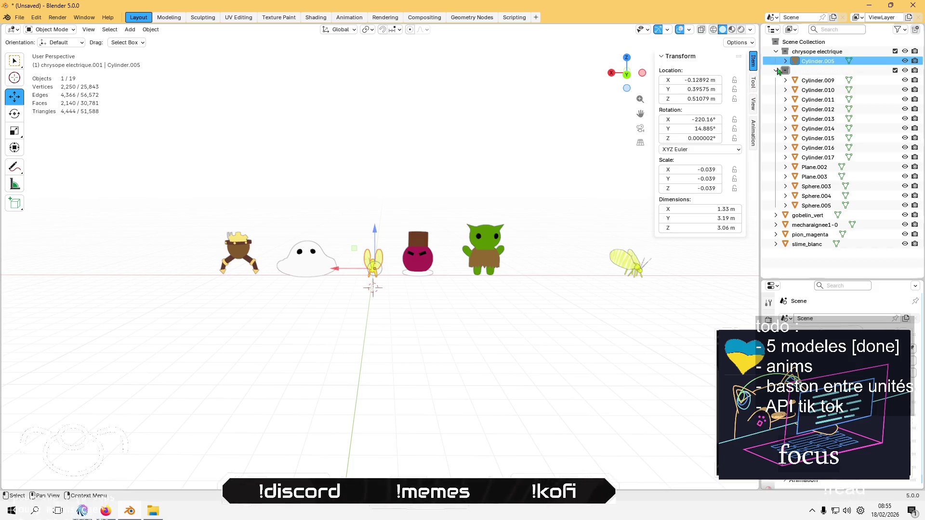
click(820, 52)
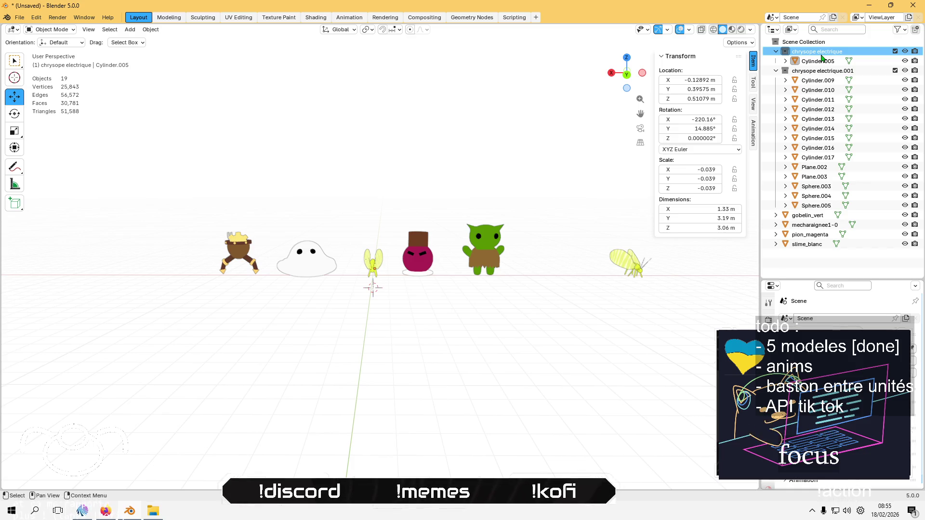
double_click(821, 53)
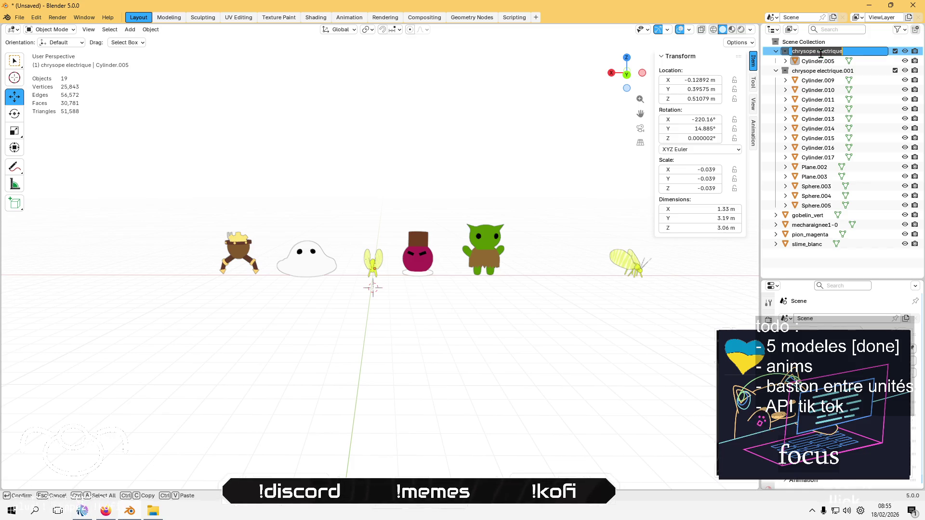
key(Escape)
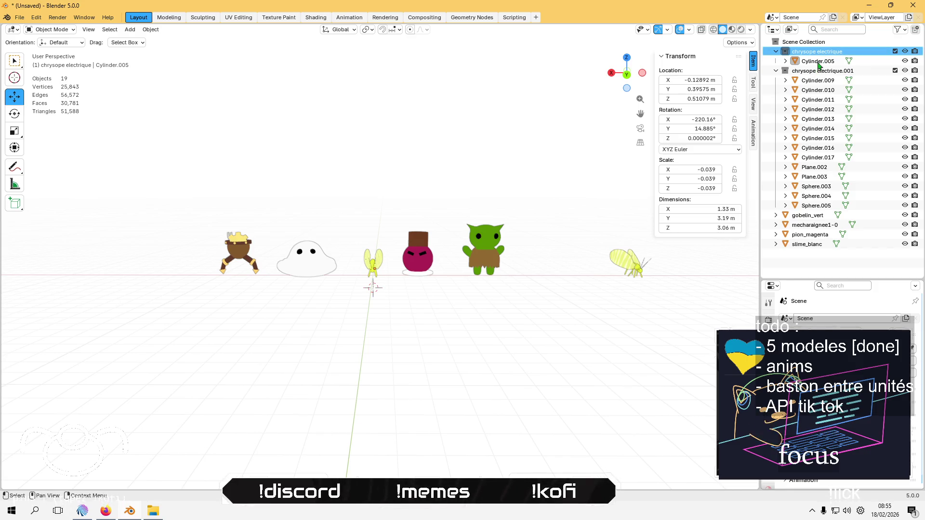
click(826, 62)
drag(826, 62, 825, 44)
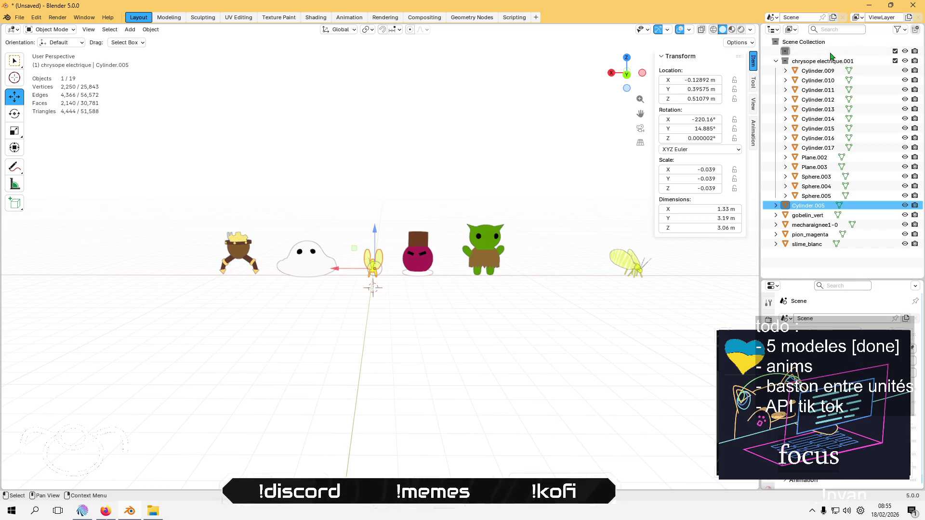
Delete the empty collection and rename Cylinder.005 to 'chrysope electrique'
click(830, 53)
key(Delete)
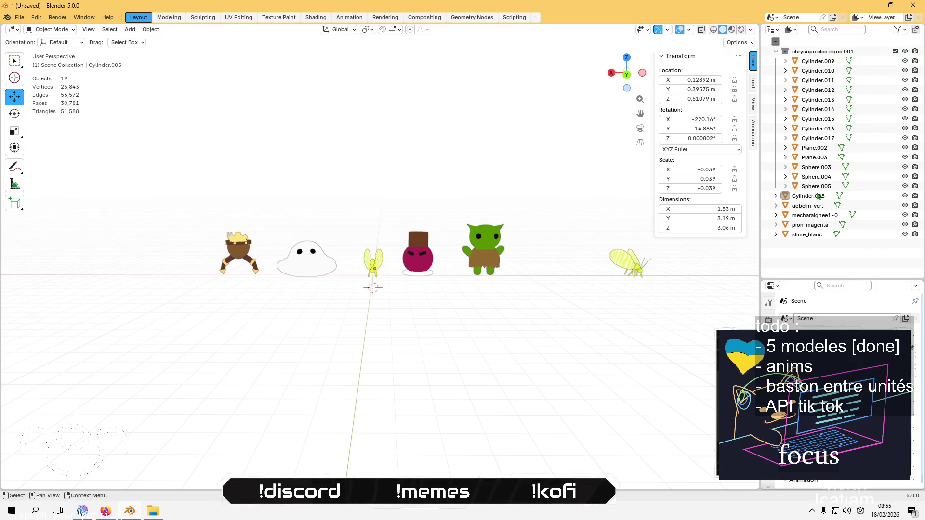
click(810, 198)
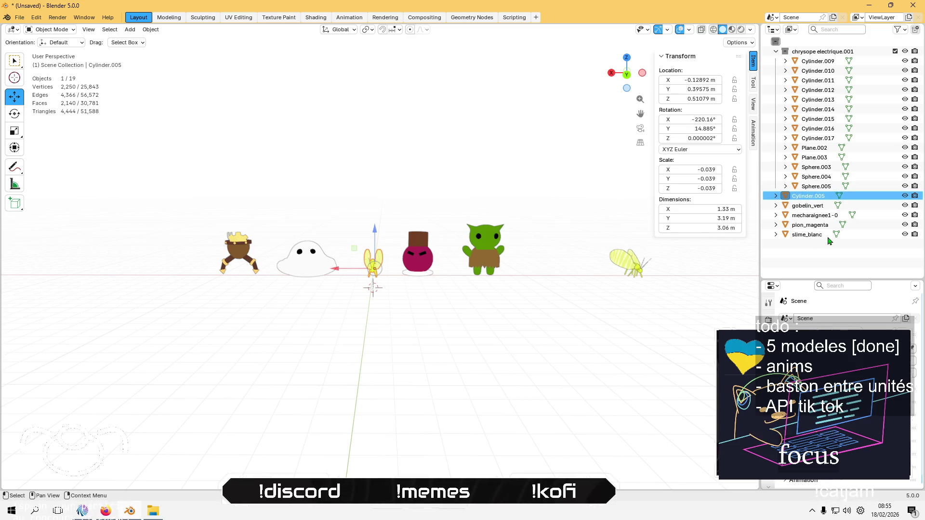
key(F2)
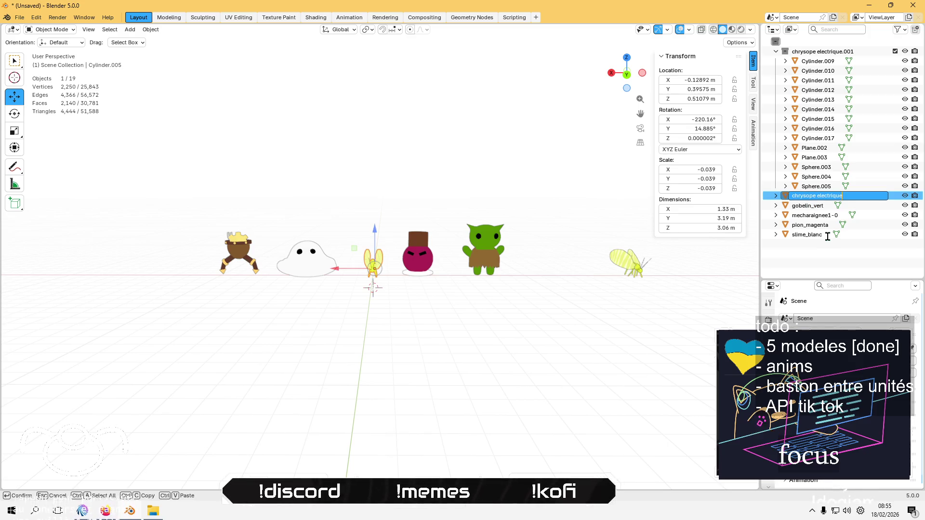
key(Return)
click(463, 343)
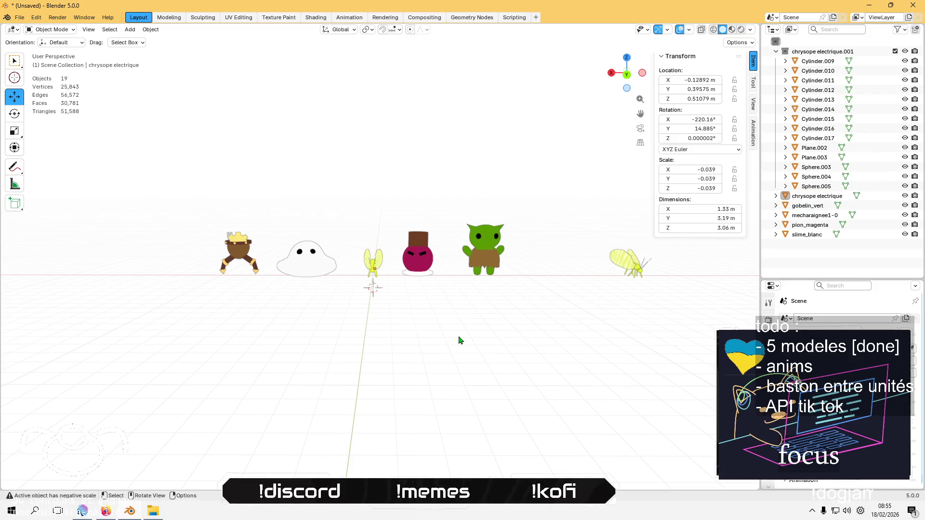
Nudge the chrysope electrique bug slightly along the X axis
drag(460, 341, 466, 377)
click(378, 303)
key(g)
key(x)
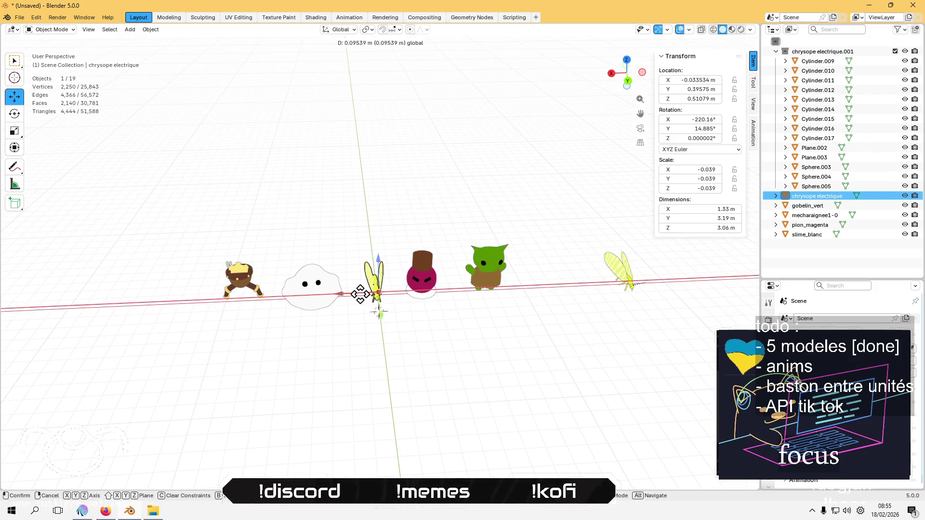
click(357, 294)
Select each character left to right, including the duplicate bug's wing, to check their transforms
click(382, 366)
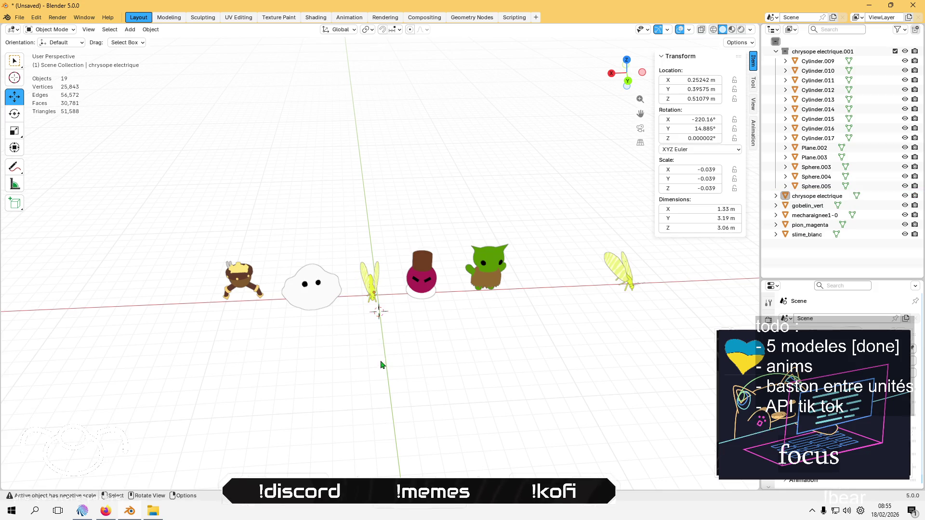
click(225, 266)
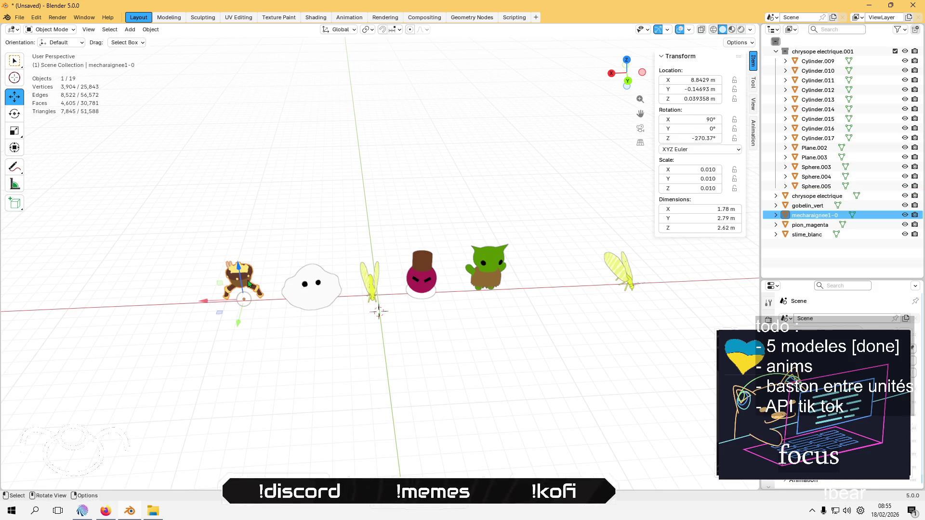
click(321, 288)
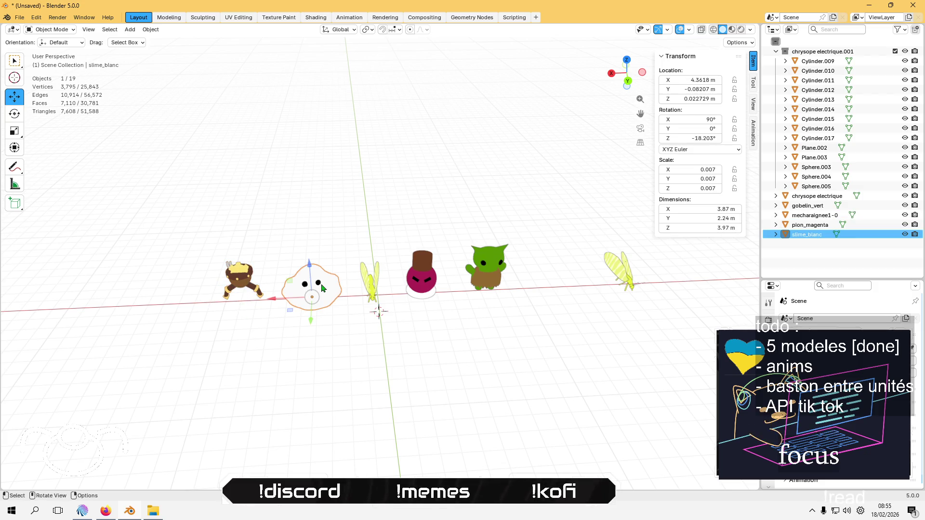
click(375, 286)
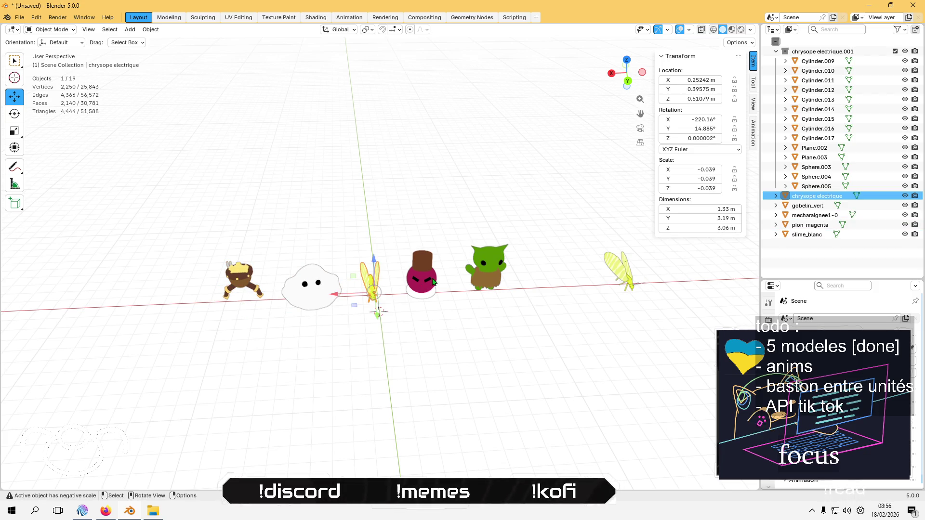
click(432, 282)
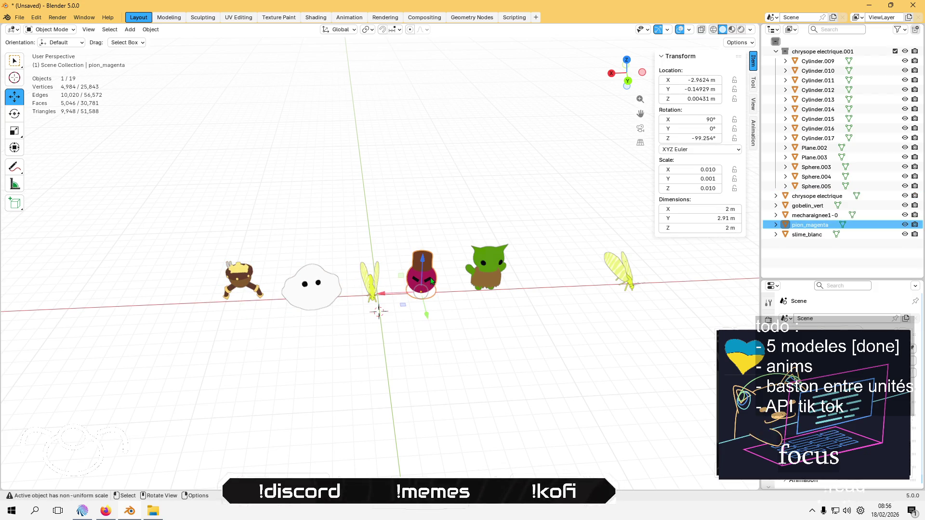
click(491, 271)
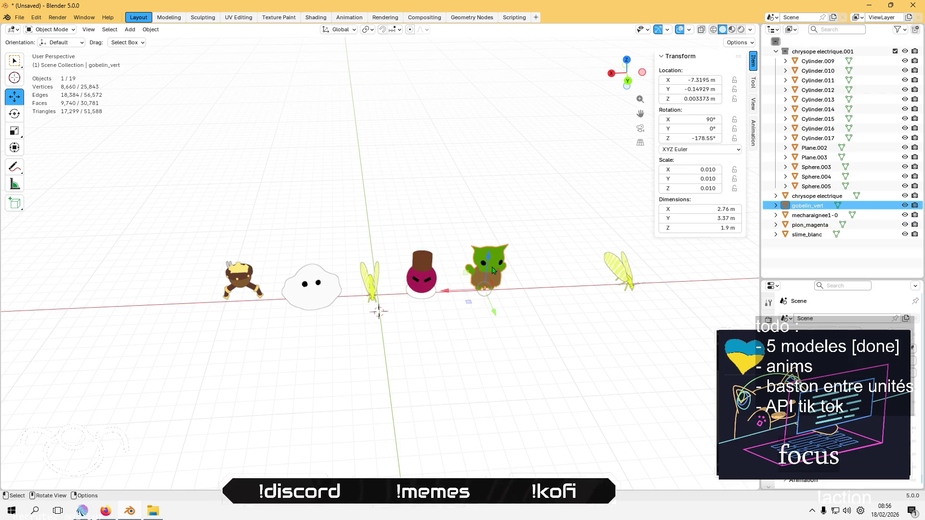
click(618, 269)
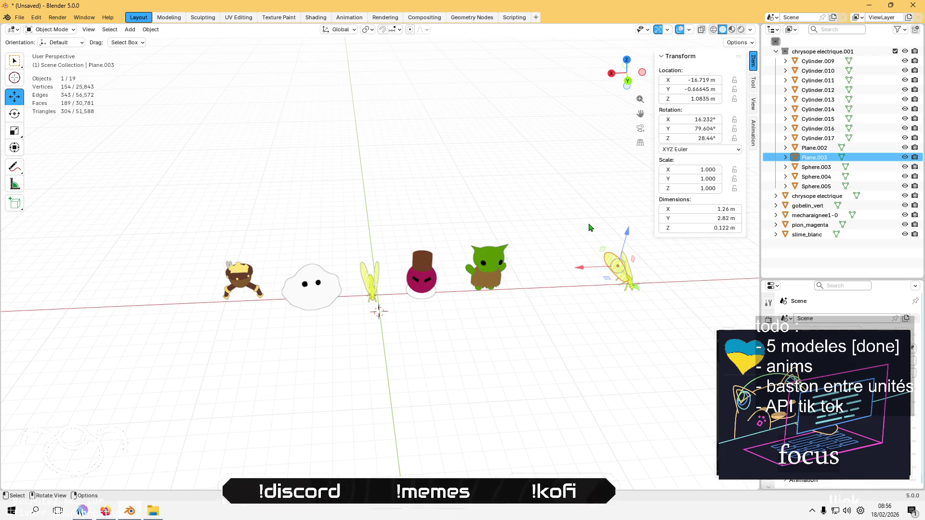
click(396, 202)
Recheck the characters from goblin back to mecharaignee1-0, then reselect chrysope electrique
click(486, 268)
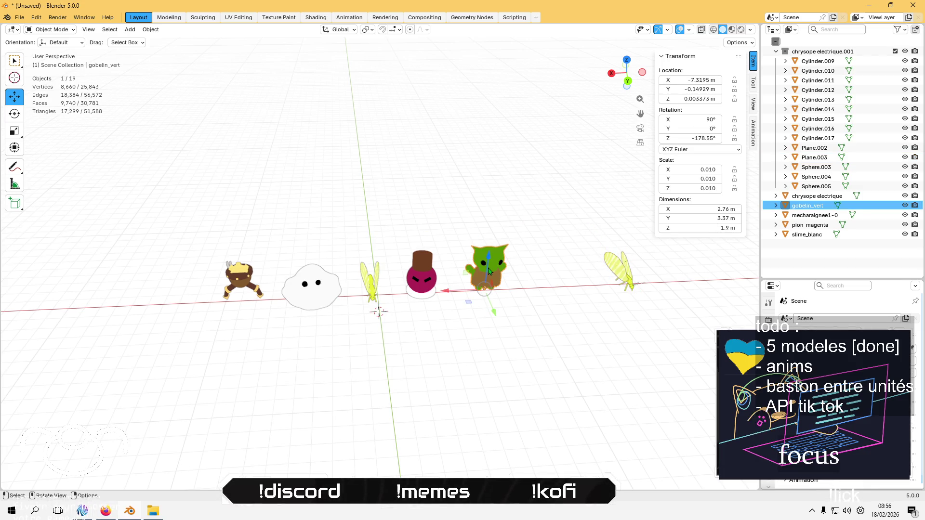
click(424, 273)
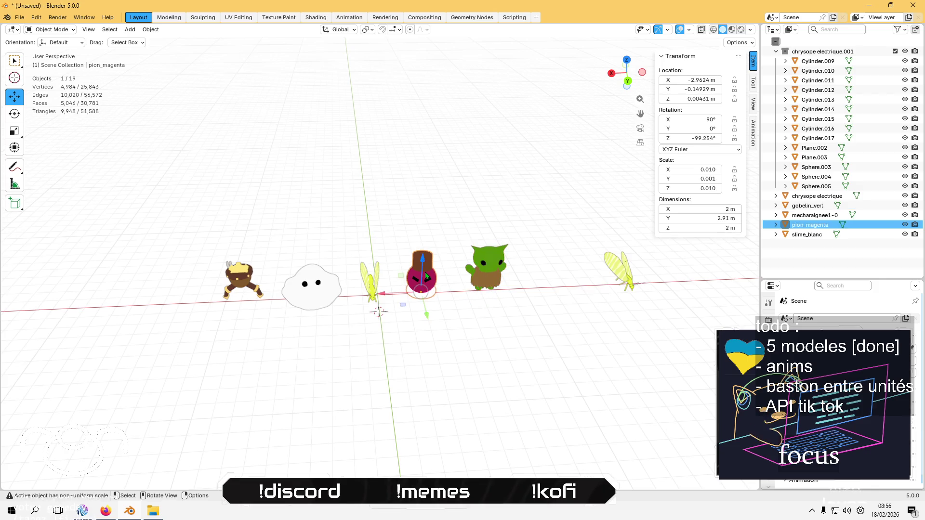
click(372, 281)
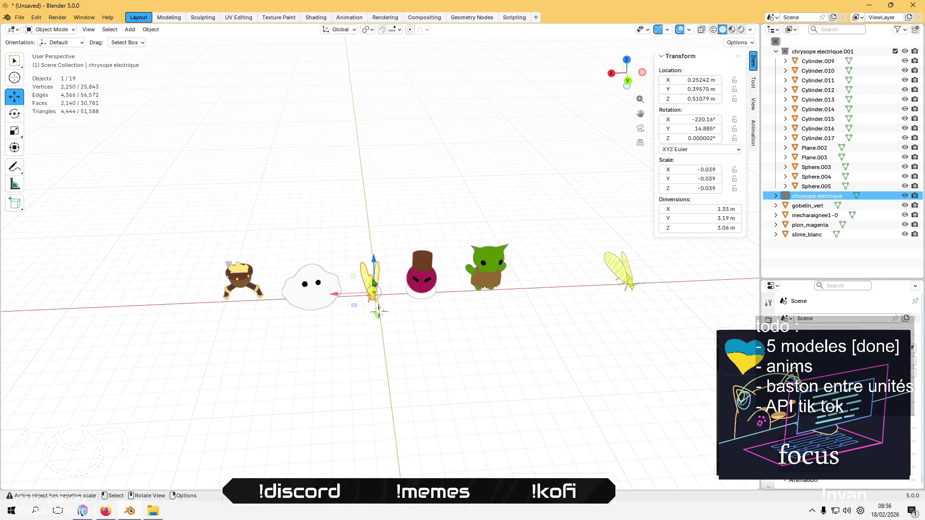
click(297, 287)
click(243, 279)
click(256, 209)
mouse_move(370, 380)
mouse_down()
mouse_move(367, 314)
mouse_move(322, 257)
mouse_up()
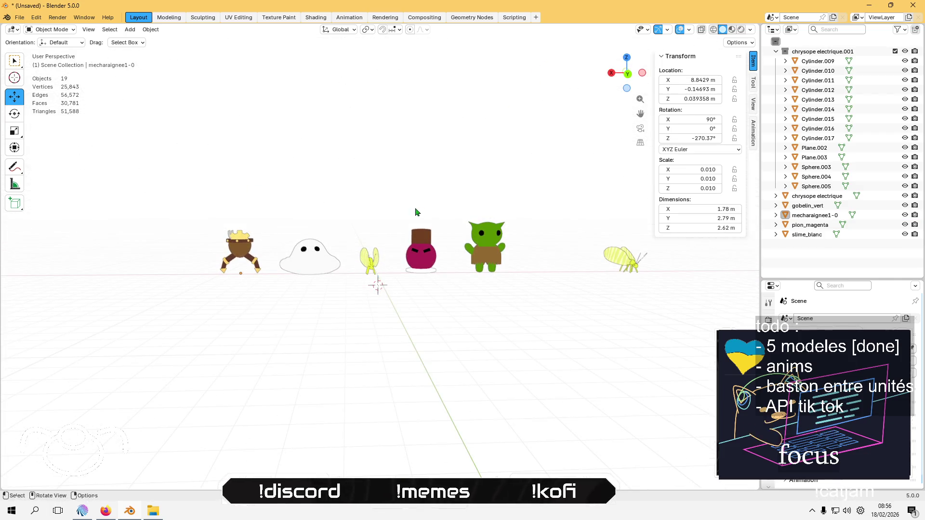
click(371, 262)
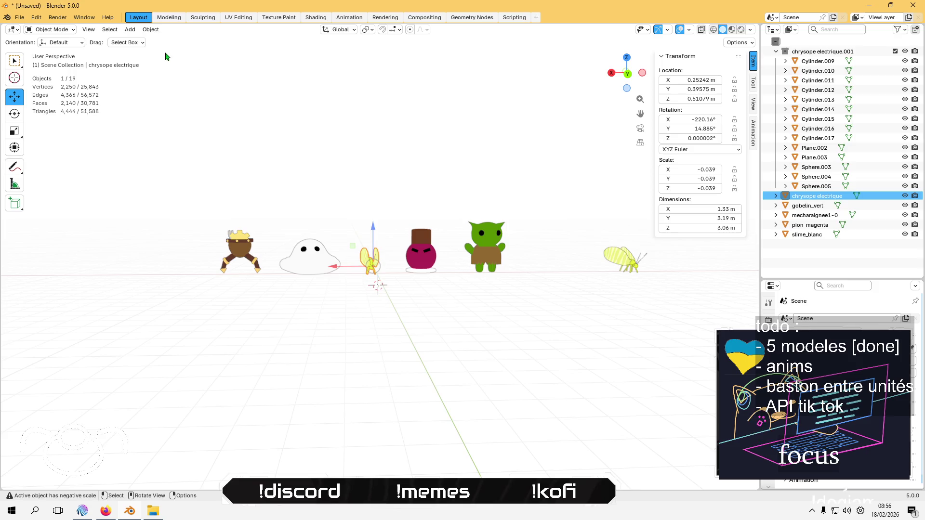
click(150, 29)
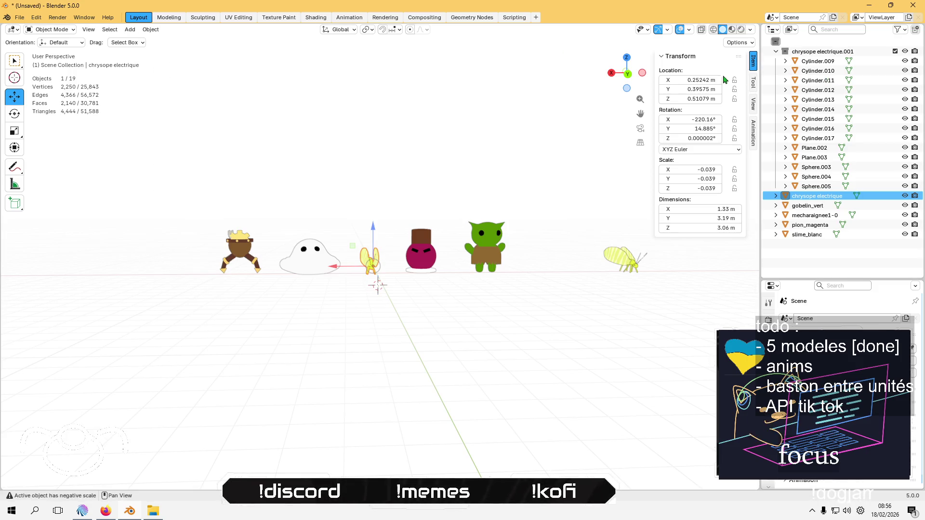
Apply Rotation & Scale to chrysope electrique, giving 0° rotation and 1.000 scale
click(148, 33)
mouse_move(203, 79)
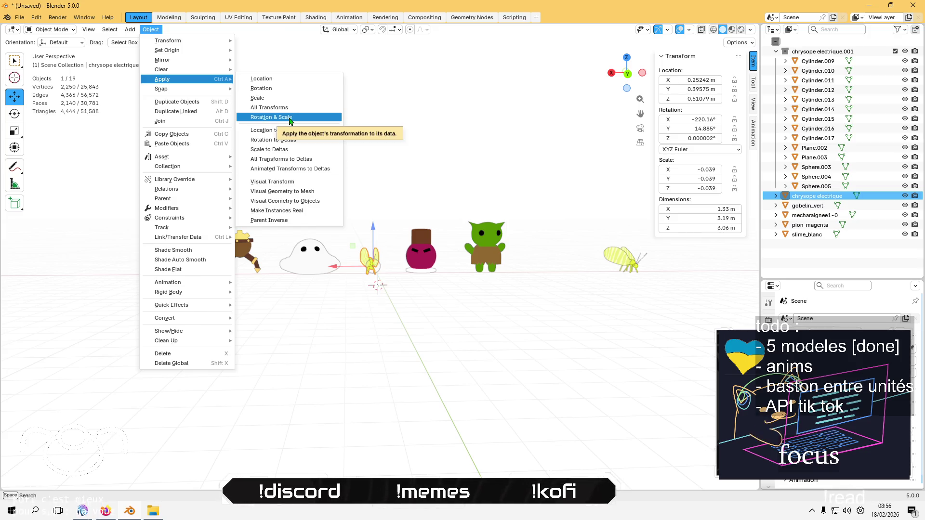
click(289, 117)
click(296, 111)
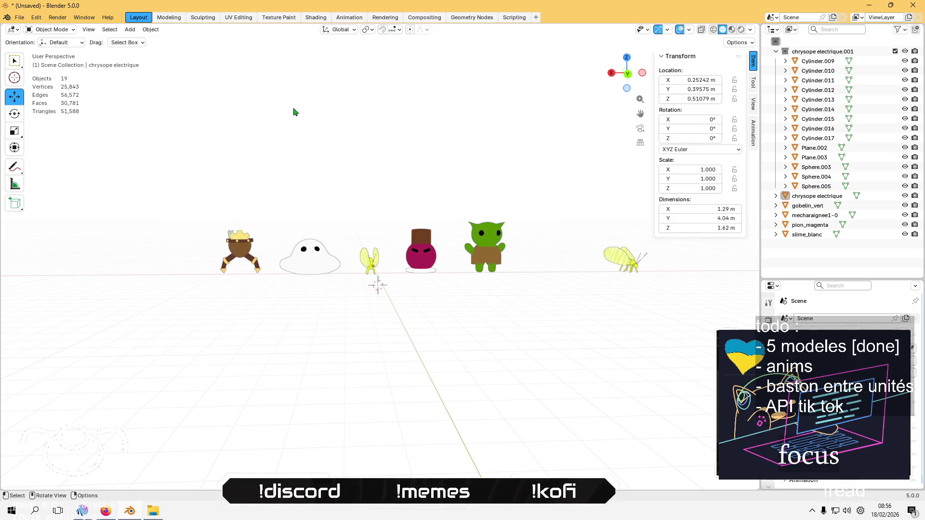
click(364, 254)
click(20, 17)
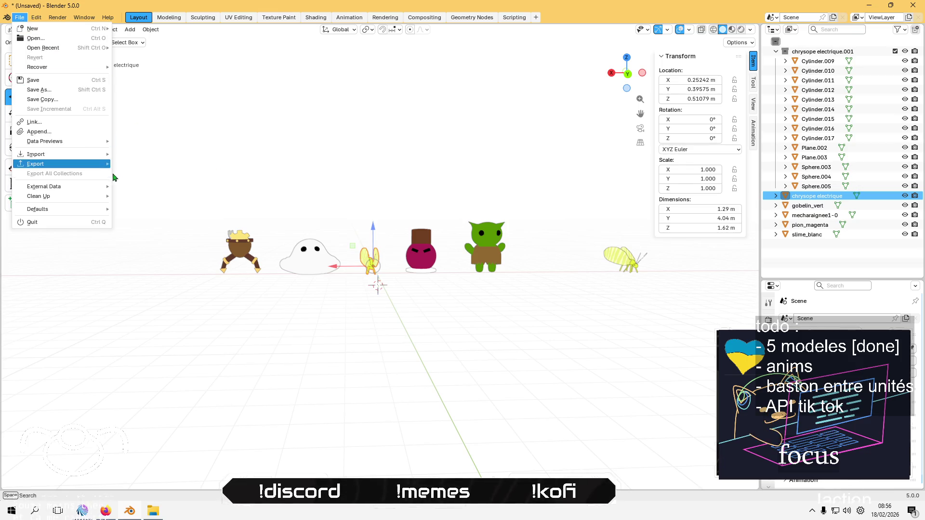
Start an FBX export using the 'linear no leaf bones apply transform' preset
mouse_move(83, 164)
click(174, 240)
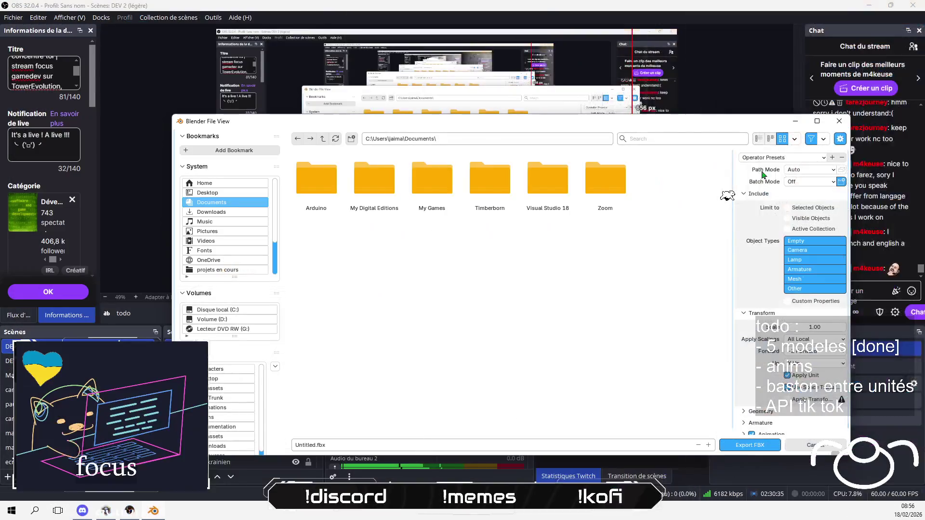
click(771, 158)
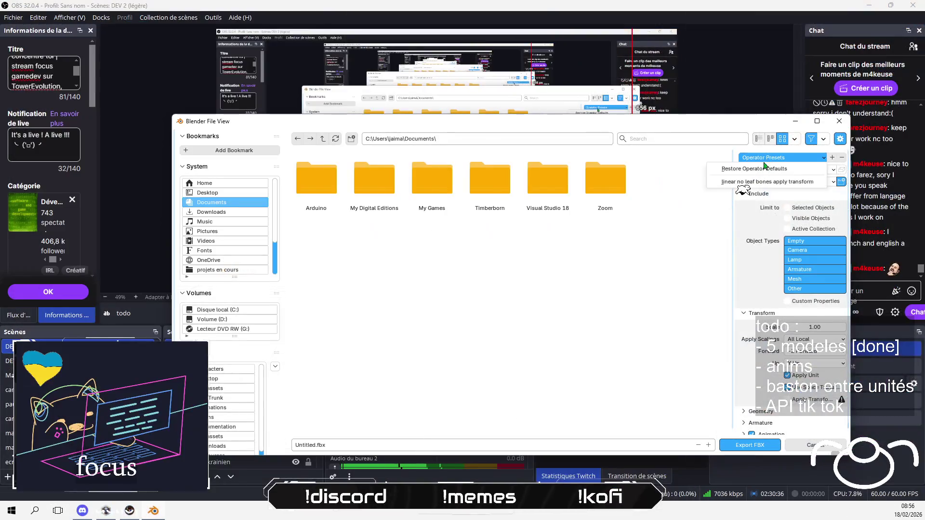
click(757, 185)
Export the FBX into TowerEvolution\ressources\characters
click(217, 271)
double_click(650, 183)
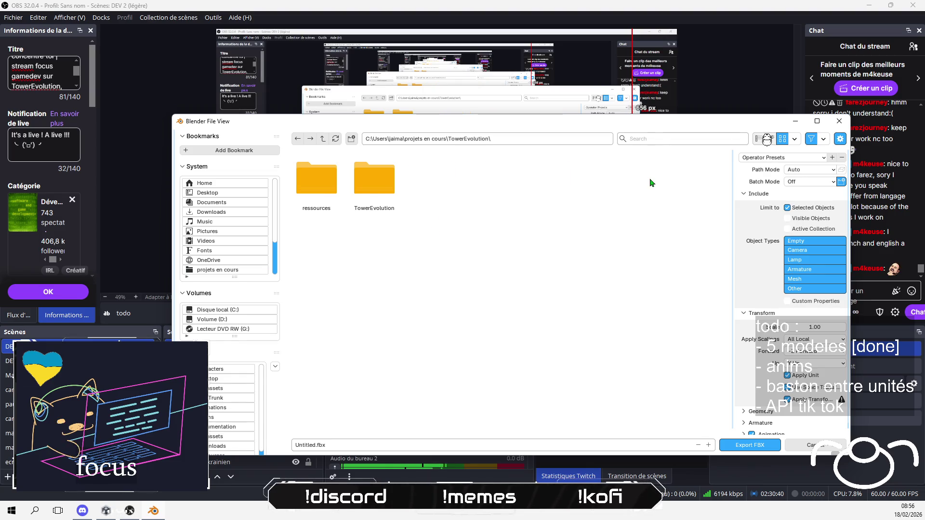
double_click(374, 181)
click(323, 138)
click(326, 189)
double_click(326, 190)
double_click(316, 181)
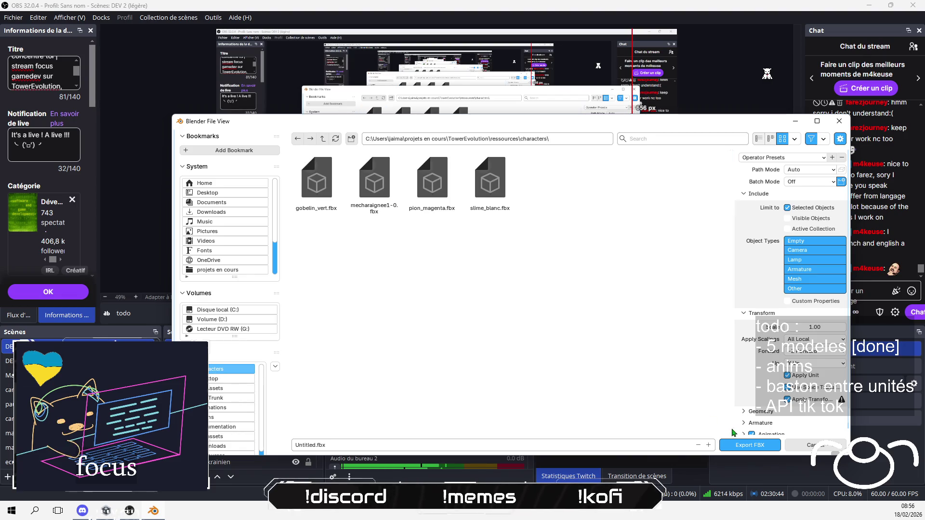
click(736, 445)
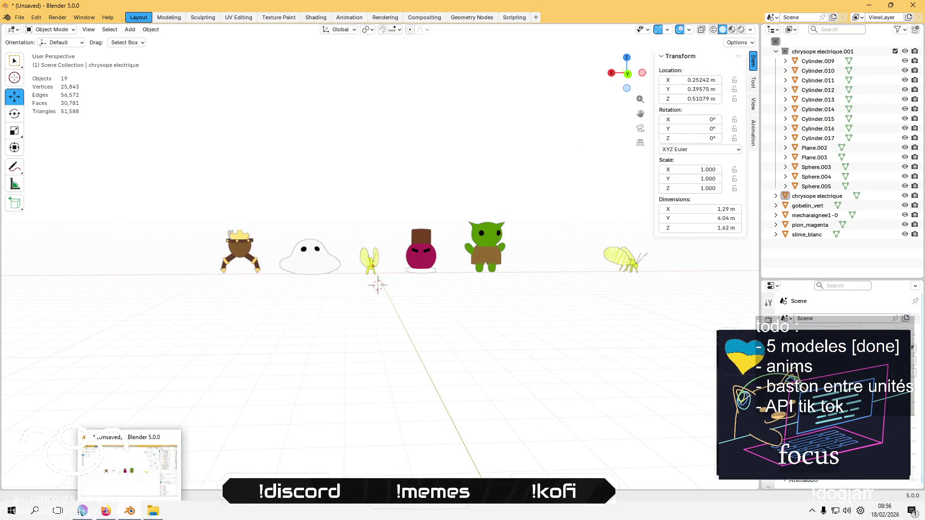
Launch the TowerEvolution project from Unity Hub, then return to Blender while it loads
click(151, 463)
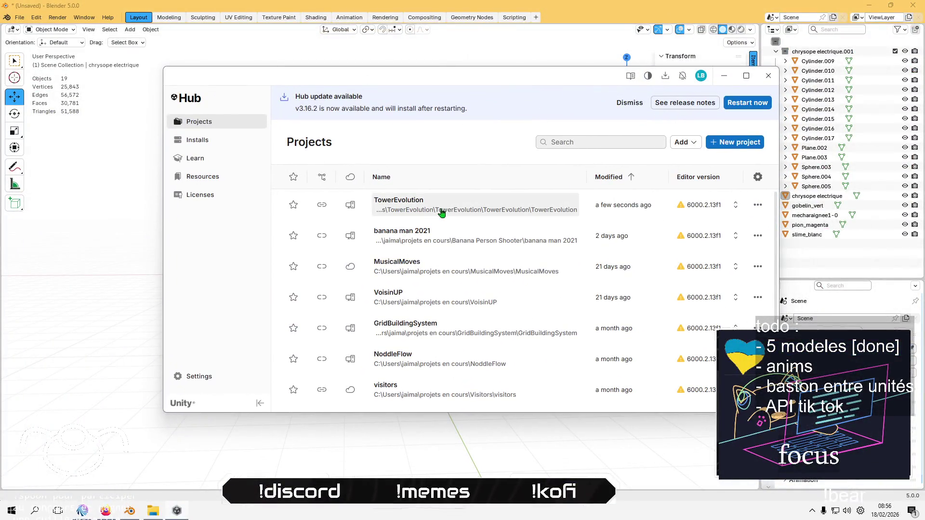
click(439, 212)
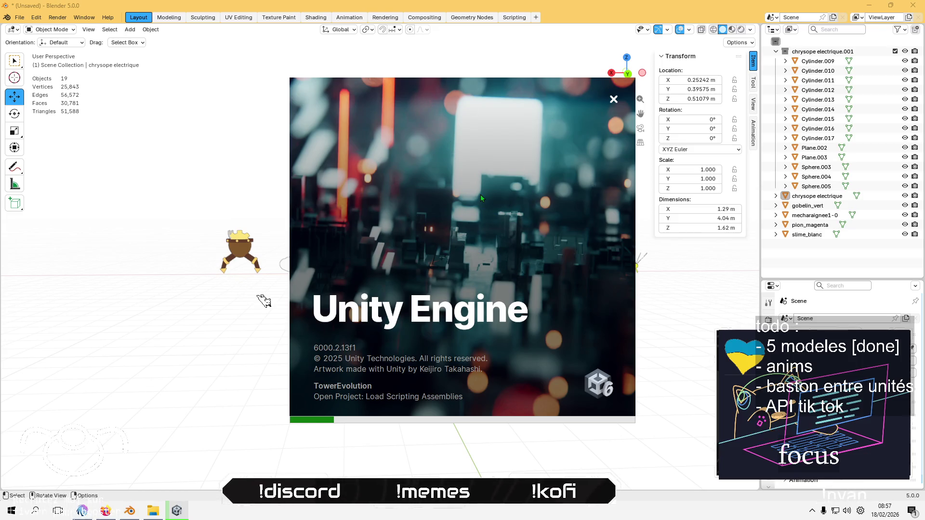
click(251, 150)
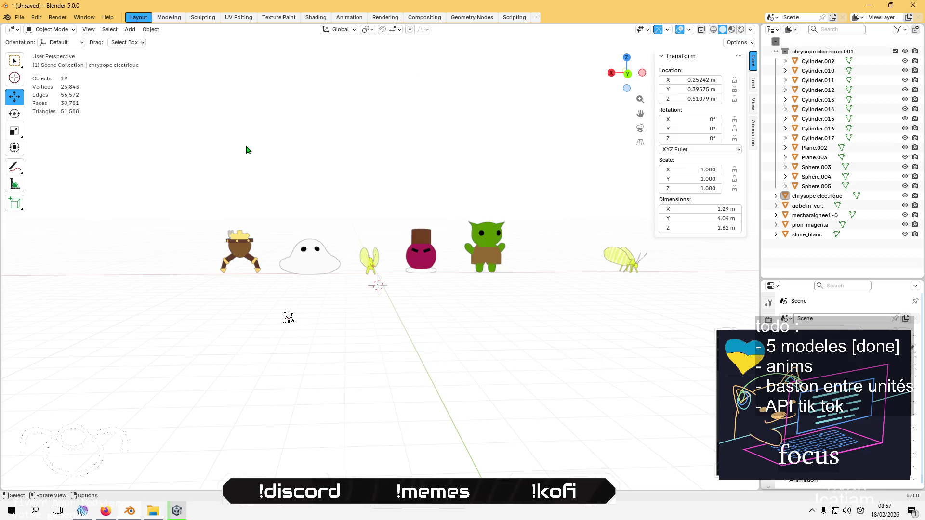
Select the chrysope electrique bug in back view and enter Edit Mode with face selection
click(368, 263)
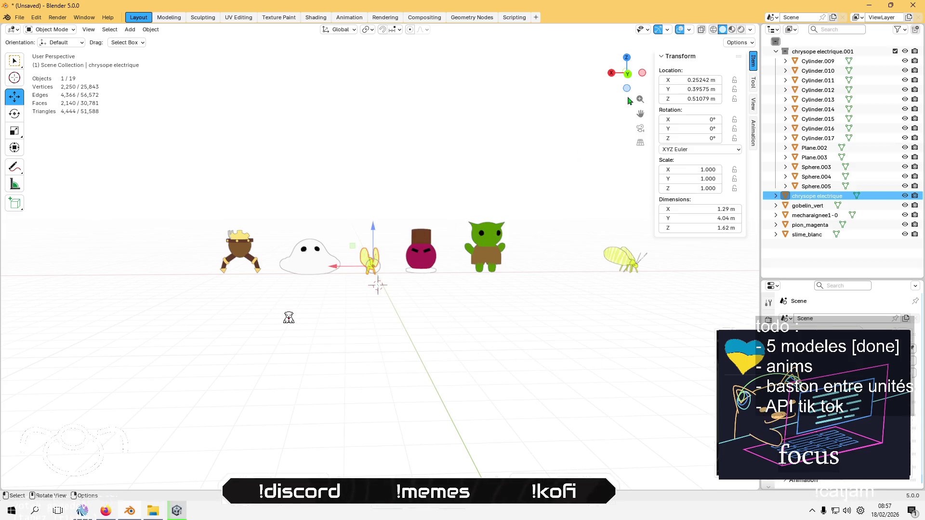
click(624, 76)
scroll(329, 337, up, 12)
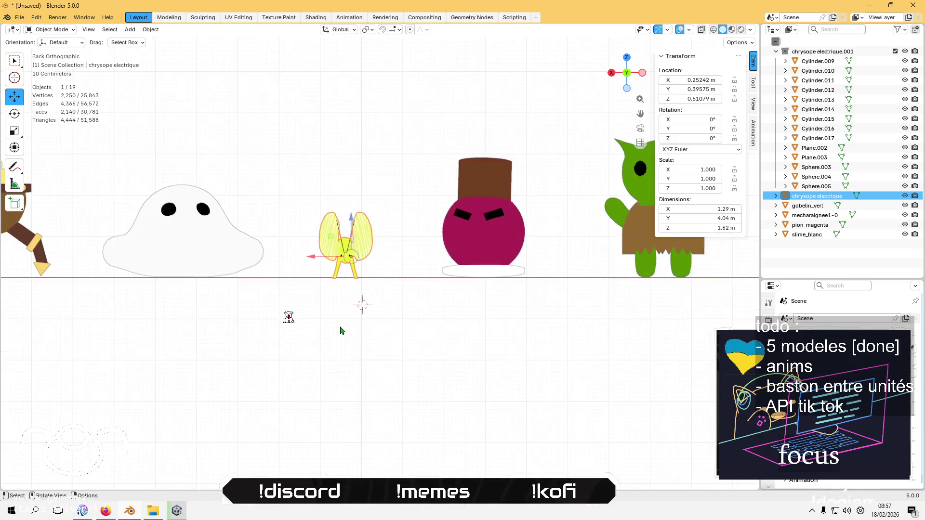
scroll(268, 257, down, 3)
key(Tab)
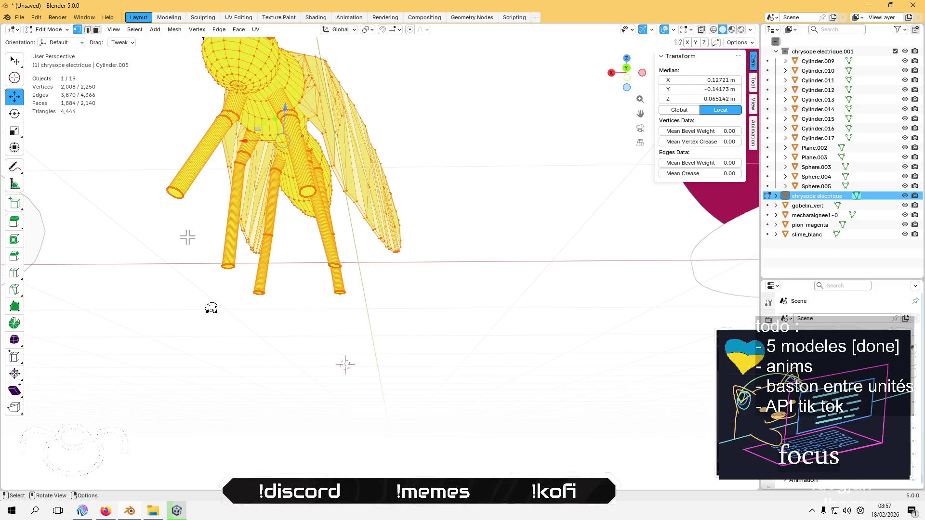
key(3)
Snap the 3D cursor to the selected leg end-cap faces, then return to Object Mode
click(175, 192)
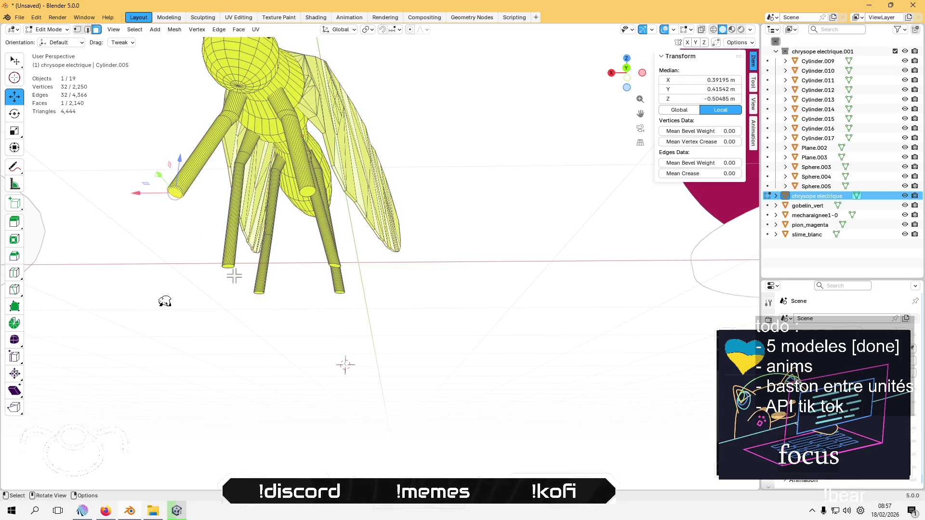
shift+click(307, 190)
mouse_move(307, 191)
mouse_down()
mouse_move(295, 239)
mouse_move(275, 71)
mouse_up()
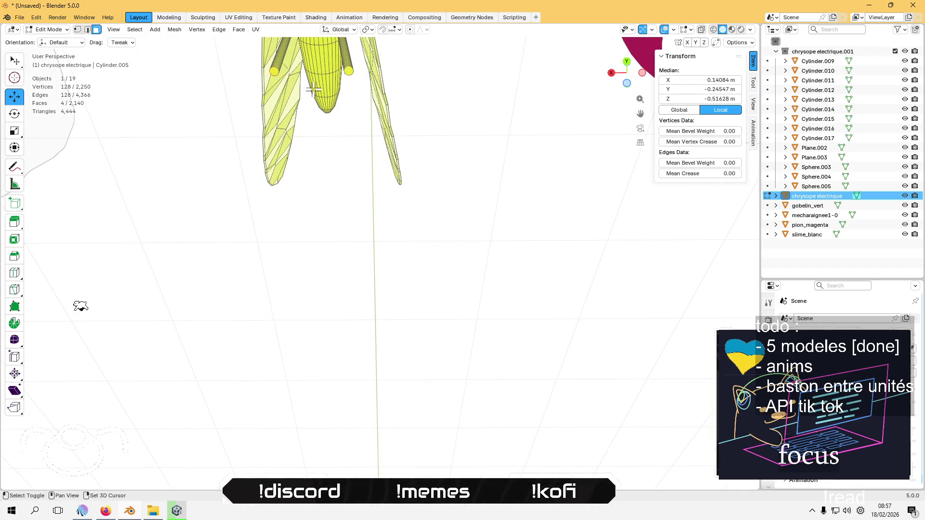
key(KP_Decimal)
key(shift+s)
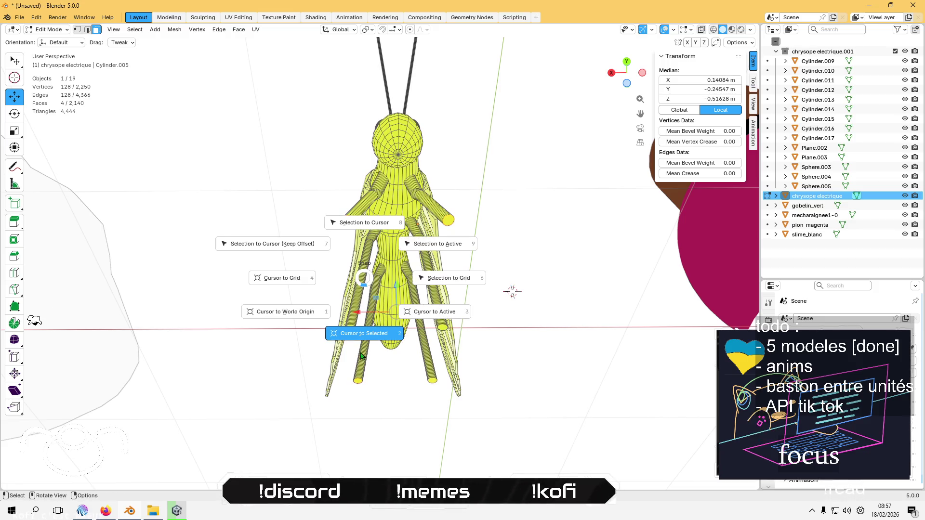
click(368, 329)
mouse_move(283, 205)
mouse_down()
mouse_move(295, 270)
mouse_move(326, 281)
mouse_move(320, 260)
mouse_up()
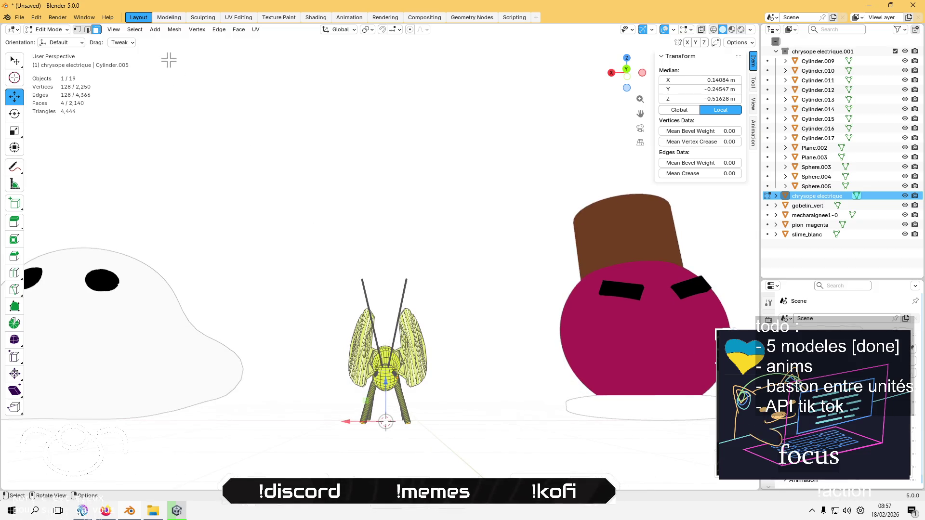
key(Tab)
click(151, 30)
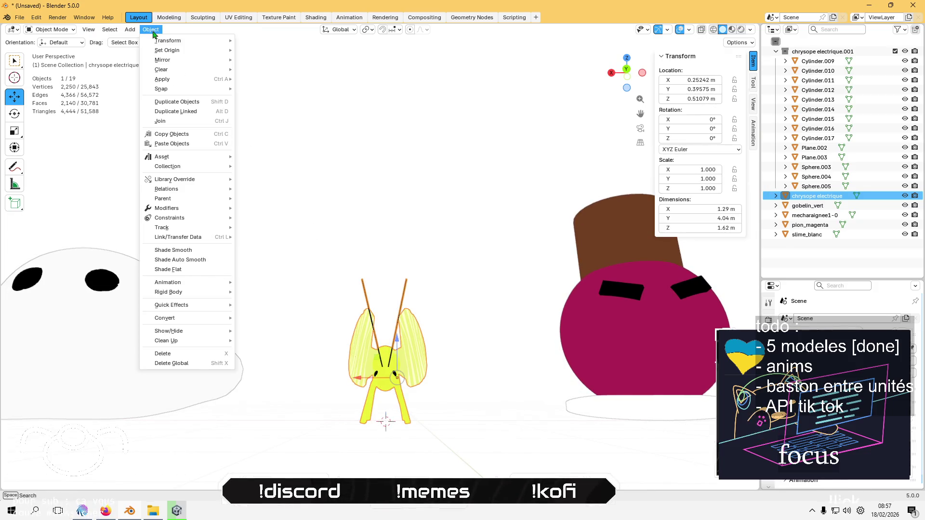
Set chrysope electrique's origin to the 3D cursor at its base
mouse_move(168, 50)
click(295, 70)
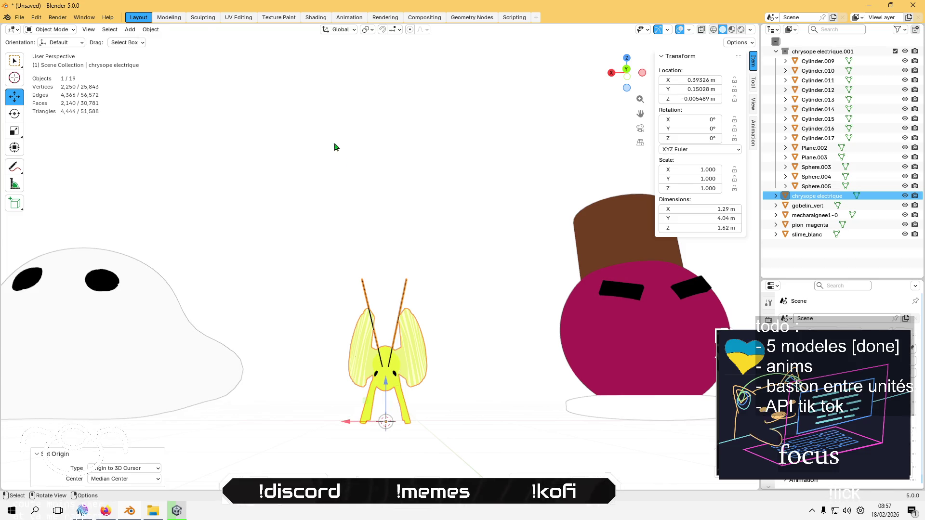
click(355, 206)
key(Tab)
scroll(477, 270, down, 2)
key(Tab)
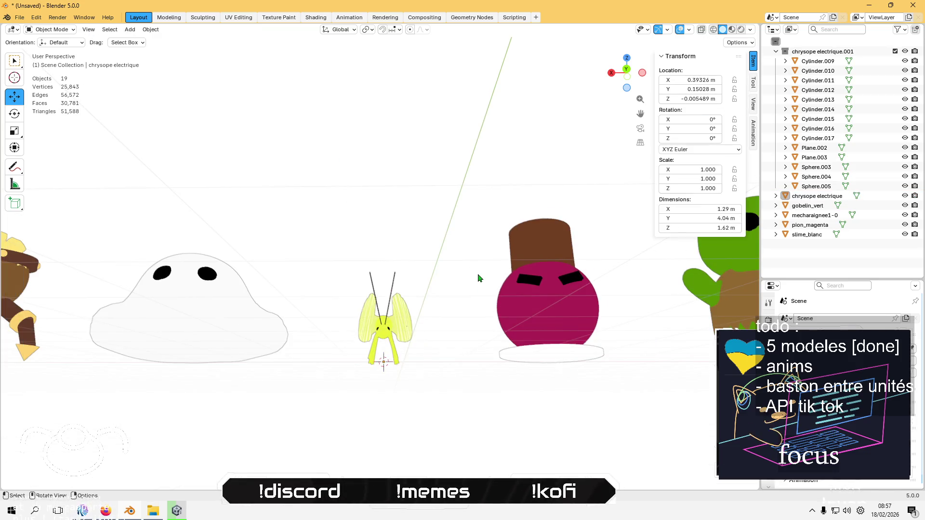
Inspect pion_magenta, gobelin_vert, chrysope electrique, slime_blanc and mecharaignee1-0 in back orthographic view, then deselect all
click(524, 325)
key(KP_Decimal)
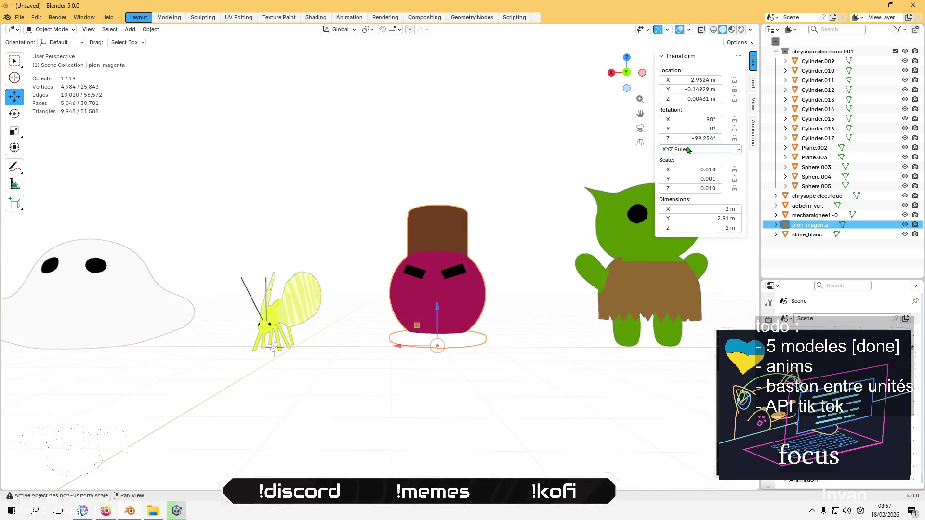
click(626, 73)
click(630, 262)
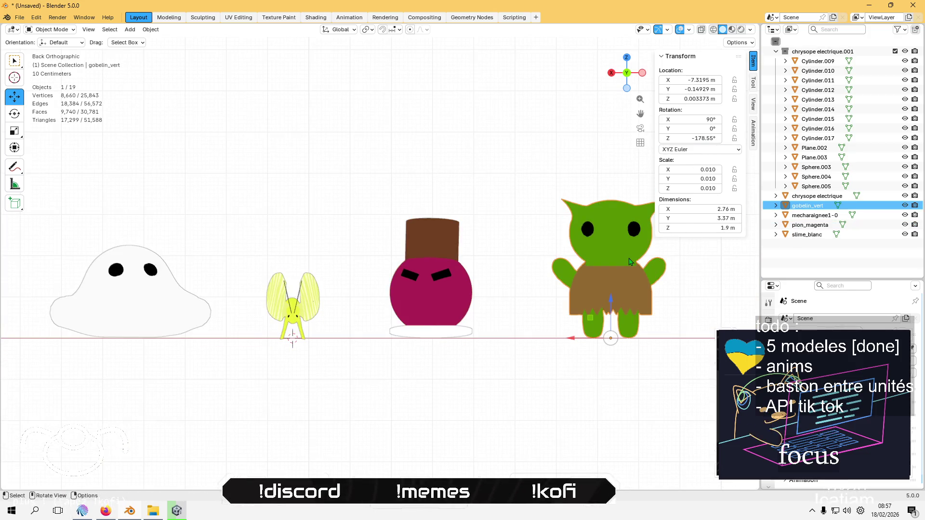
click(423, 292)
click(308, 304)
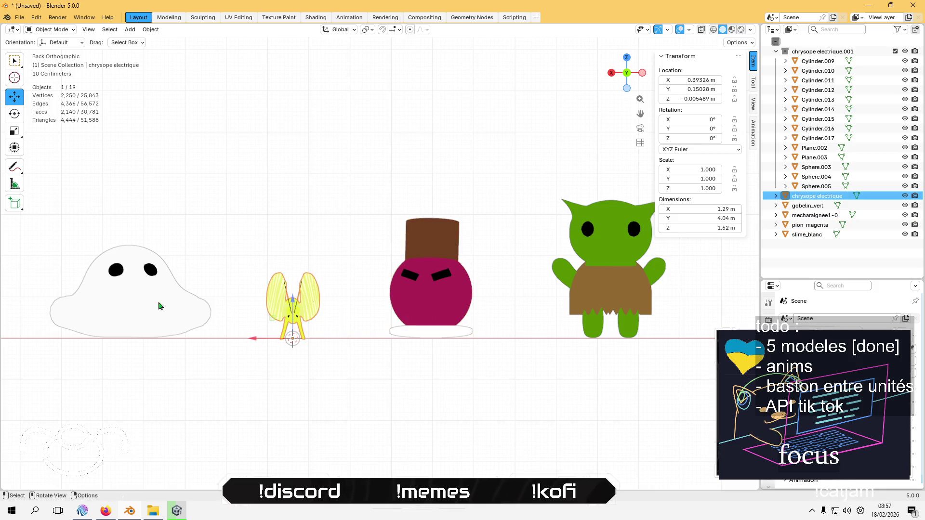
click(128, 306)
scroll(144, 310, down, 3)
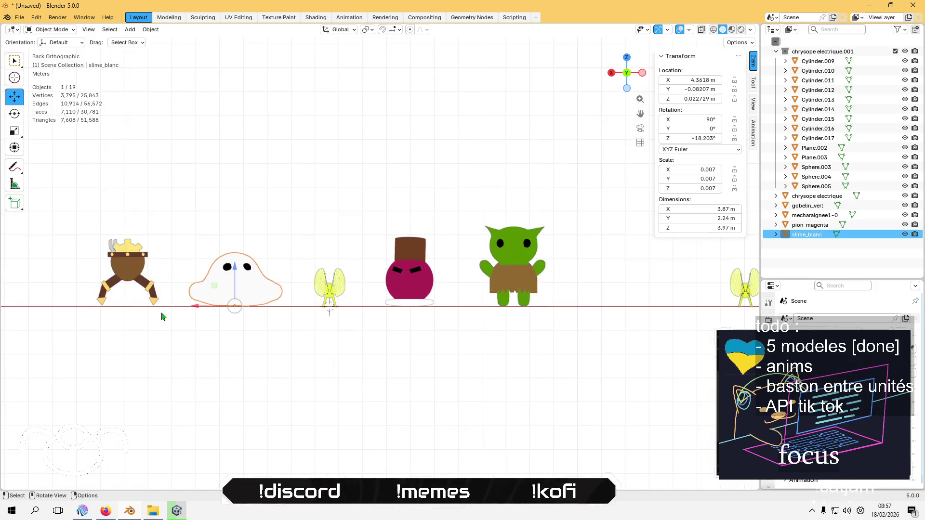
click(129, 270)
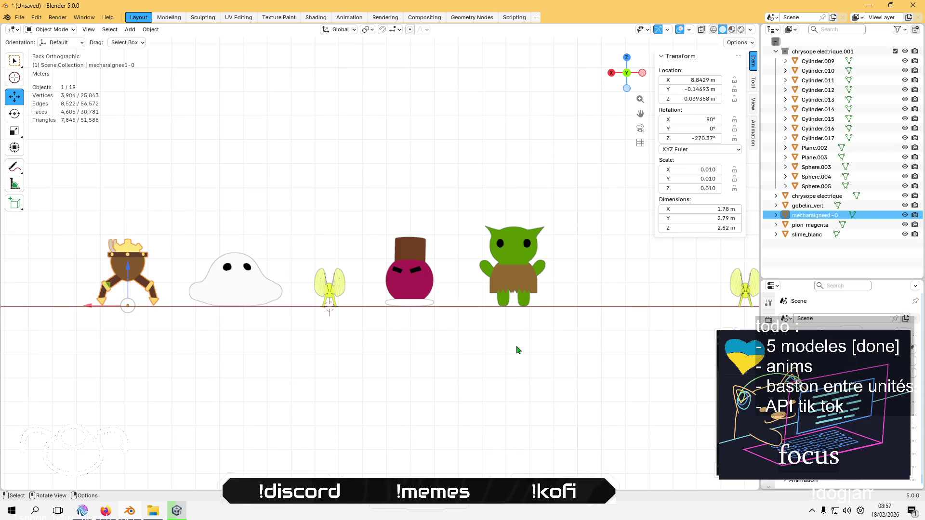
click(134, 342)
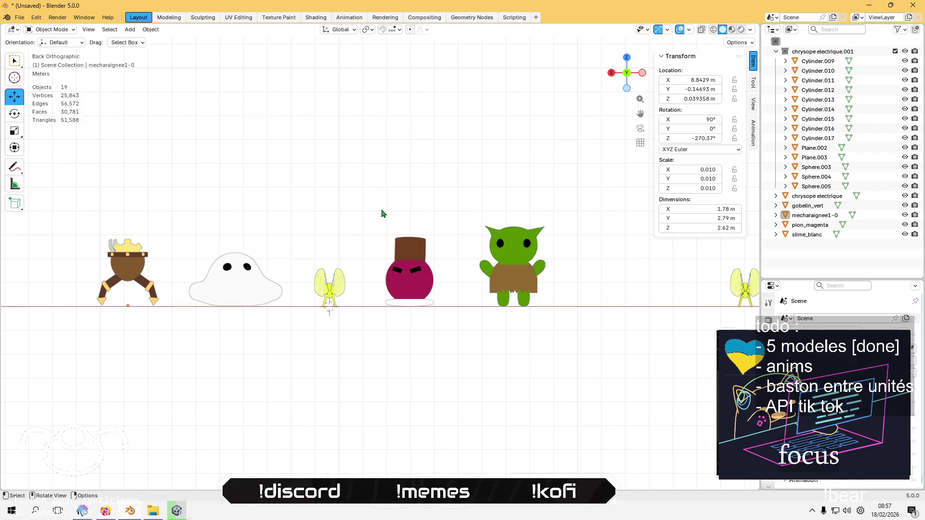
key(alt+Tab)
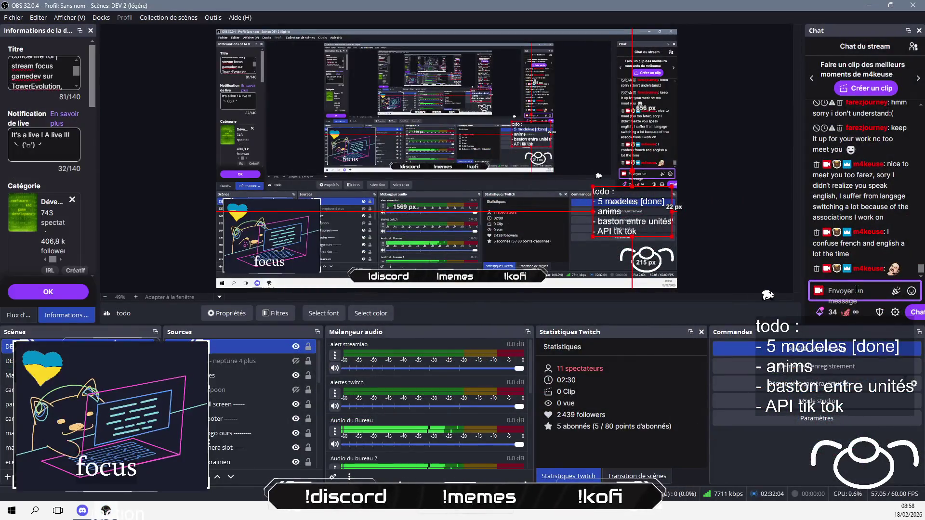
Type 'animations maintenant' into the OBS Chat dock and send it
text(animations)
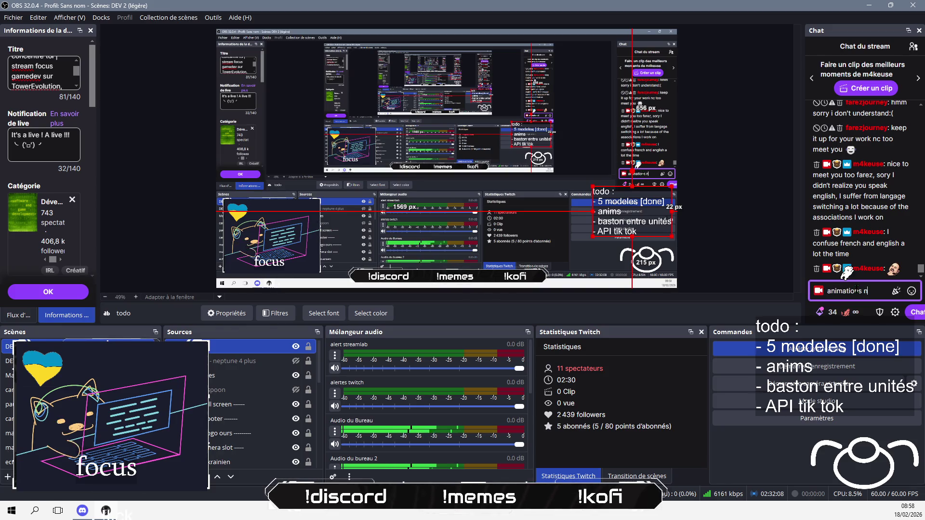
text( maintenant)
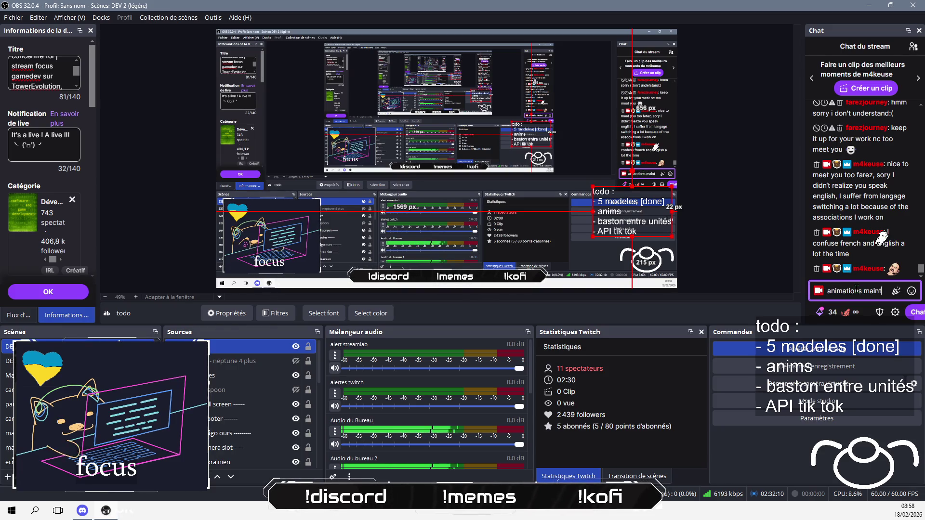
key(Return)
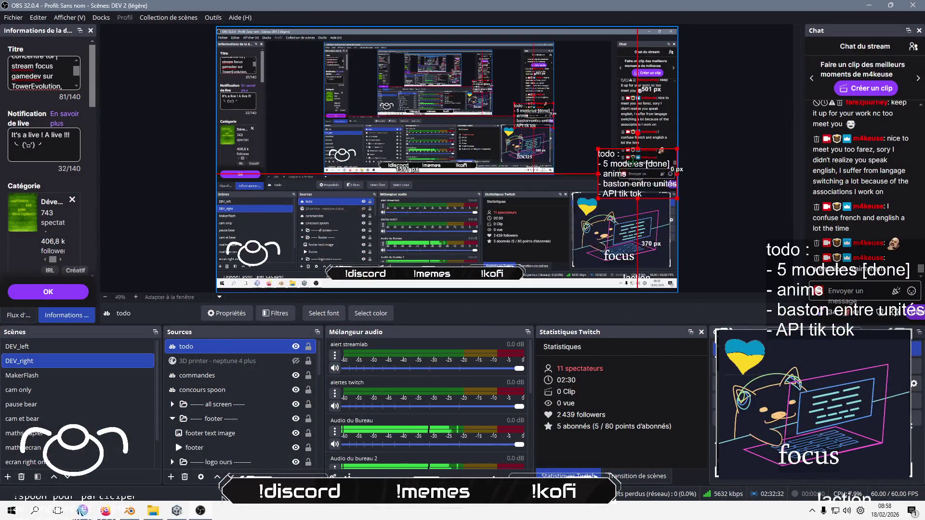
Reposition the todo text in the scene preview and copy its transform
mouse_move(645, 162)
mouse_down()
mouse_move(481, 181)
mouse_move(262, 181)
mouse_move(597, 140)
mouse_move(624, 155)
mouse_up()
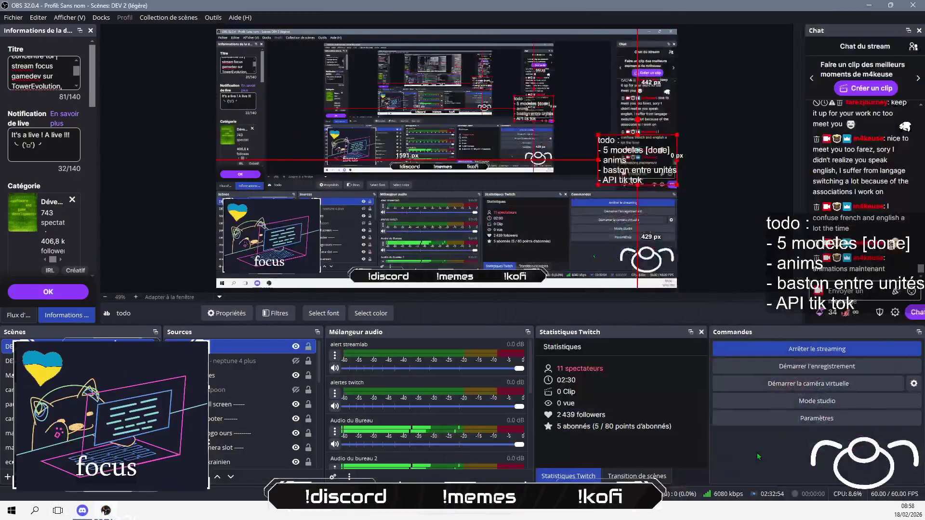
right_click(242, 352)
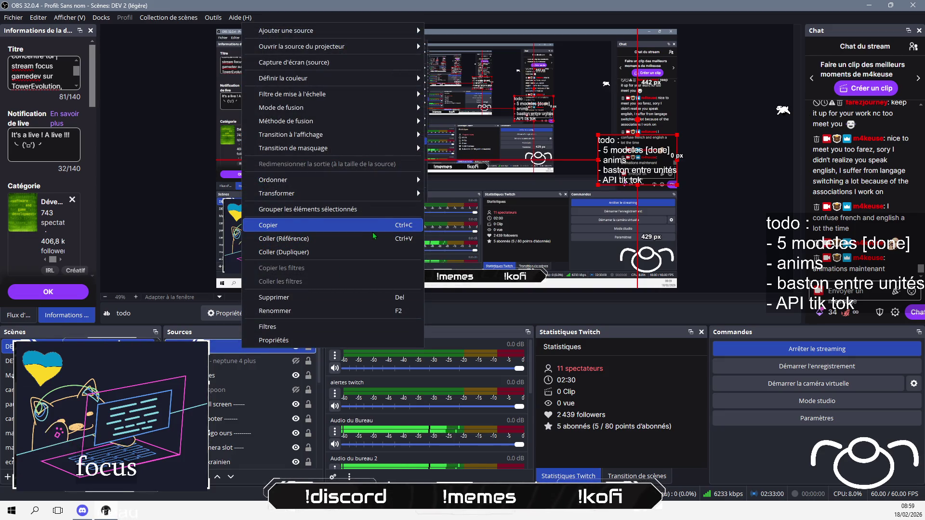
mouse_move(395, 193)
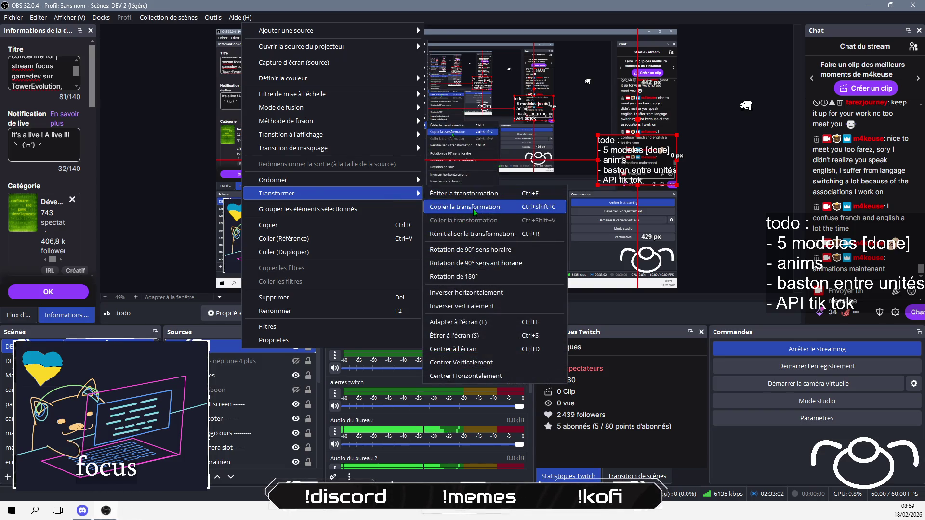
click(475, 211)
Paste the copied transform onto the todo source and maximize OBS back on the desktop screen
mouse_move(397, 6)
mouse_down()
mouse_move(396, 72)
mouse_move(443, 78)
mouse_up()
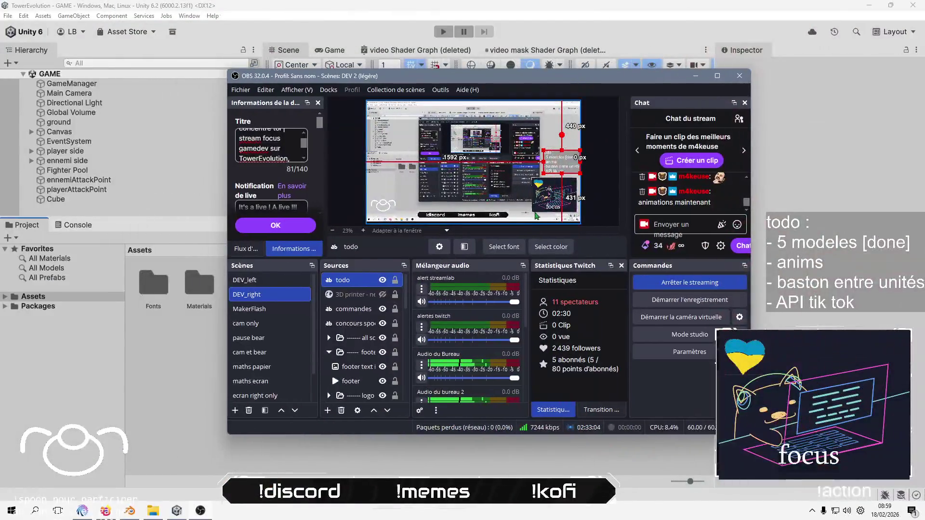
right_click(339, 280)
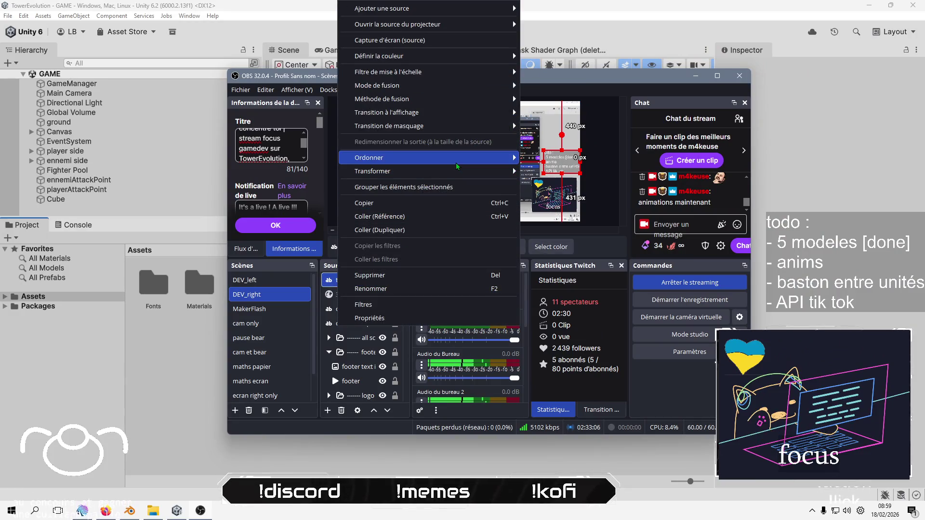
mouse_move(460, 171)
click(588, 199)
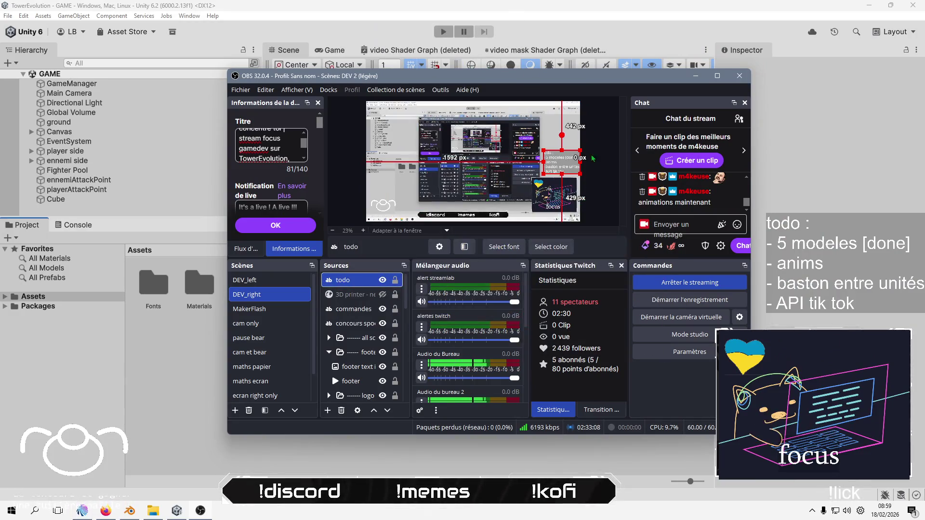
drag(715, 79, 713, 139)
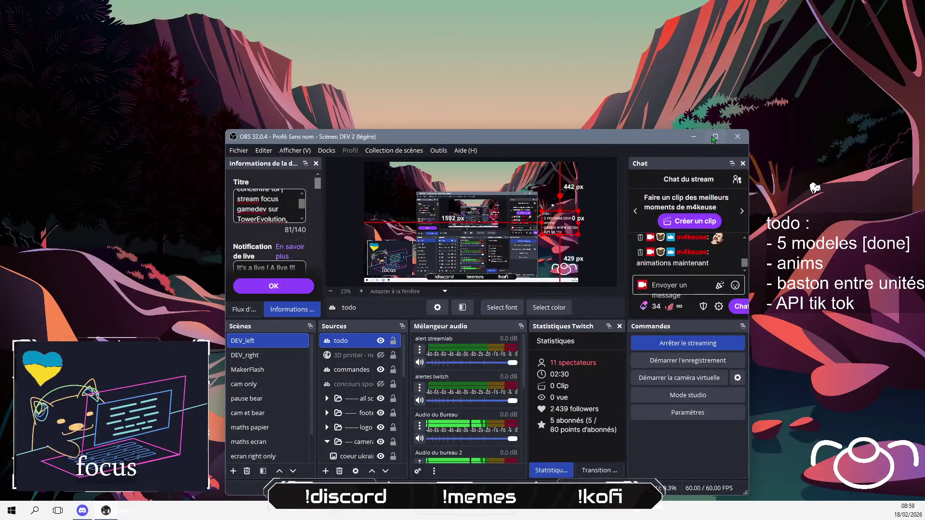
click(715, 137)
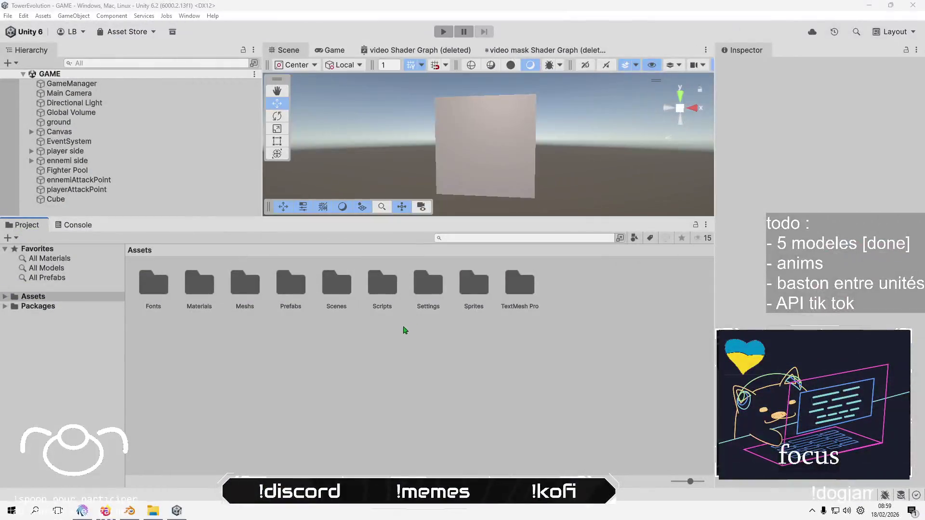
Open Unity's Meshs folder and start Import New Asset there
click(386, 383)
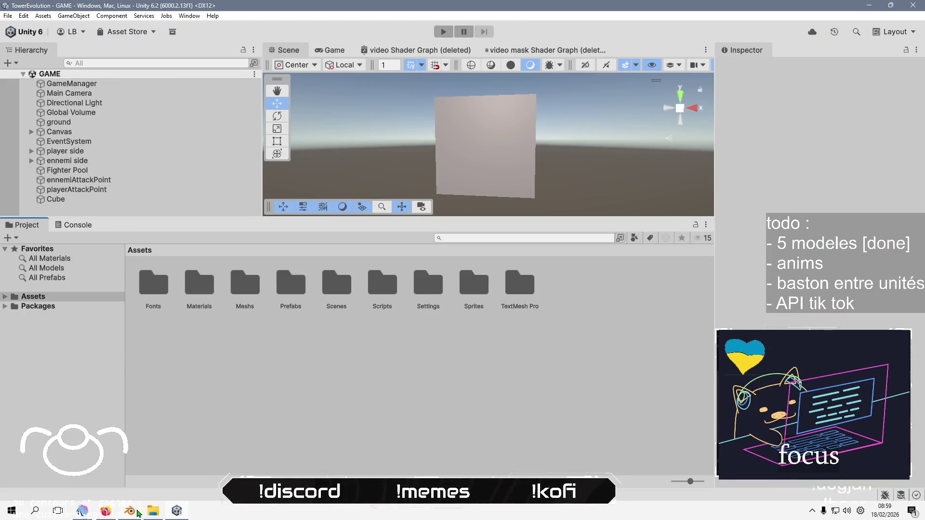
click(137, 512)
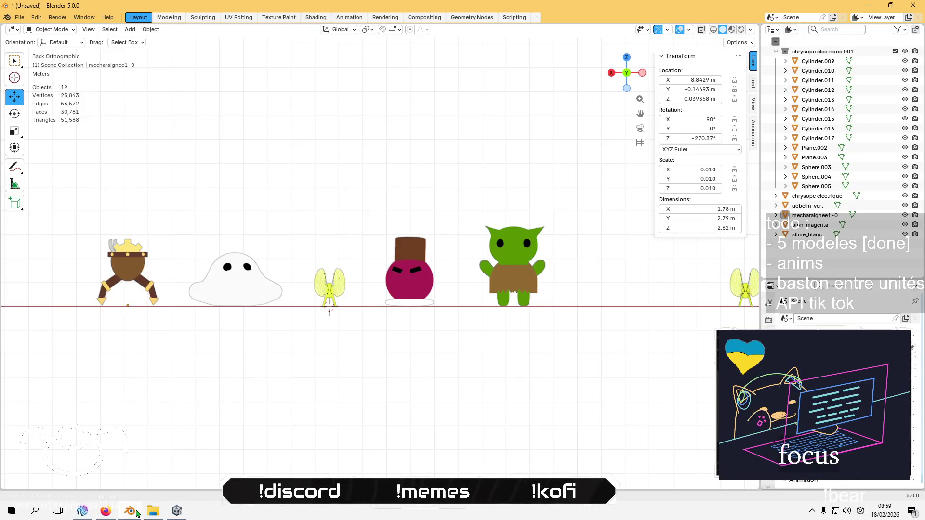
click(139, 513)
double_click(243, 284)
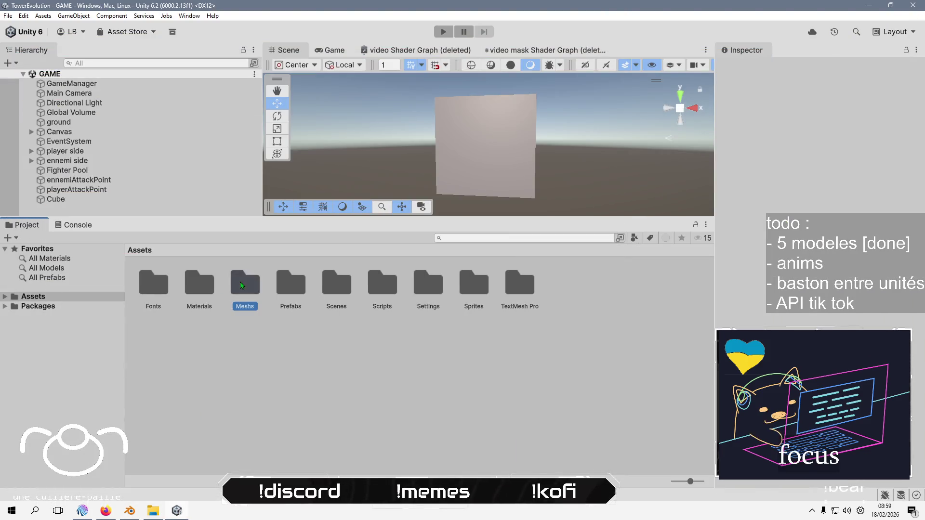
right_click(244, 285)
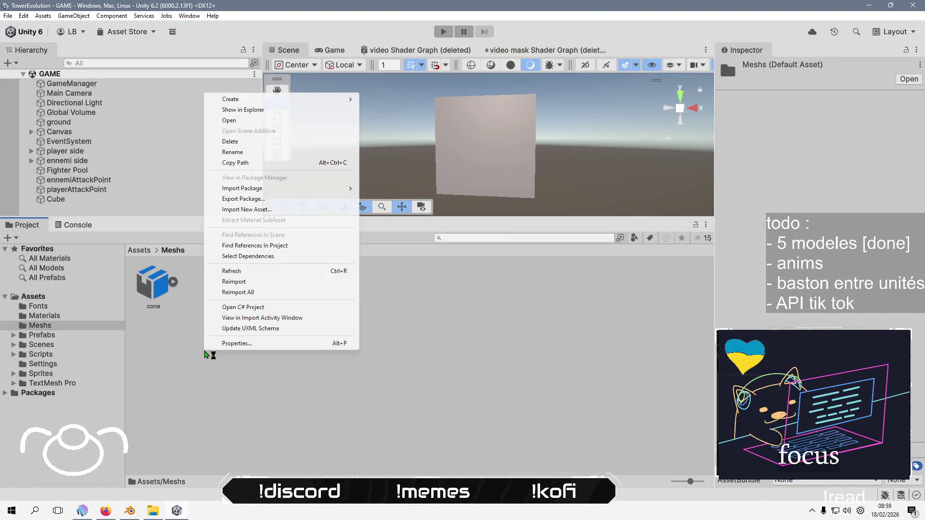
click(295, 209)
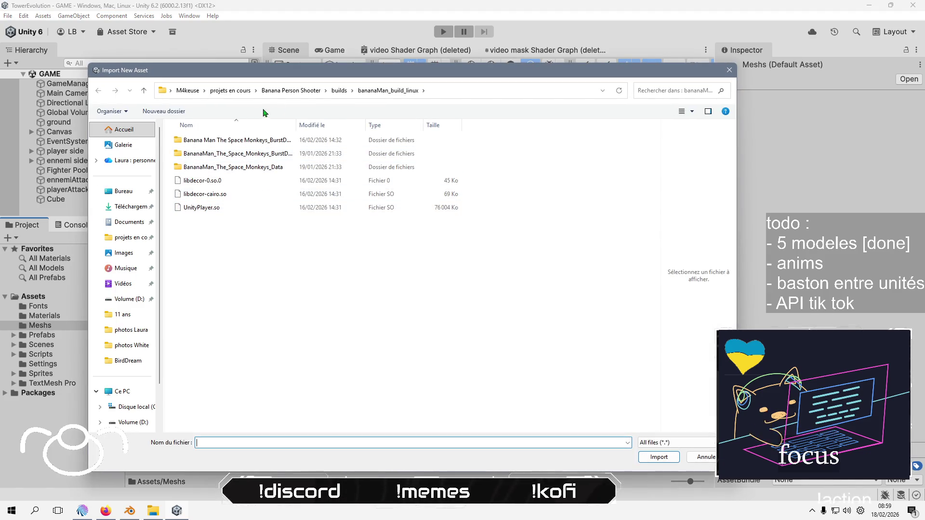
Browse to TowerEvolution/ressources/characters and select the character FBX files
click(230, 90)
double_click(244, 222)
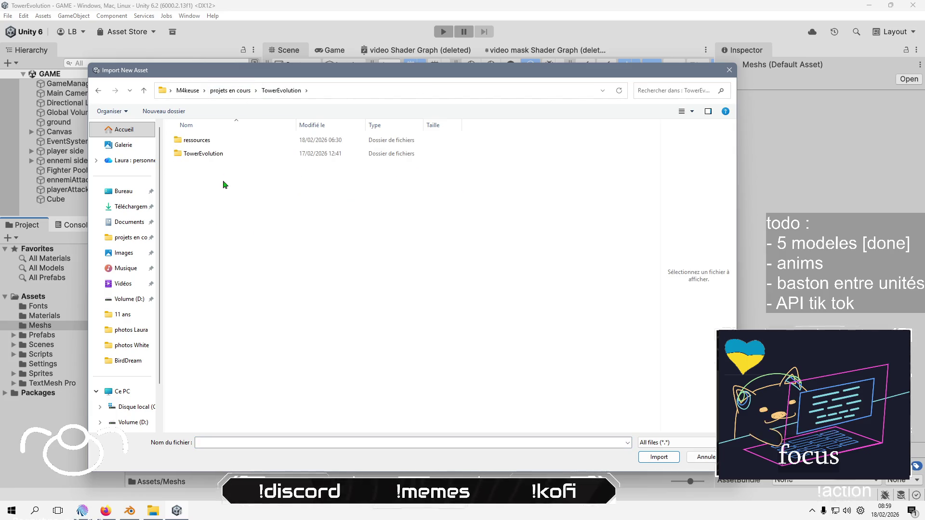
click(239, 143)
double_click(240, 145)
double_click(240, 144)
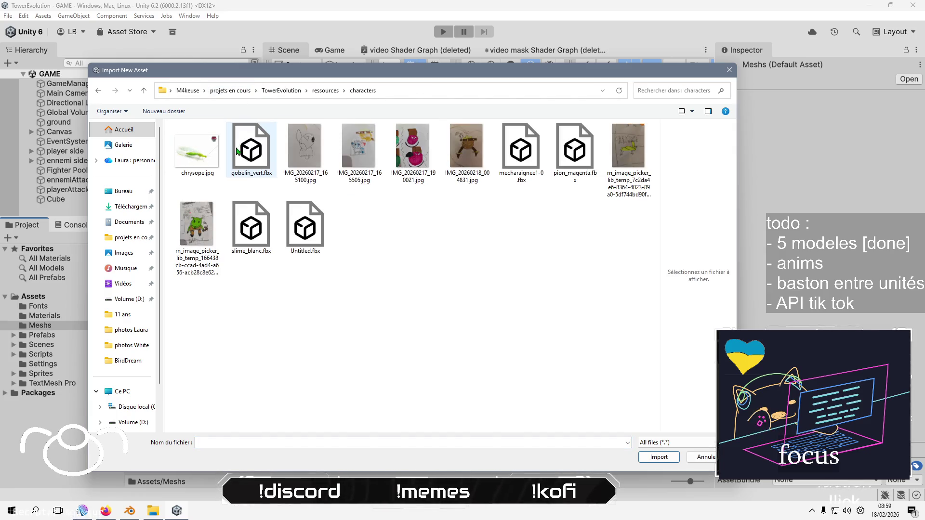
click(251, 150)
ctrl+click(255, 231)
ctrl+click(305, 226)
ctrl+click(305, 227)
ctrl+click(521, 149)
ctrl+click(574, 151)
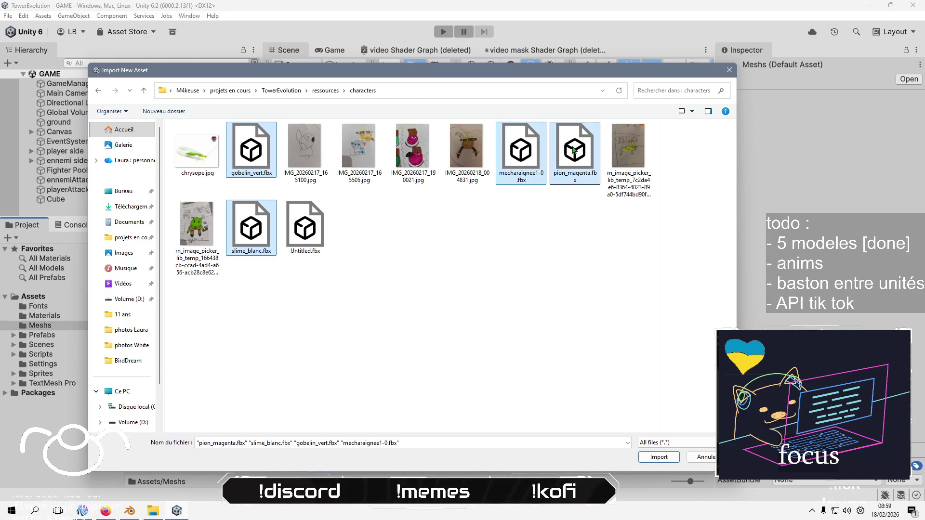
Preview Untitled.fbx to identify which character model it contains
click(367, 271)
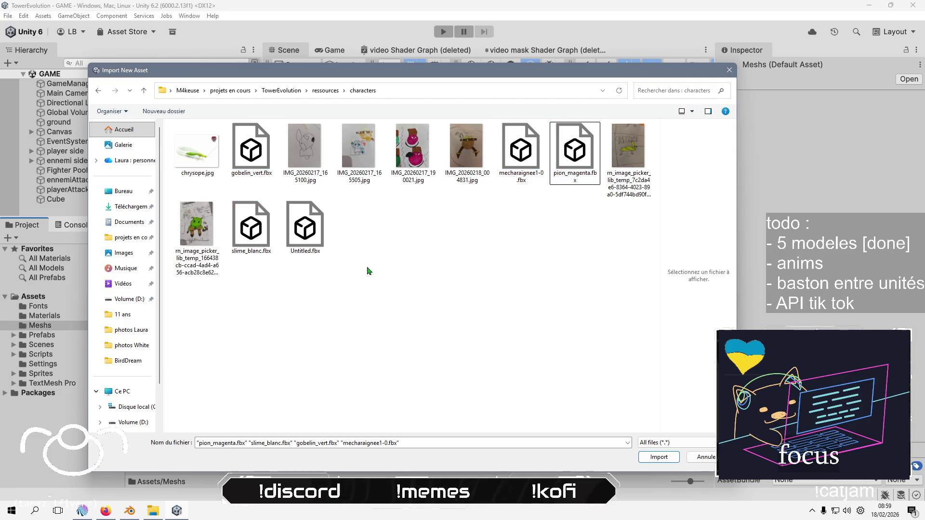
click(322, 225)
right_click(314, 230)
click(419, 248)
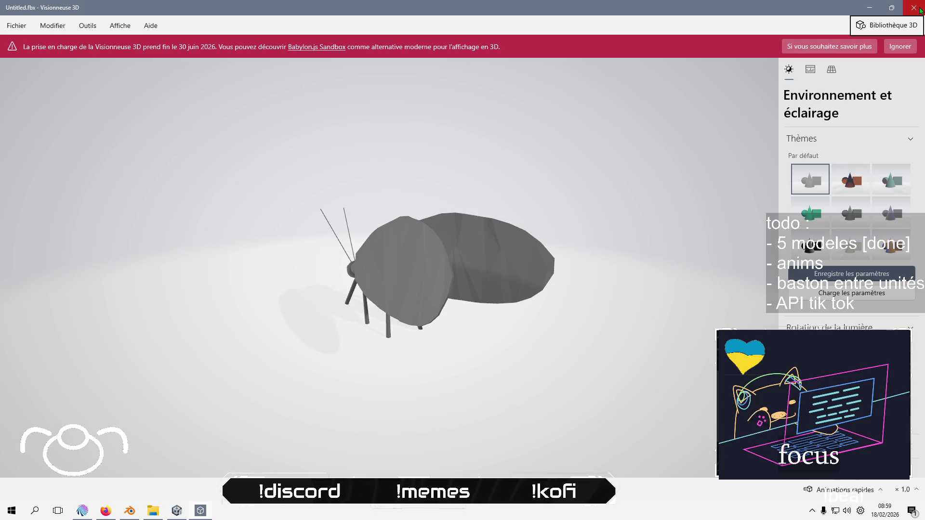
click(920, 11)
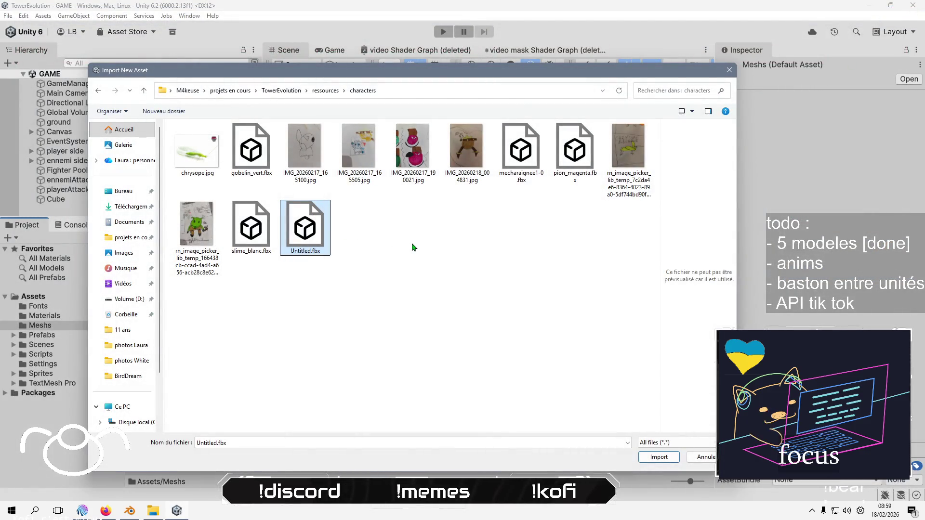
Rename Untitled.fbx to chrysope_electrique.fbx
key(F2)
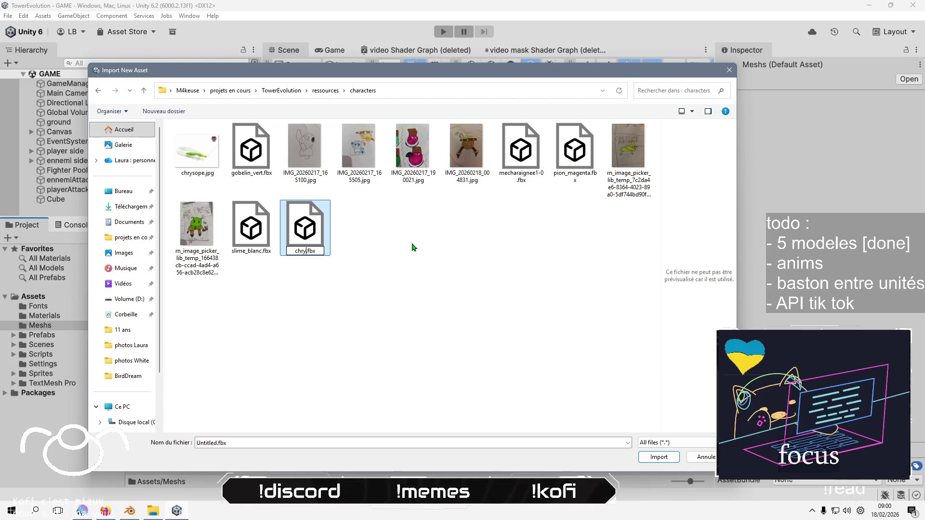
text(sope_e)
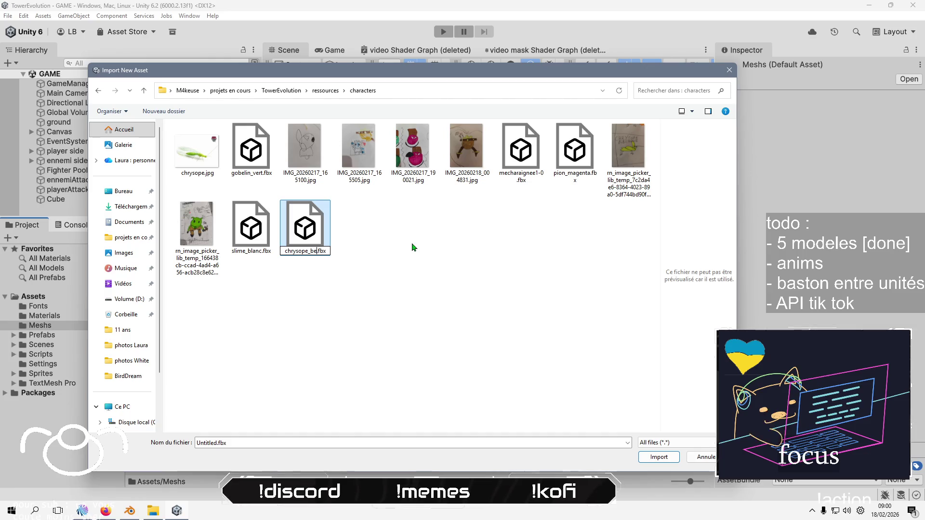
text(mectroqie)
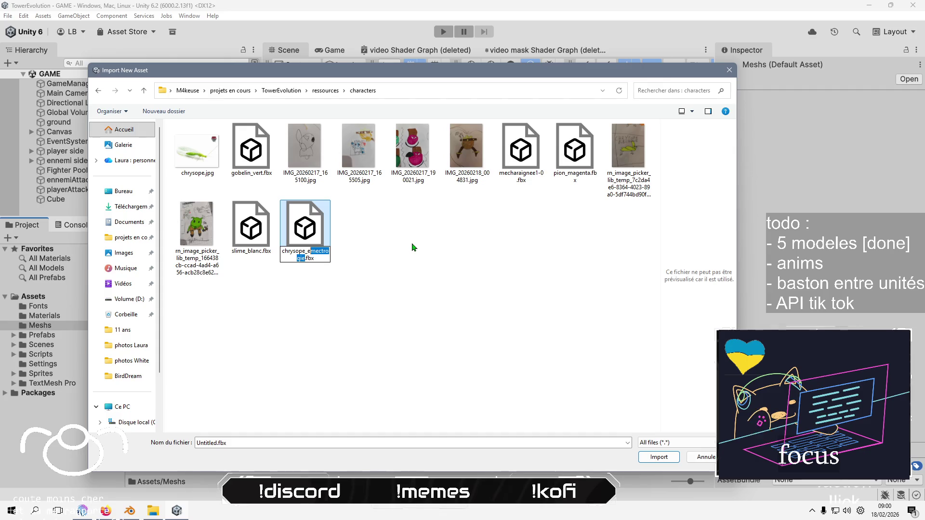
key(BackSpace)
text(electriqu)
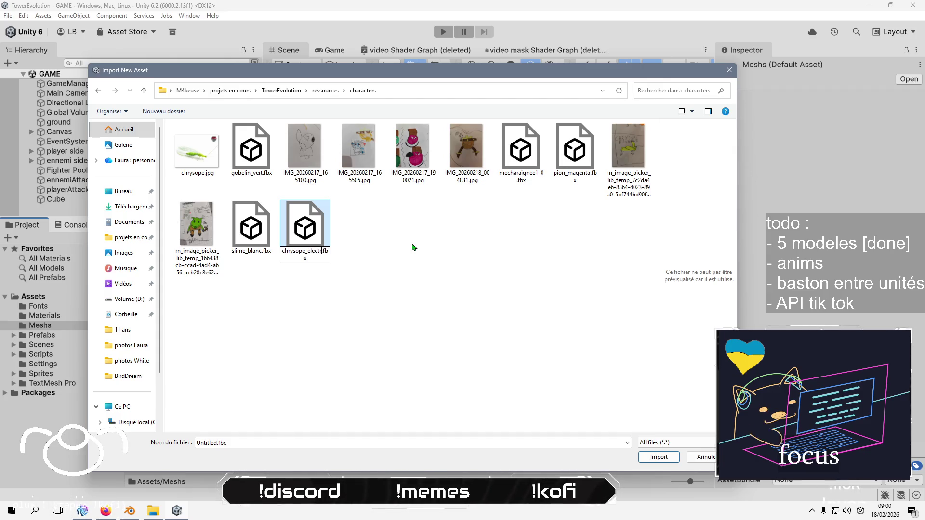
text(e)
click(411, 246)
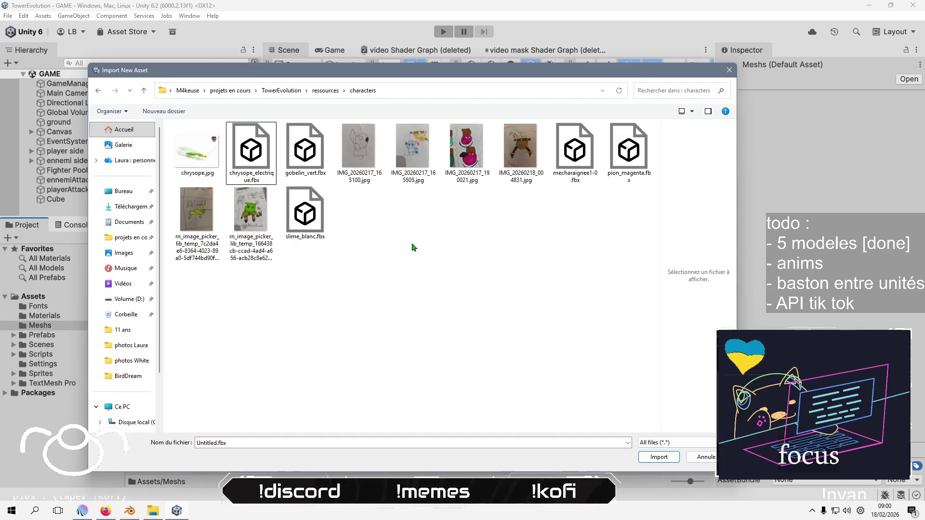
Select all five character FBX files and import them into Meshs
click(251, 151)
shift+click(305, 212)
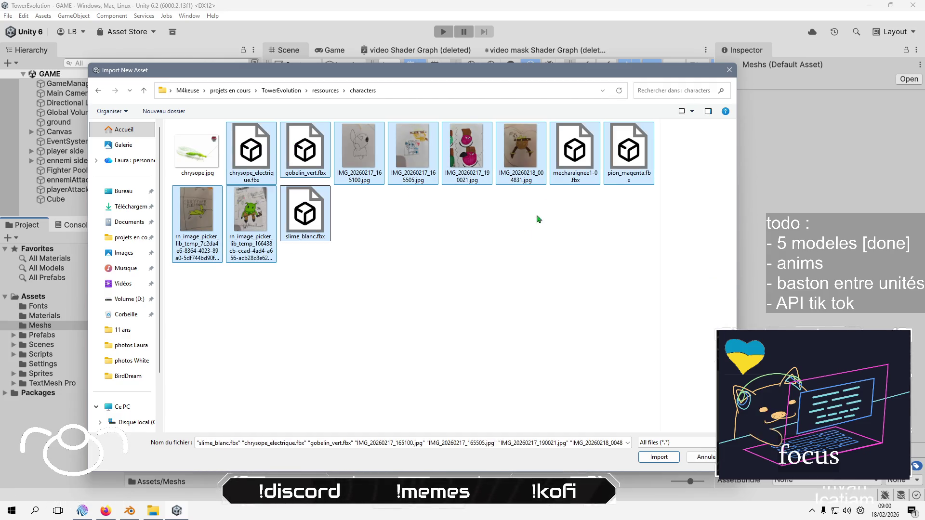
click(510, 263)
click(628, 154)
ctrl+click(574, 154)
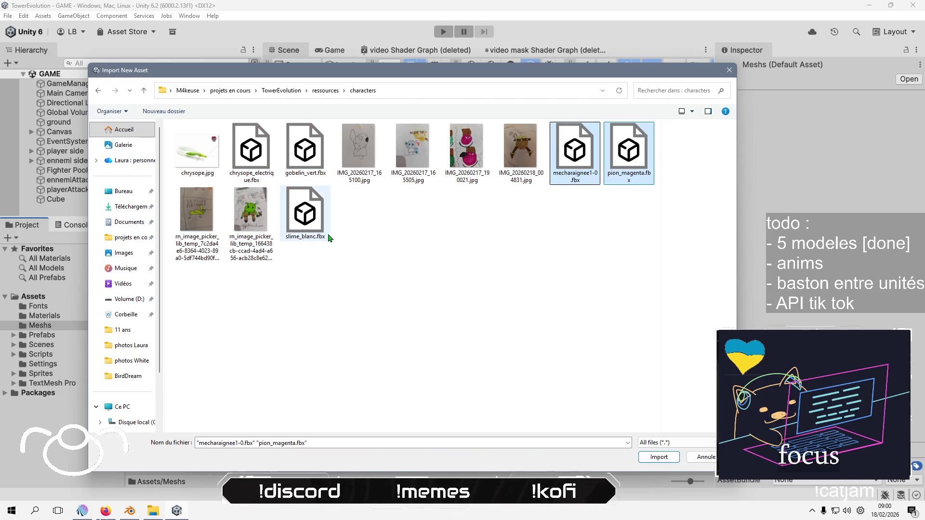
ctrl+click(305, 212)
ctrl+click(305, 151)
ctrl+click(251, 151)
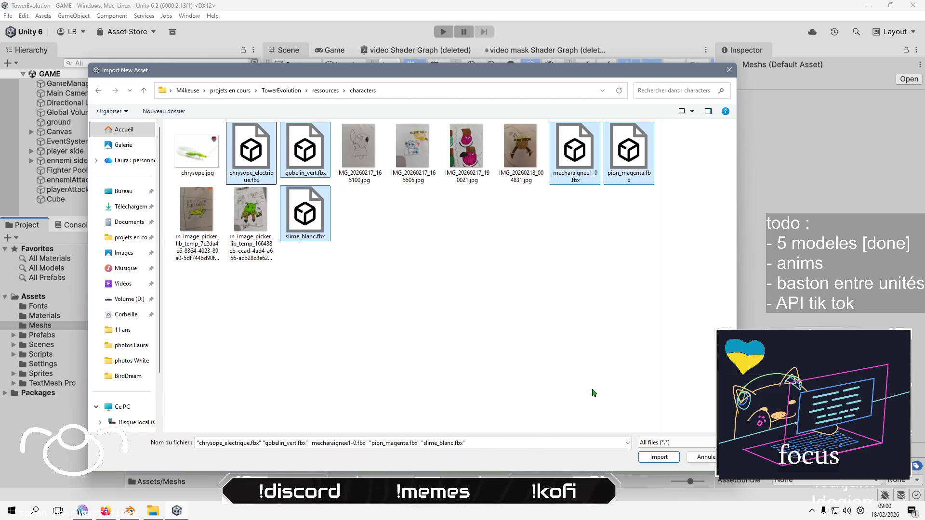
click(671, 456)
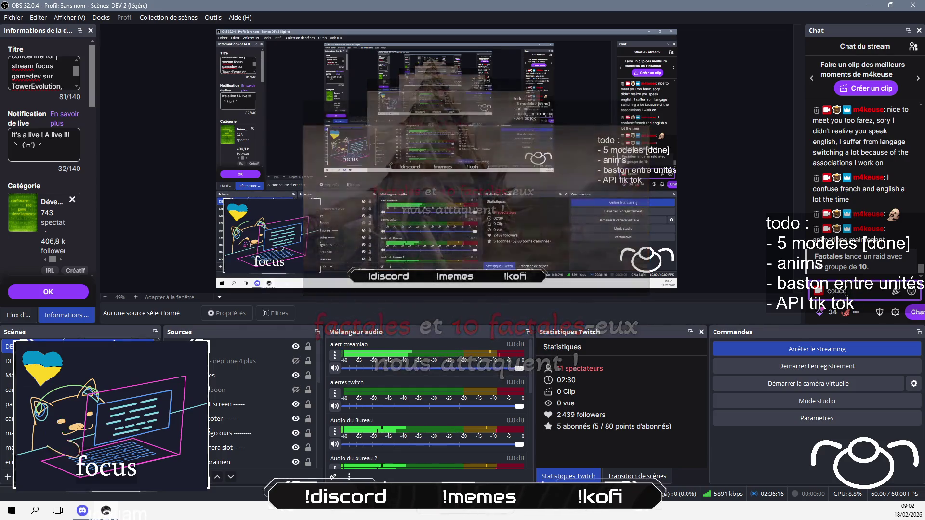
Correct and send the 'coucou les coupaings' greeting to the raiders
key(BackSpace)
text(ngs !)
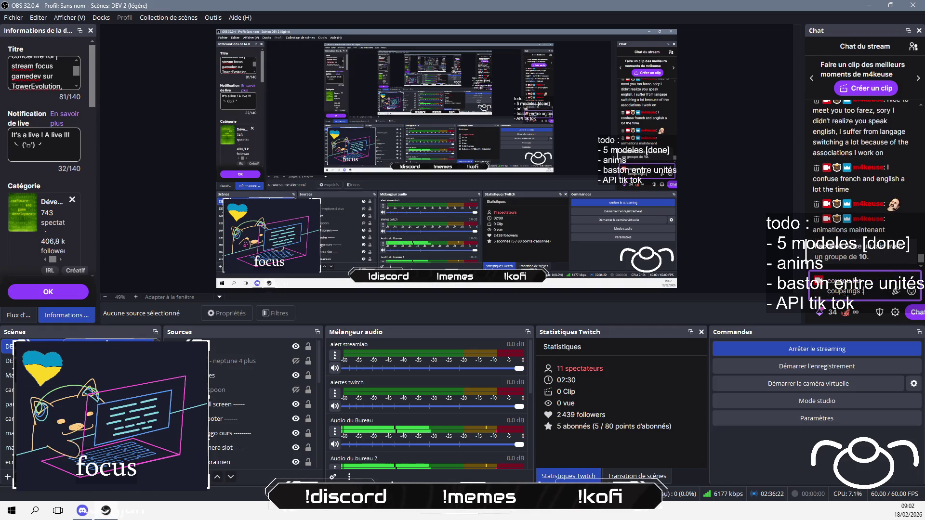
key(Return)
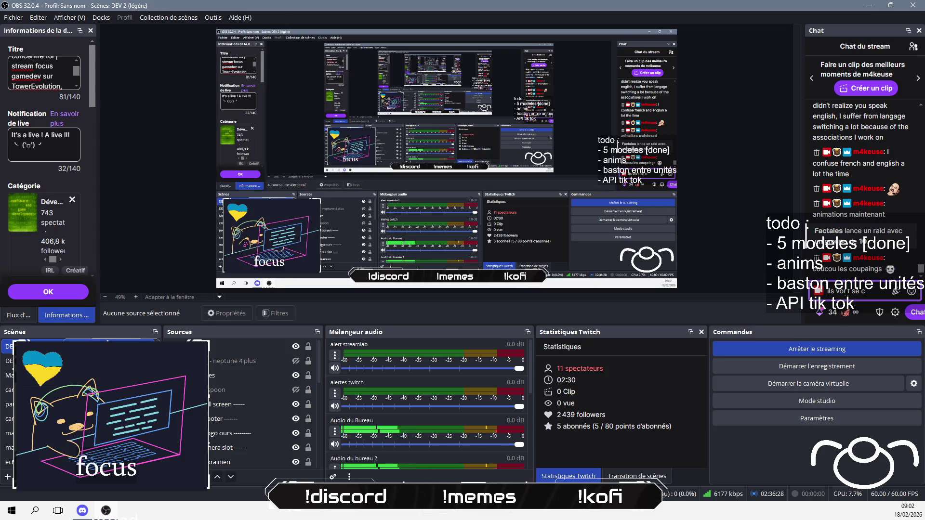
Send the follow-up joke ending 'tu vrois l'ale ?' with the Kappa emote
text(ncenter)
key(BackSpace)
key(BackSpace)
text(rer ici t)
text(u v)
text(rois l'a)
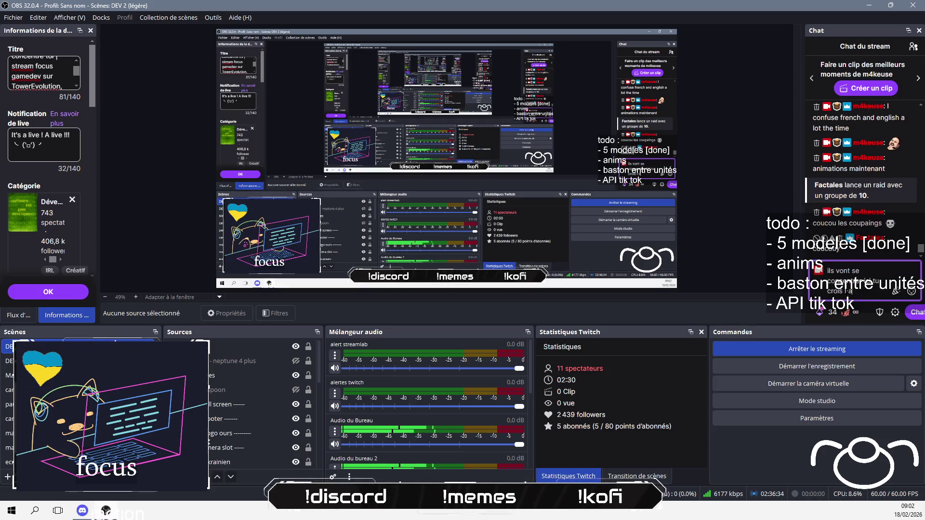
text(ctale ?)
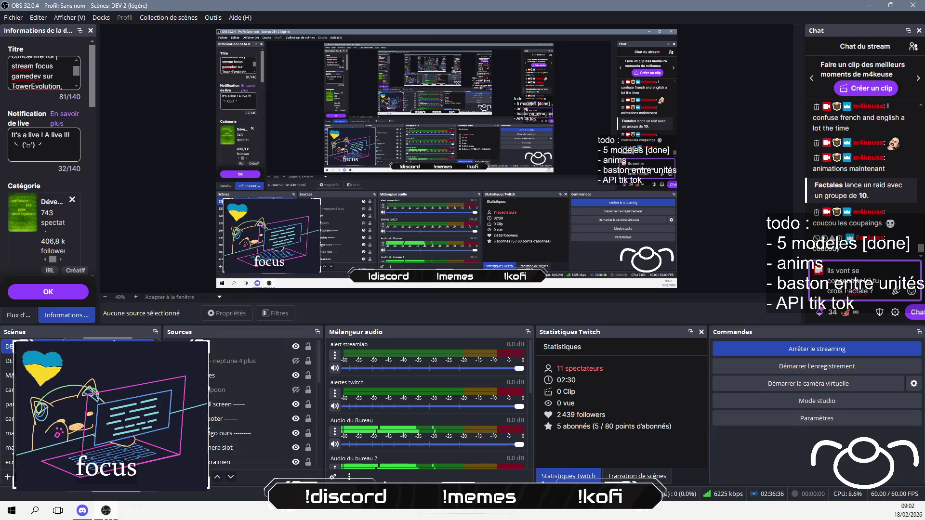
text( :kapp)
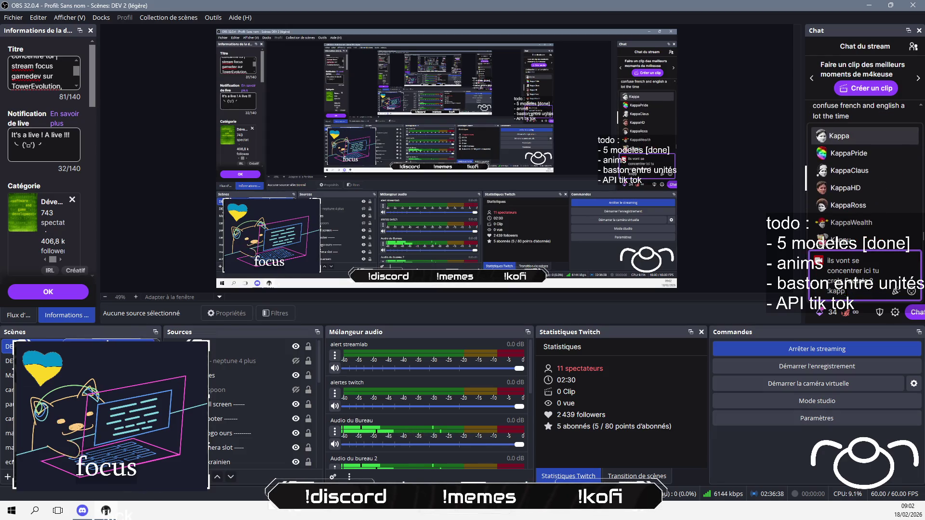
key(Return)
key(Return)
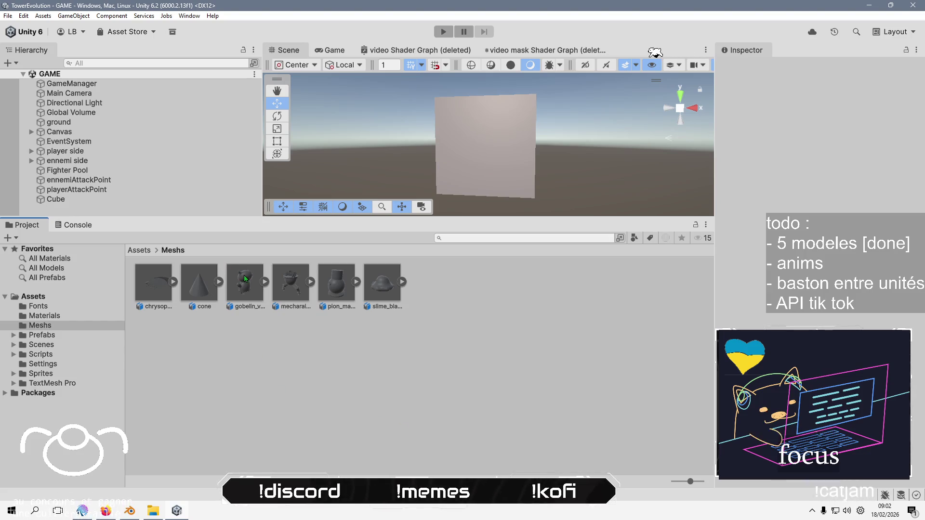
Enlarge the Scene view and drag gobelin_vert, mecharaignee1-0 and pion_magenta into the scene
drag(139, 217, 159, 279)
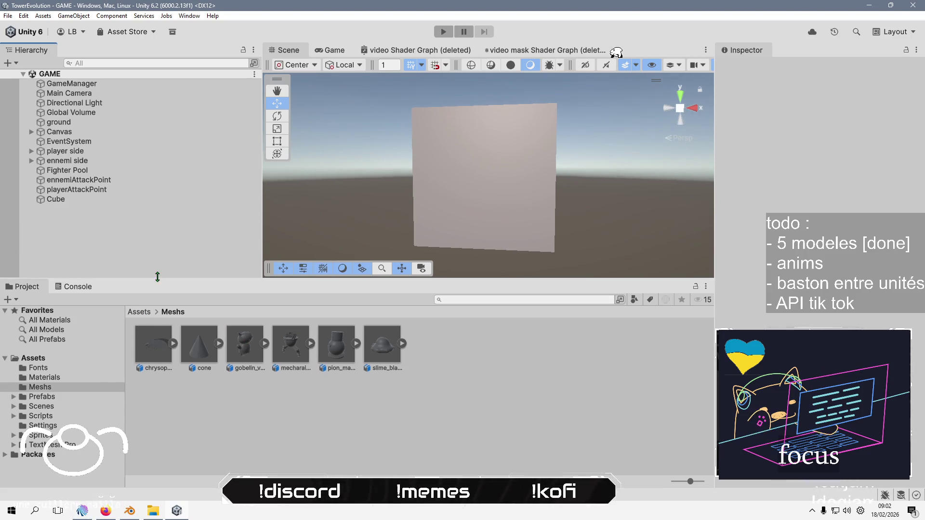
drag(166, 236, 168, 231)
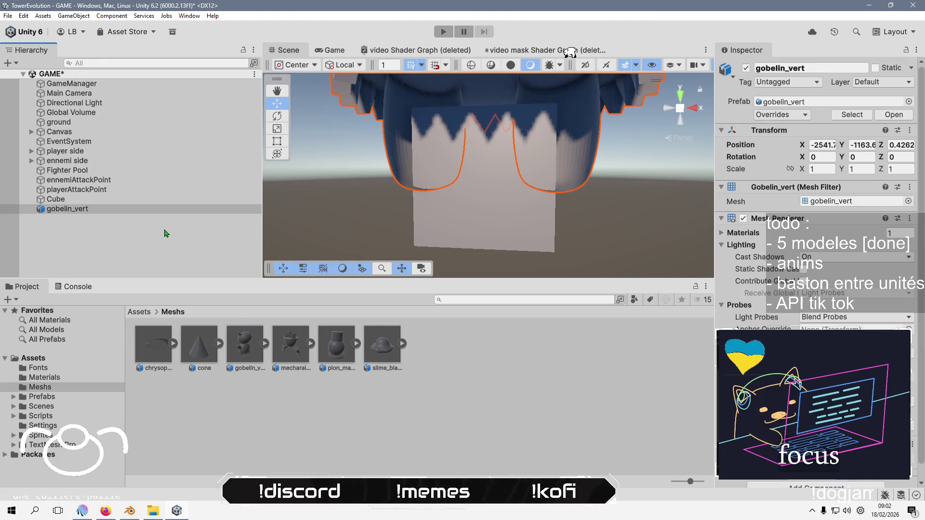
scroll(426, 163, down, 3)
scroll(431, 167, down, 5)
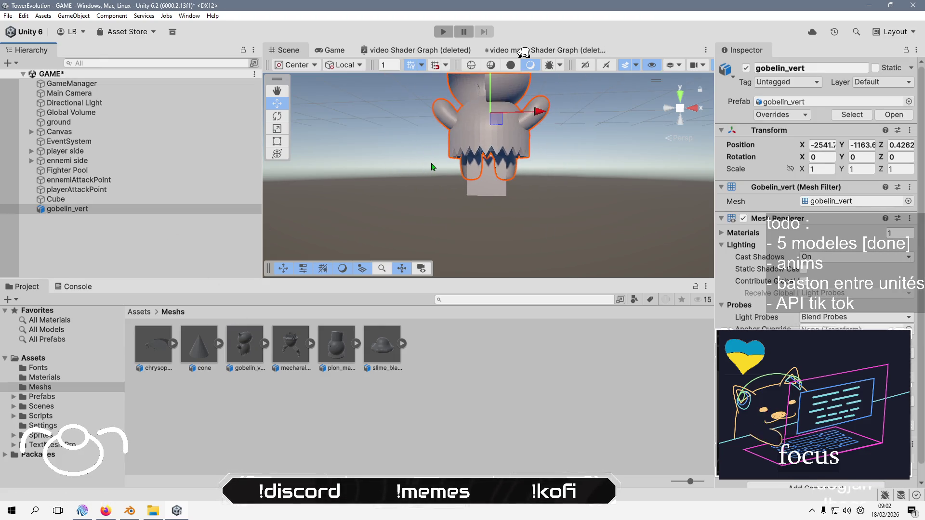
mouse_move(431, 167)
mouse_down()
mouse_move(394, 208)
mouse_move(404, 195)
mouse_up()
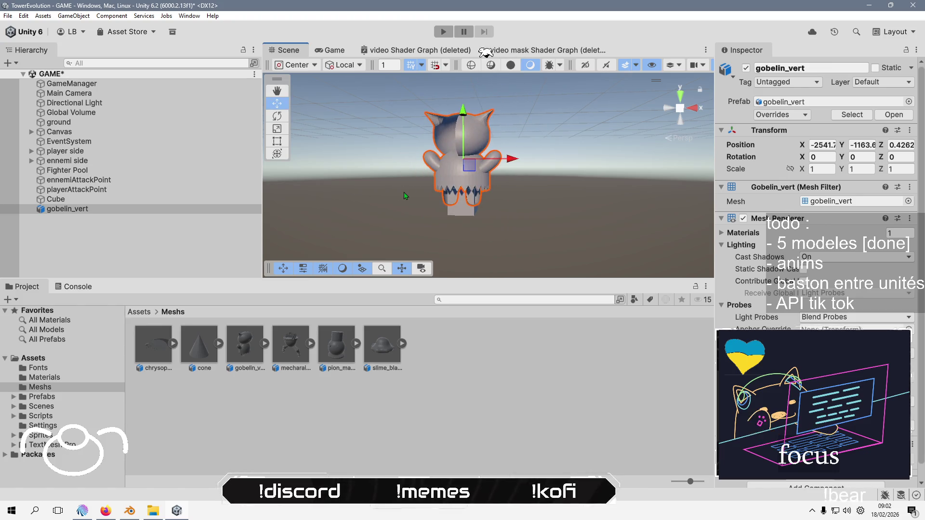
mouse_move(291, 343)
mouse_down()
mouse_move(309, 289)
mouse_move(462, 174)
mouse_move(439, 168)
mouse_up()
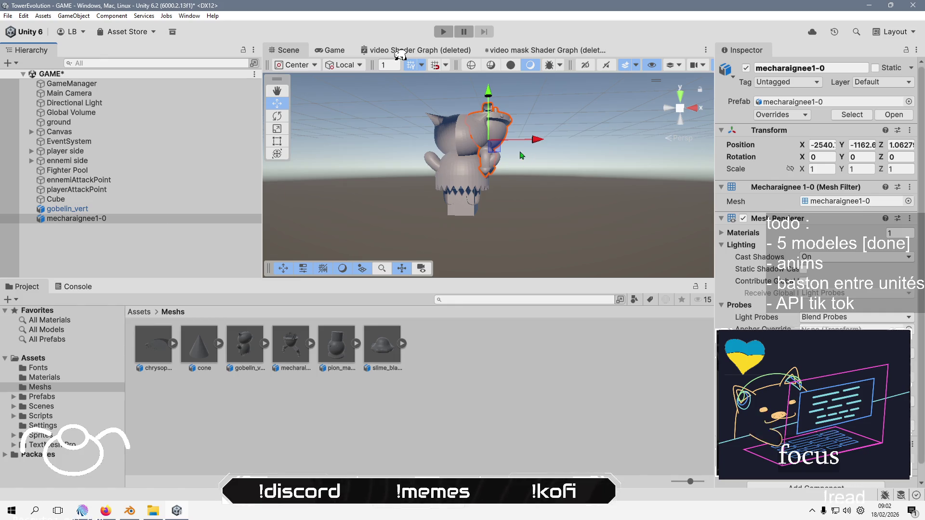
drag(328, 354, 165, 256)
mouse_move(322, 401)
mouse_down()
mouse_move(170, 254)
mouse_move(157, 260)
mouse_up()
Add slime_blanc and chrysope_electrique, frame them, then select the slime back in Blender
drag(383, 343, 128, 247)
drag(151, 347, 138, 260)
key(f)
drag(527, 217, 467, 180)
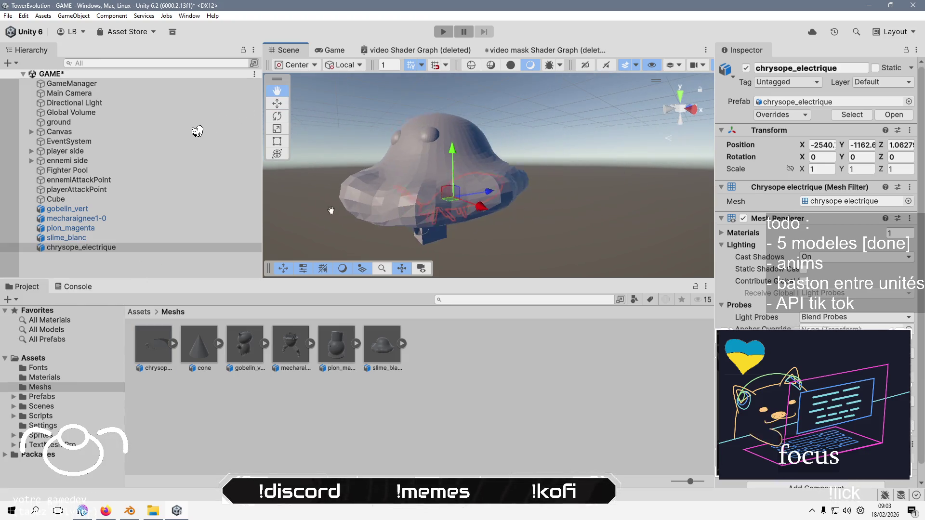
click(391, 170)
key(f)
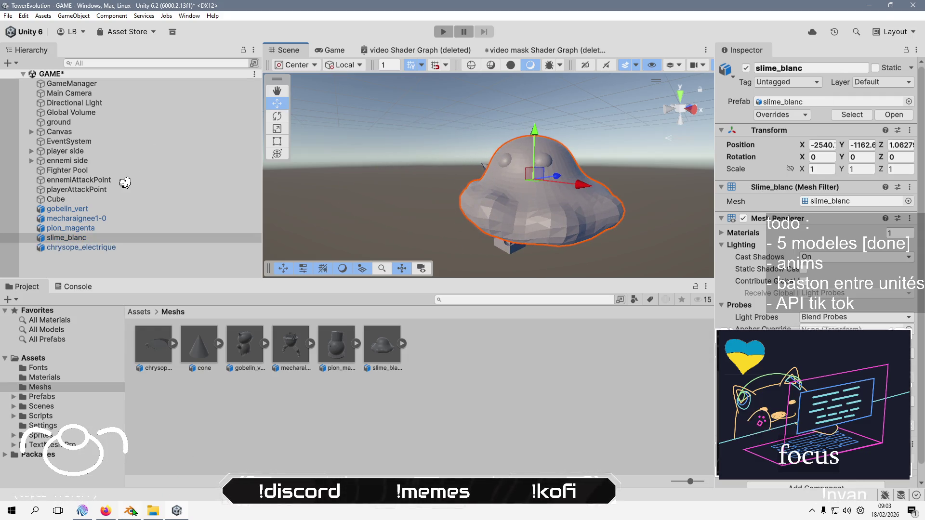
click(131, 510)
click(249, 290)
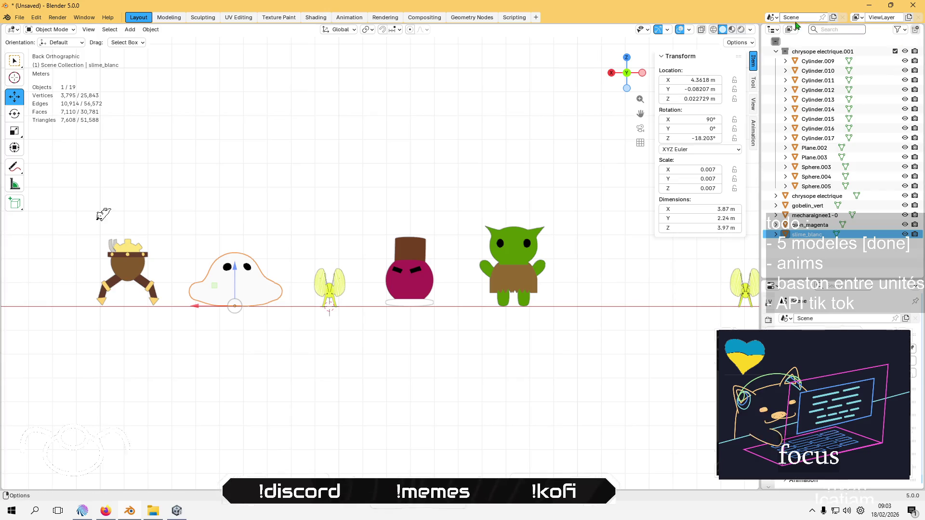
Switch viewport shading to studio lighting and apply Shade Smooth to slime_blanc
click(750, 29)
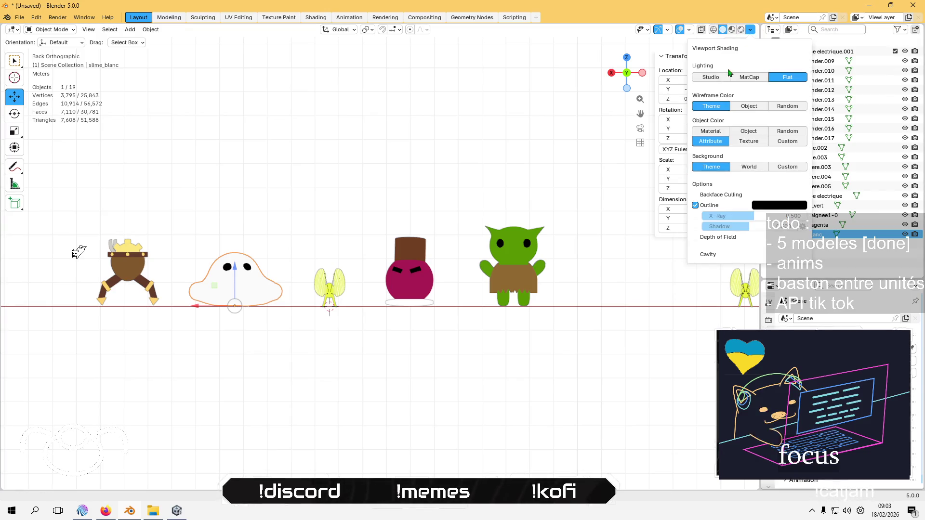
click(710, 77)
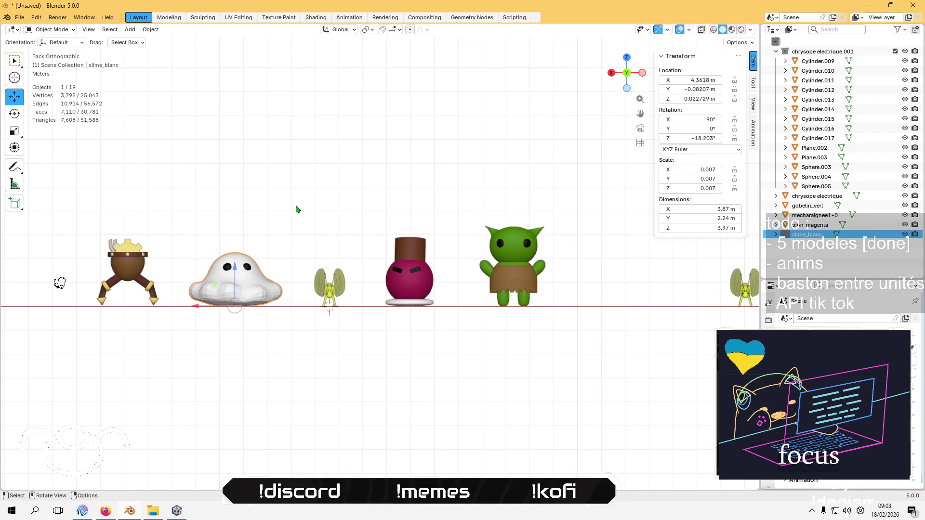
scroll(243, 204, up, 2)
right_click(193, 306)
right_click(195, 309)
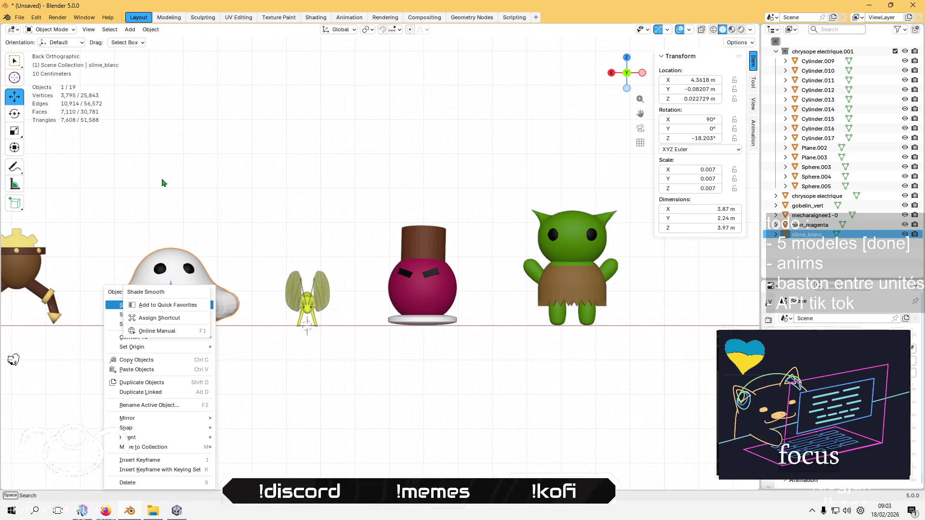
key(Escape)
key(Return)
Reapply Shade Smooth to the slime object, then apply a face shading option in Edit Mode
mouse_move(169, 182)
mouse_down()
mouse_move(215, 193)
mouse_move(155, 340)
mouse_up()
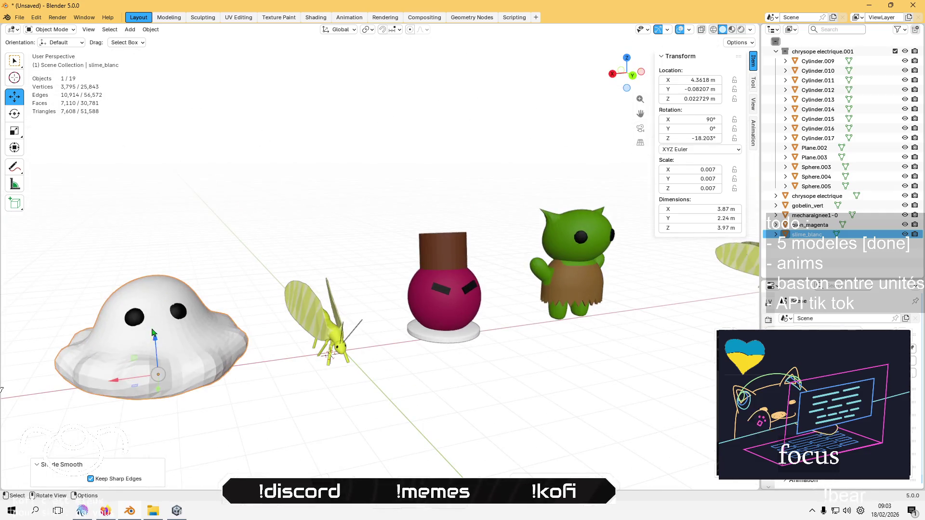
right_click(157, 342)
mouse_move(159, 344)
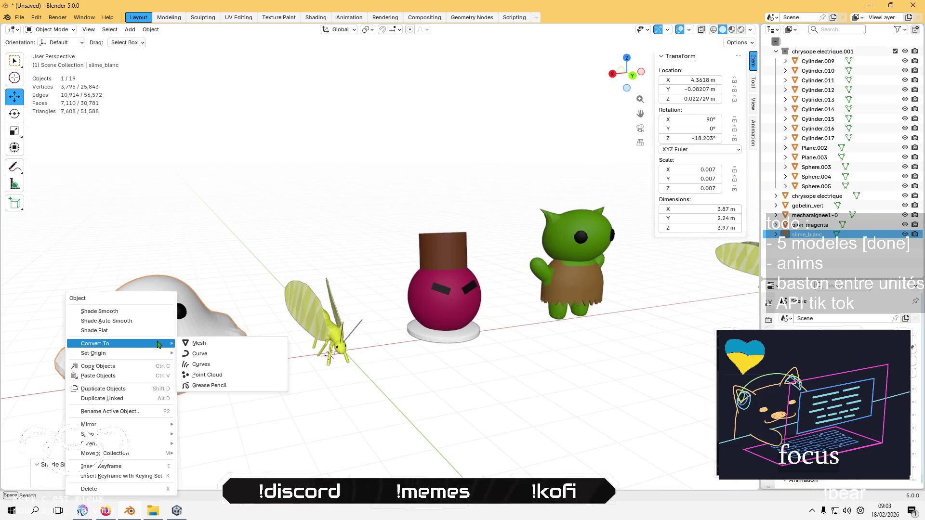
click(144, 314)
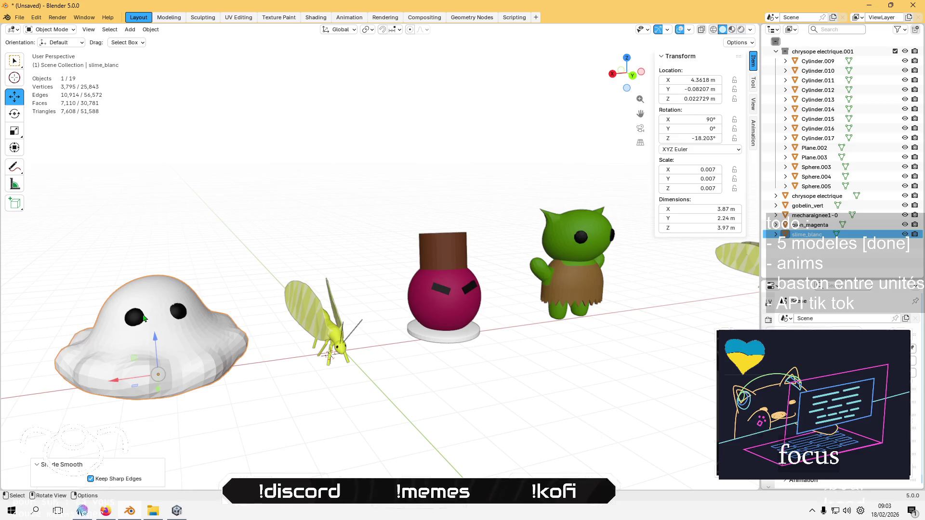
key(Tab)
right_click(168, 320)
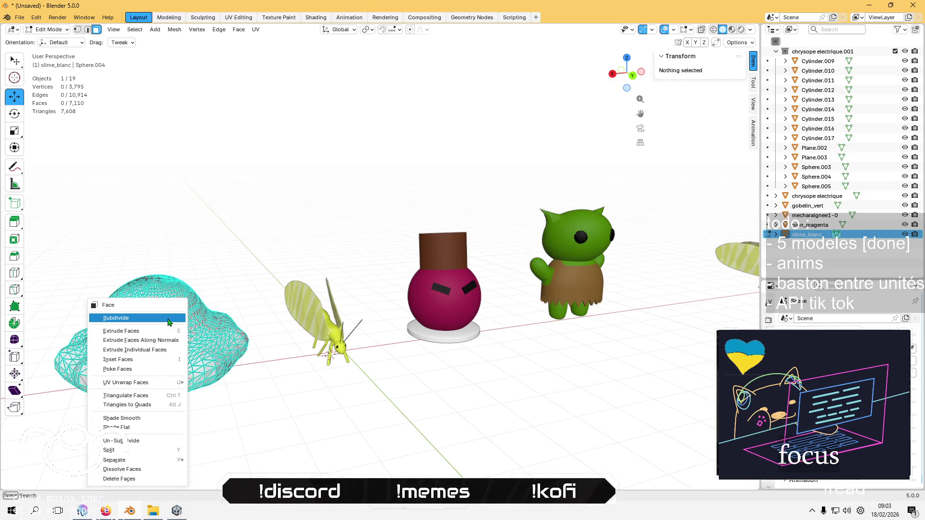
click(144, 426)
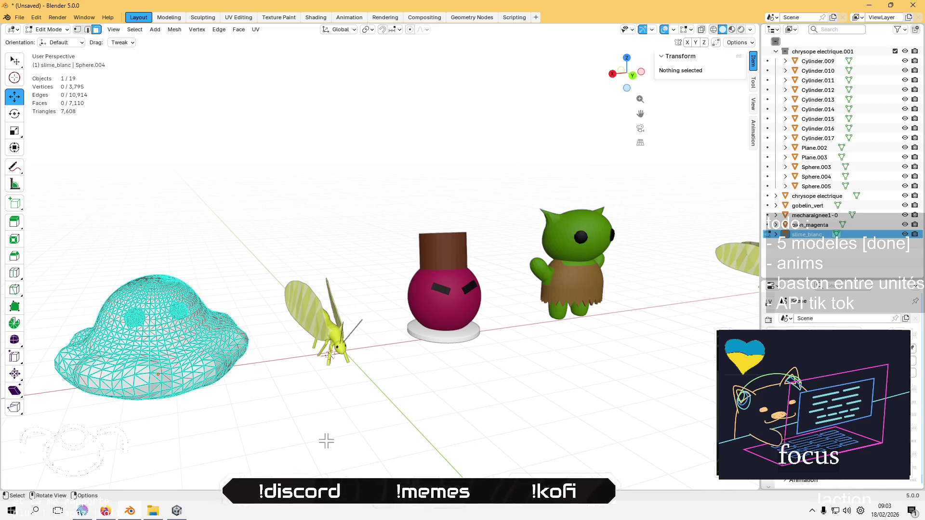
key(Tab)
Select all slime faces in Edit Mode and shade them smooth
mouse_move(326, 445)
mouse_down()
mouse_move(239, 369)
mouse_move(351, 401)
mouse_up()
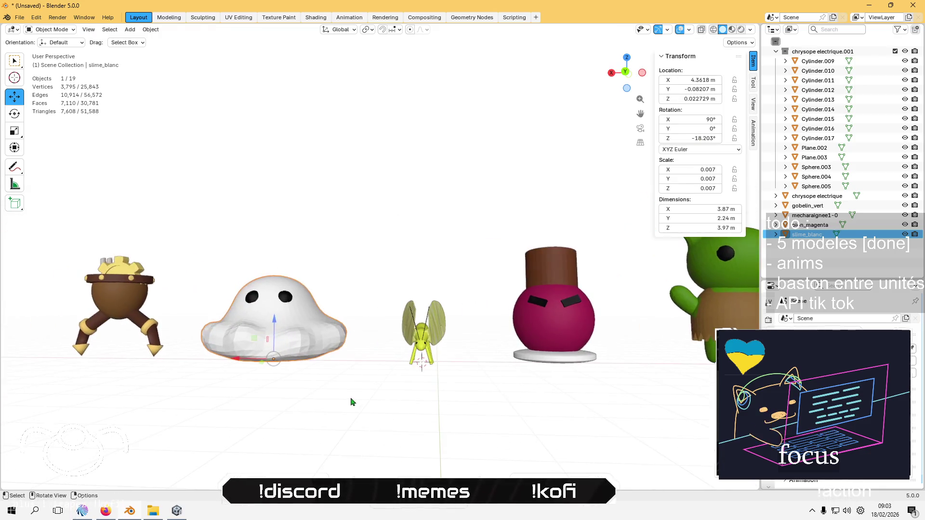
key(Tab)
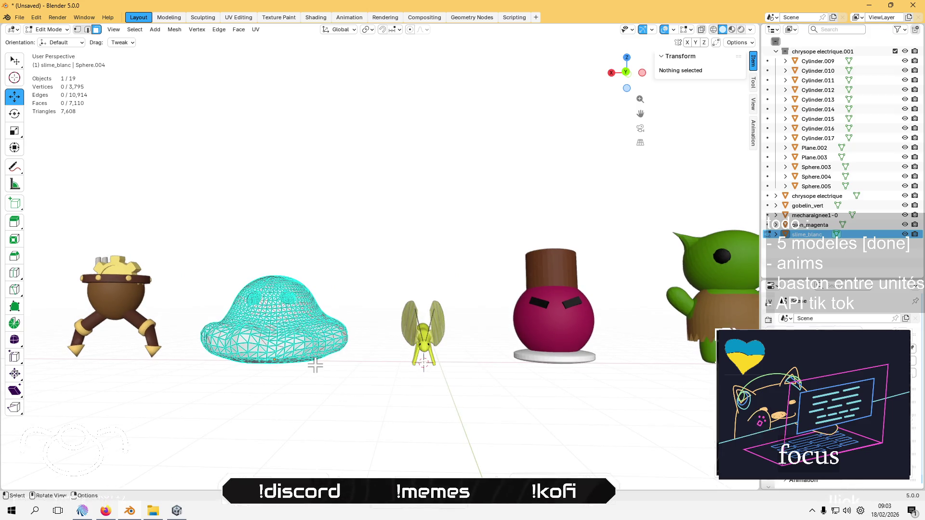
key(a)
right_click(299, 339)
click(261, 339)
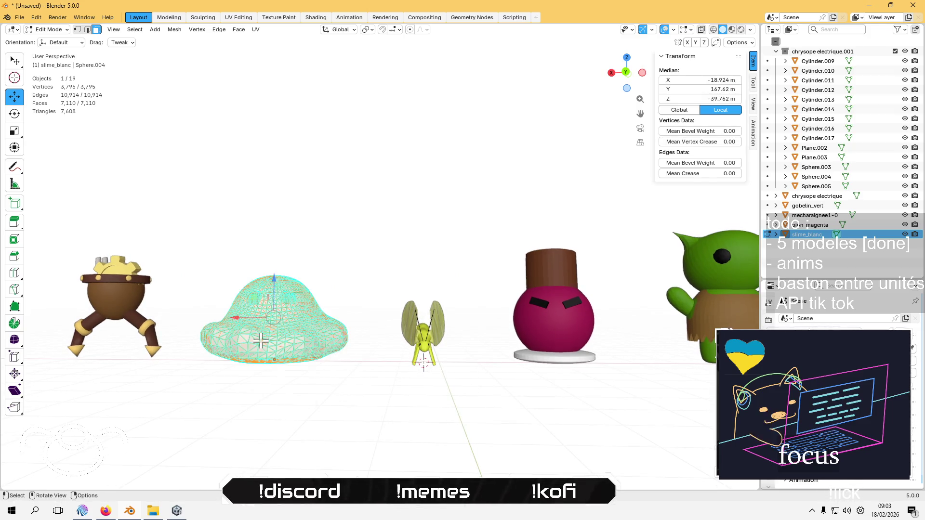
key(Tab)
Apply Shade Smooth to the slime object once more and inspect it beside the other models
scroll(378, 395, down, 3)
scroll(376, 422, up, 3)
mouse_move(376, 422)
mouse_down()
mouse_move(374, 363)
mouse_move(378, 392)
mouse_move(389, 374)
mouse_up()
scroll(388, 373, down, 3)
right_click(285, 322)
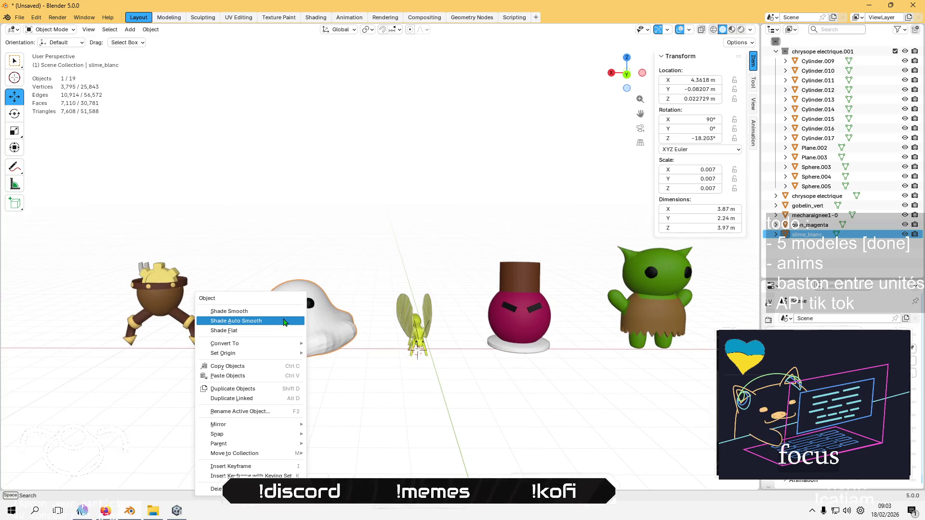
click(280, 317)
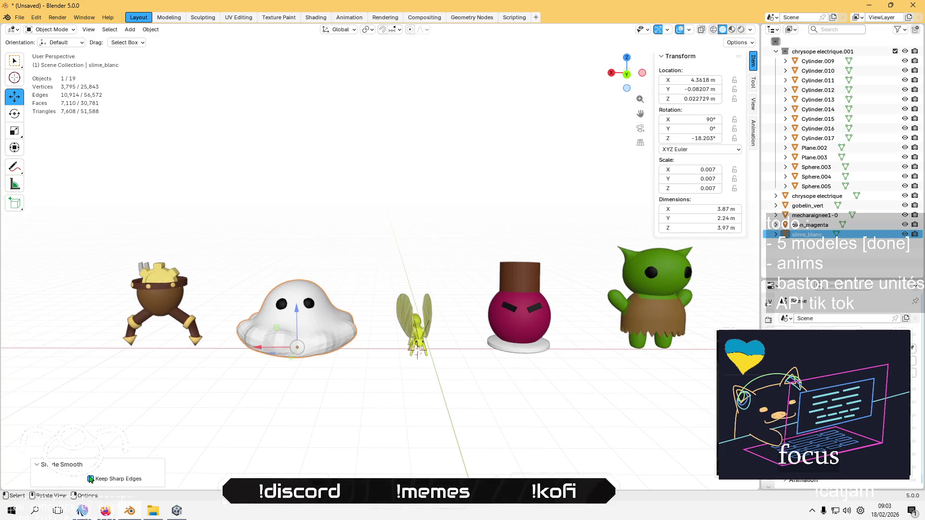
click(315, 413)
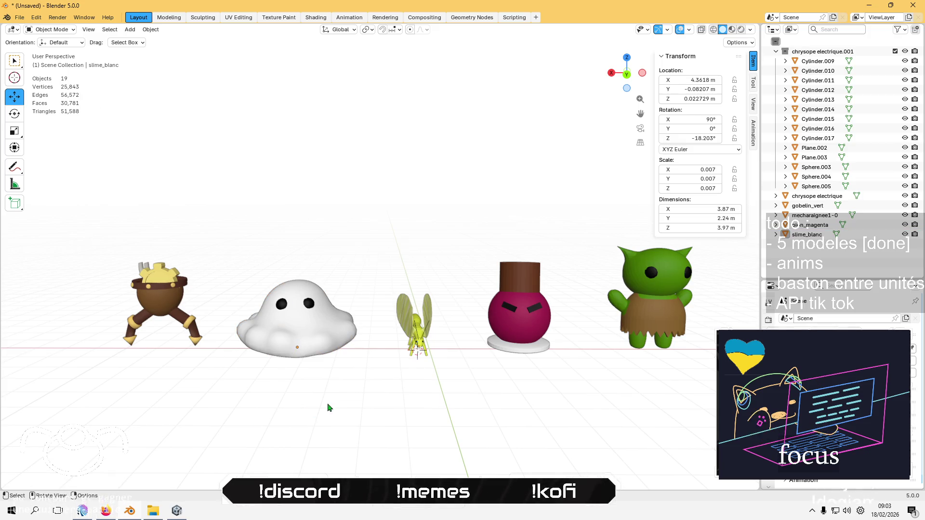
drag(448, 377, 425, 378)
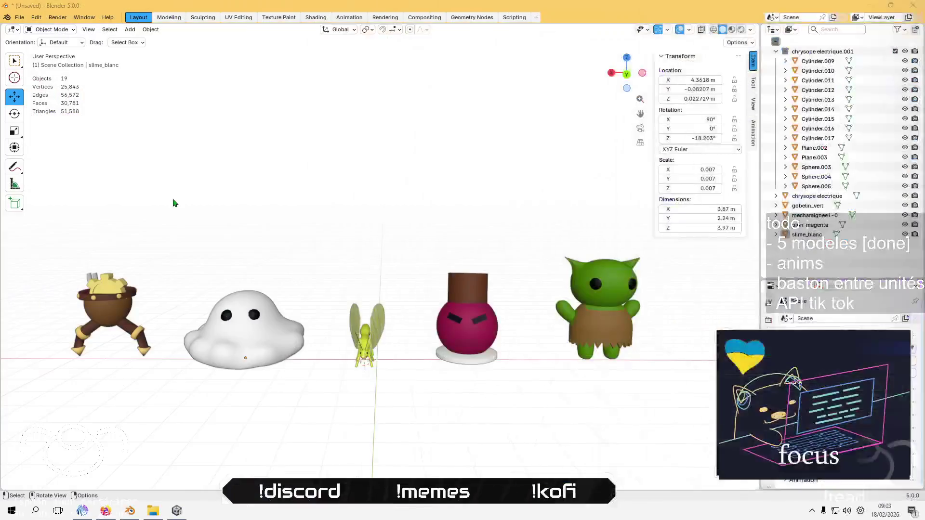
click(256, 347)
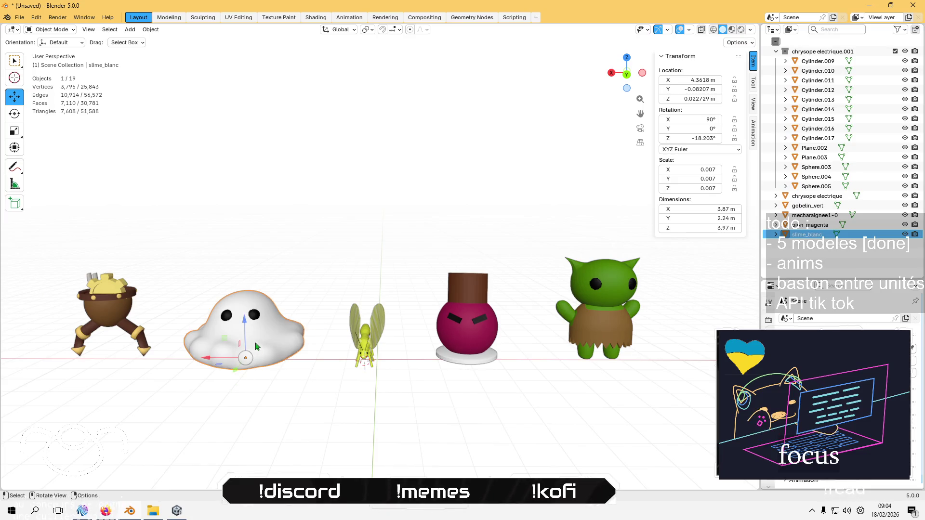
scroll(229, 338, up, 4)
scroll(229, 339, down, 5)
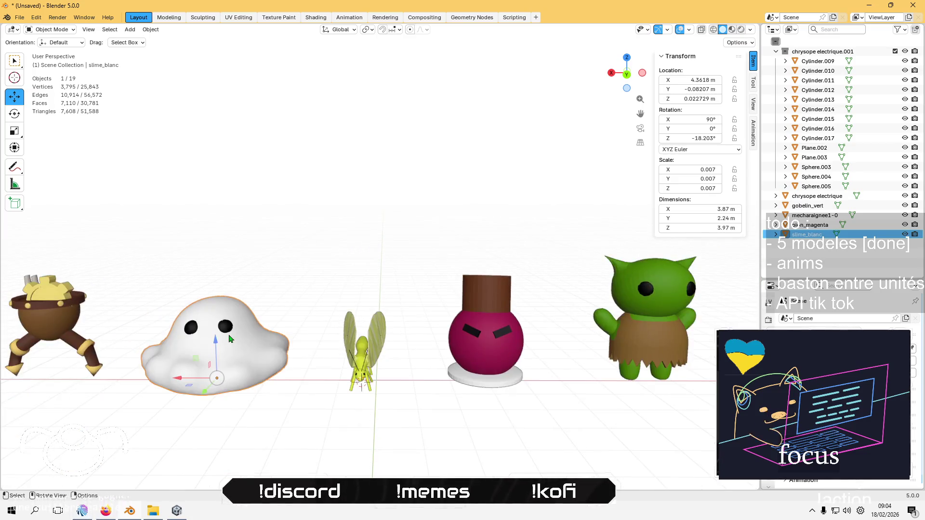
Export the slime as FBX, overwriting slime_blanc.fbx in the characters folder
click(20, 21)
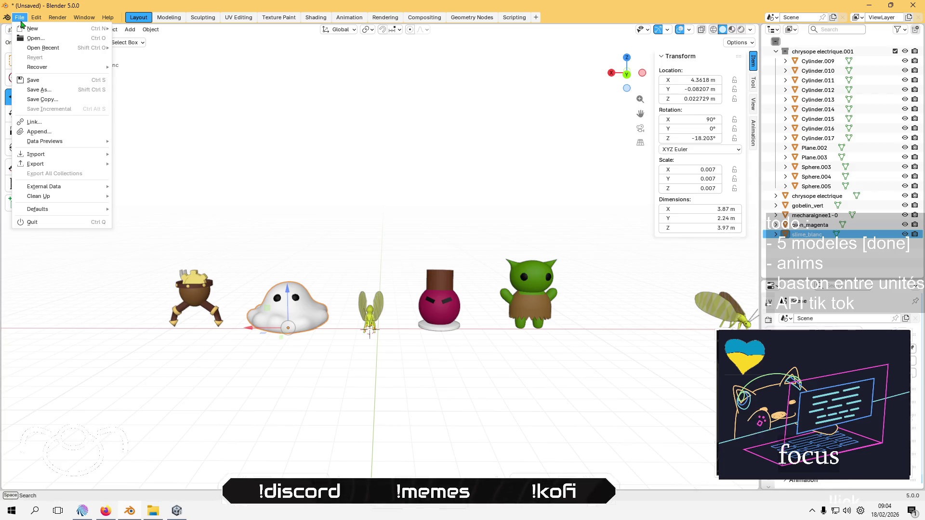
mouse_move(96, 164)
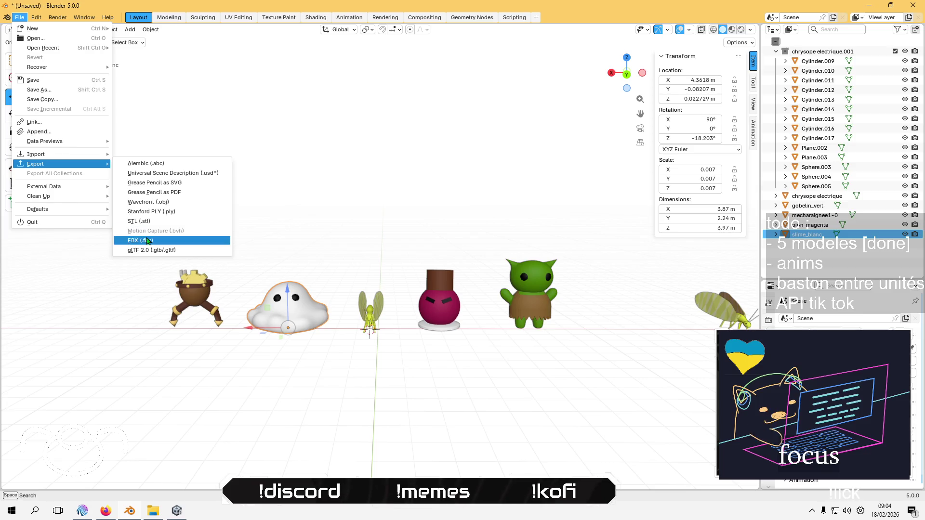
click(140, 240)
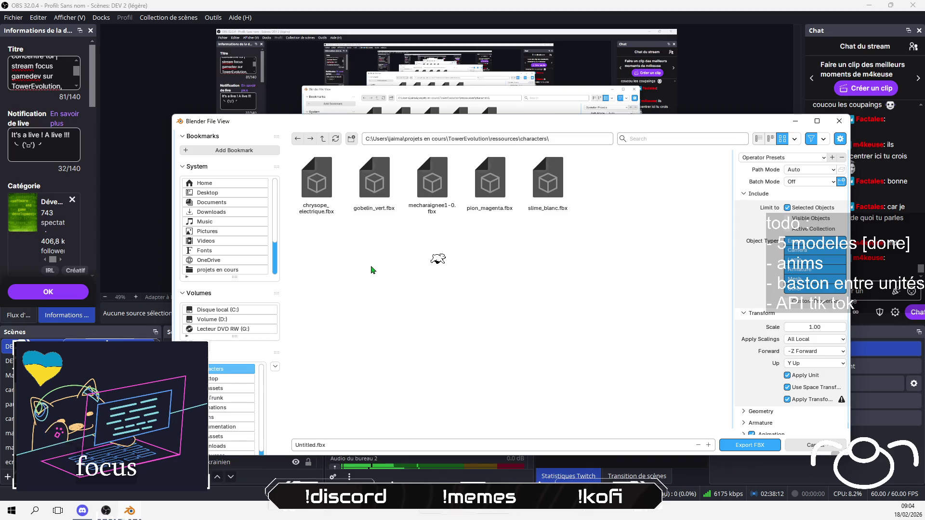
click(530, 176)
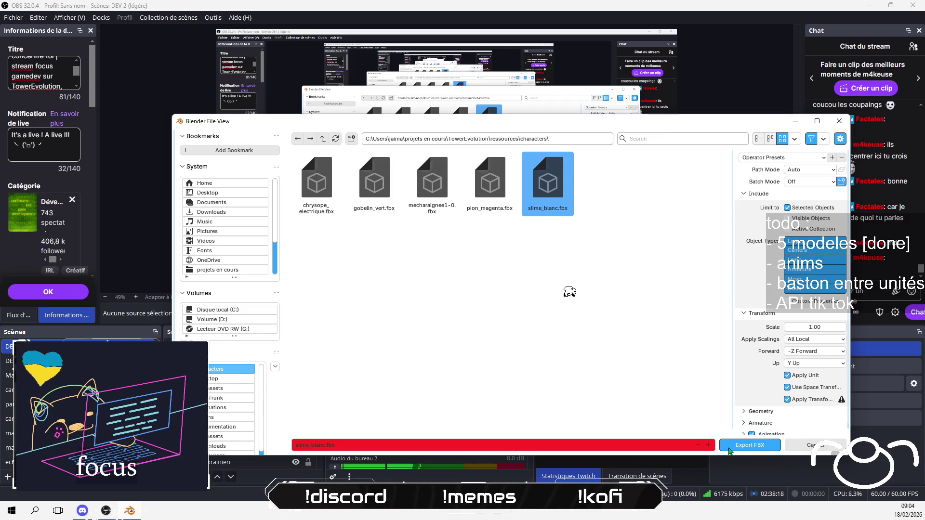
click(730, 448)
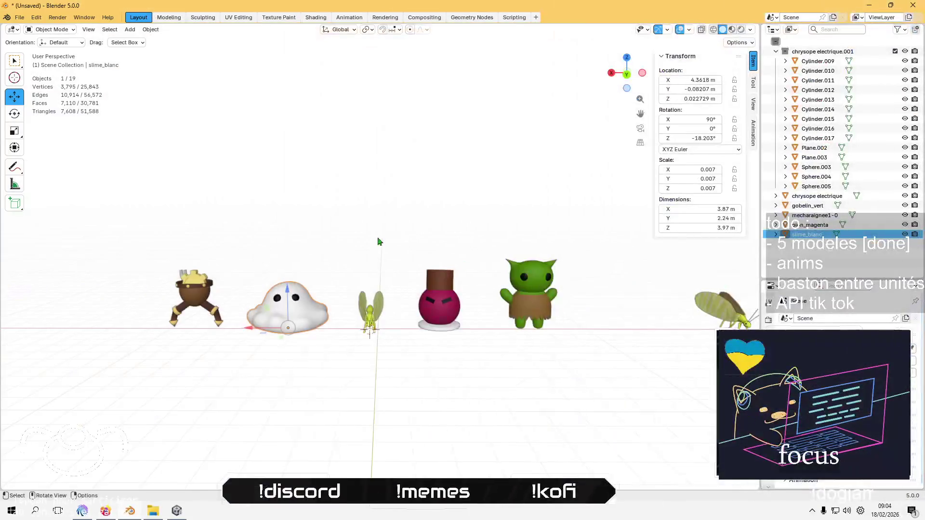
Deselect the slime and select the old slime_blanc mesh asset in Unity
click(377, 241)
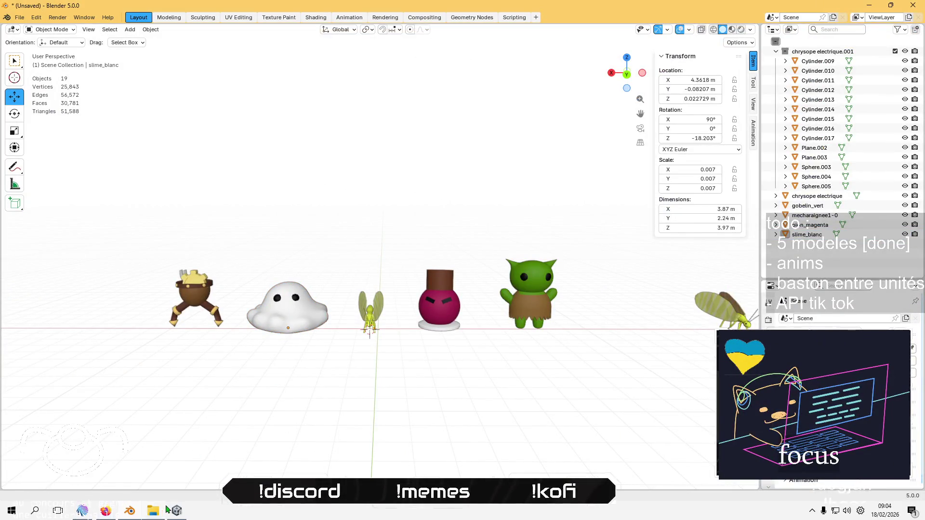
click(176, 511)
click(379, 353)
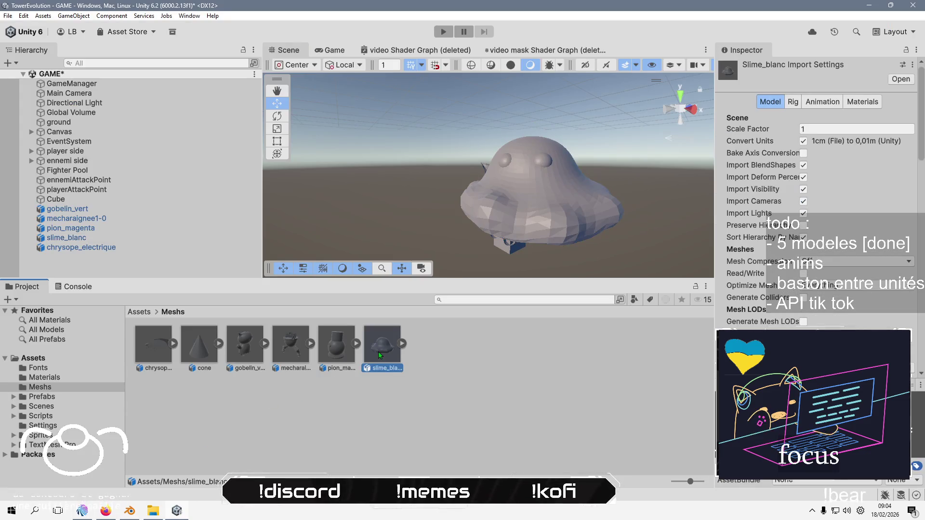
Delete the old slime_blanc asset from Meshs and remove it from the scene hierarchy
key(Delete)
click(474, 270)
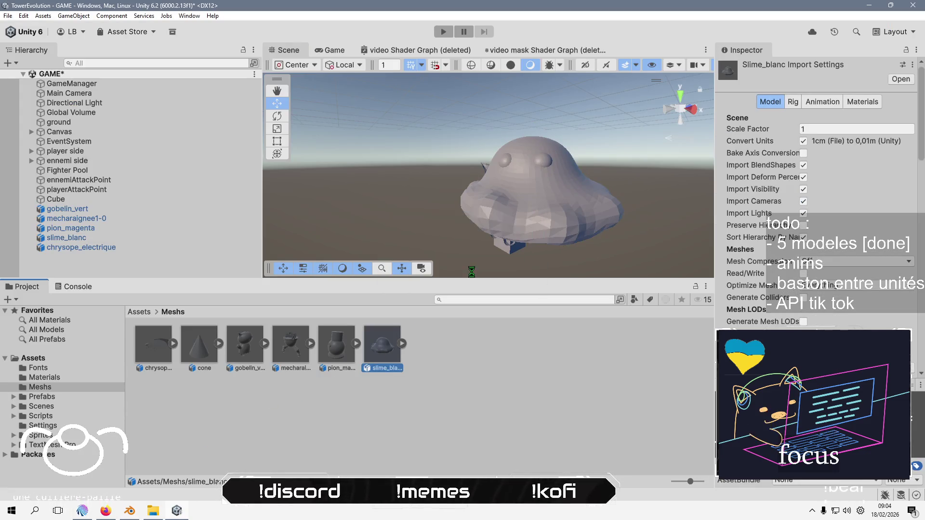
click(159, 238)
key(Delete)
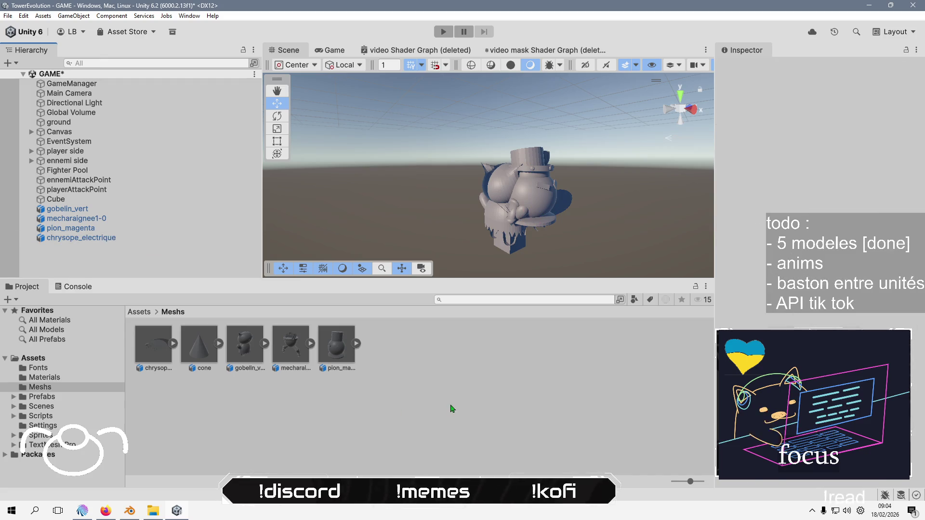
Import the re-exported slime_blanc.fbx as a new asset into the Meshs folder
right_click(451, 412)
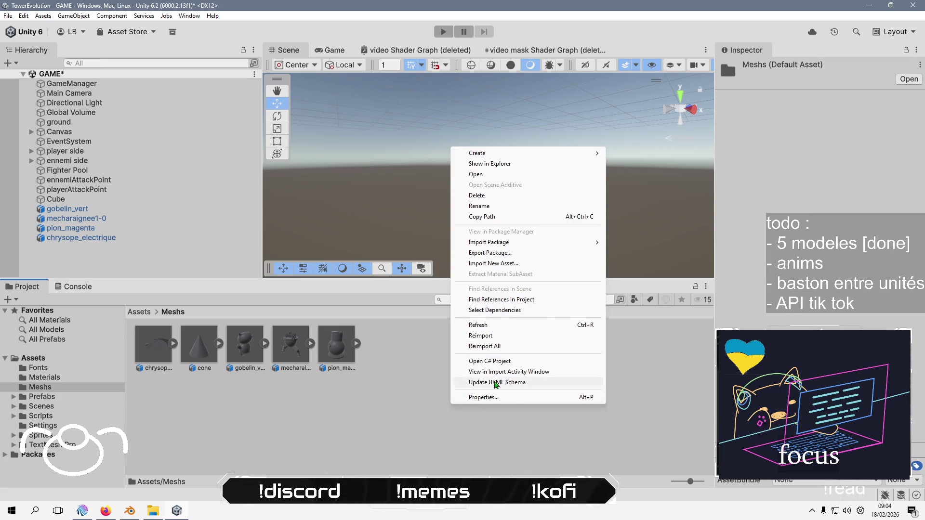
click(522, 263)
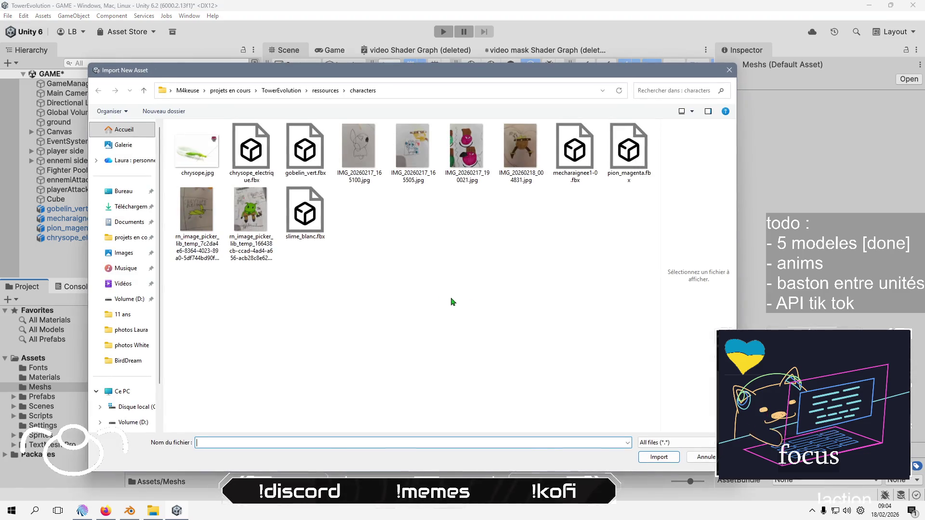
click(305, 215)
click(664, 463)
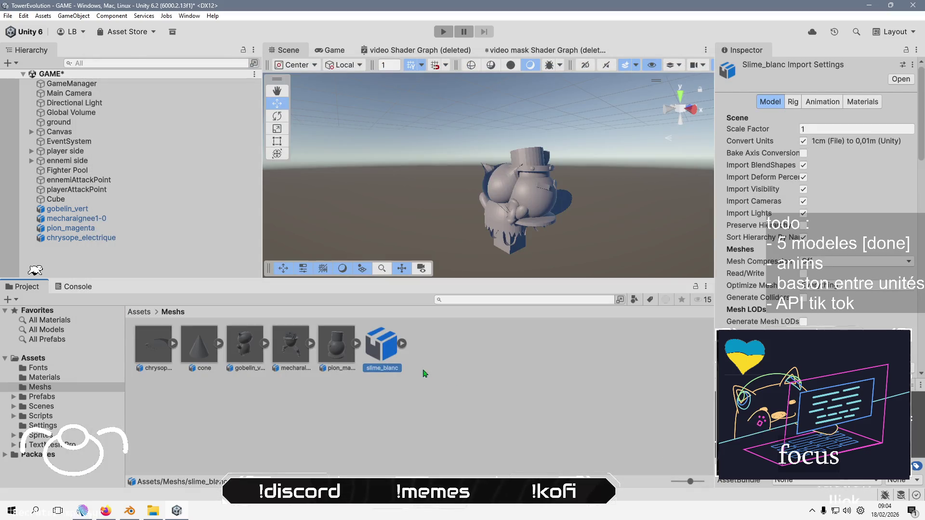
Place the new slime_blanc into the scene hierarchy and view it from the side
drag(382, 345, 120, 265)
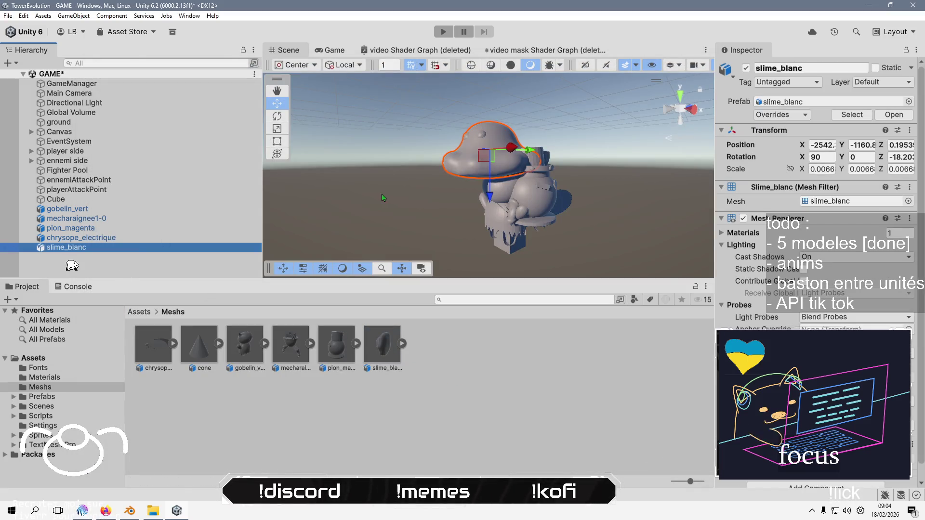
click(398, 197)
mouse_move(397, 198)
mouse_down()
mouse_move(289, 190)
mouse_move(541, 222)
mouse_up()
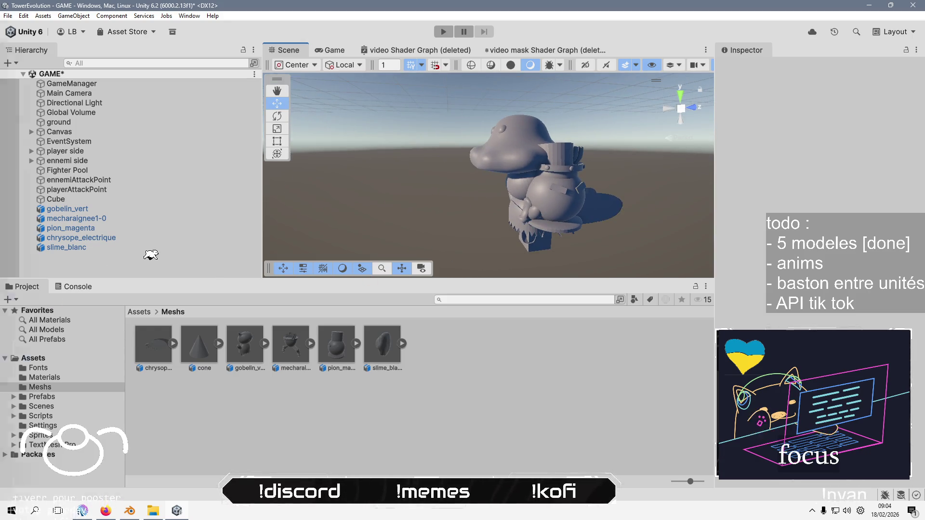
text(te)
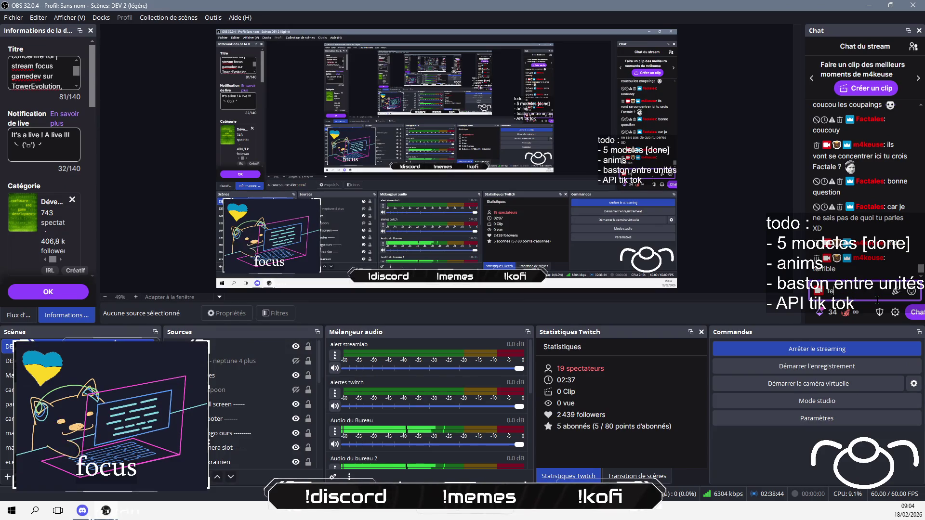
text(lleme un peu re a)
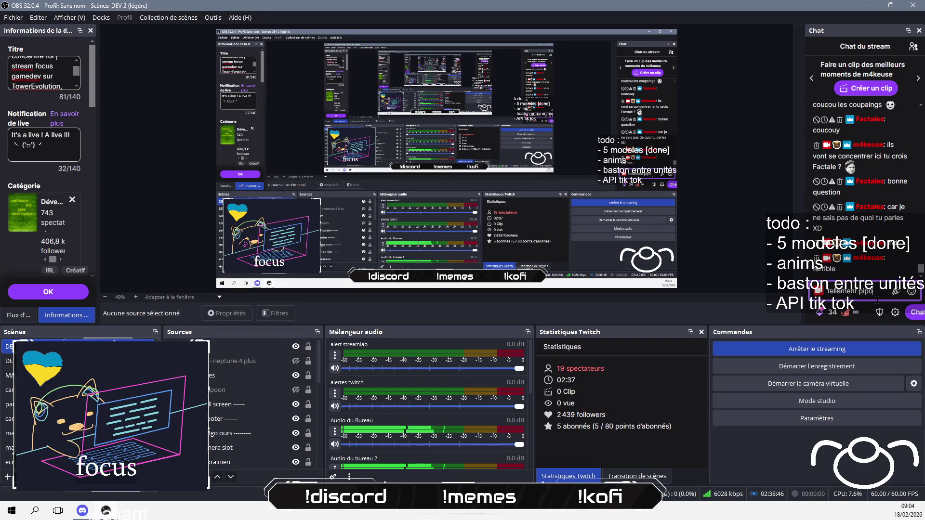
text(ssets)
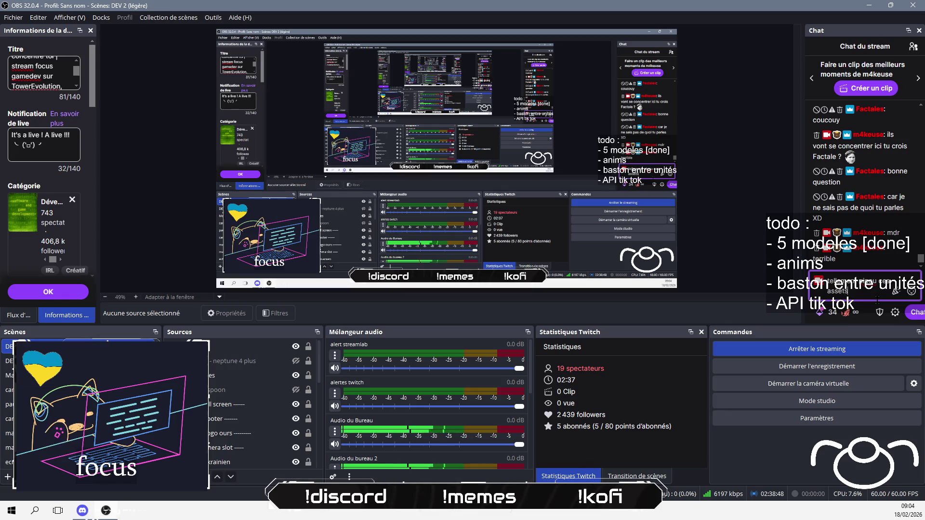
key(alt+Tab)
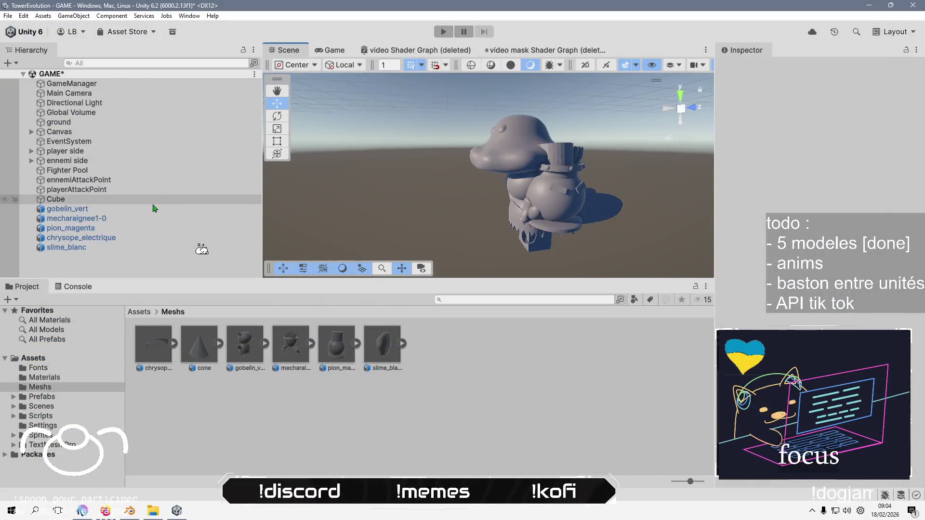
Nudge gobelin_vert along X in front view beside the mushroom, and frame it
click(155, 208)
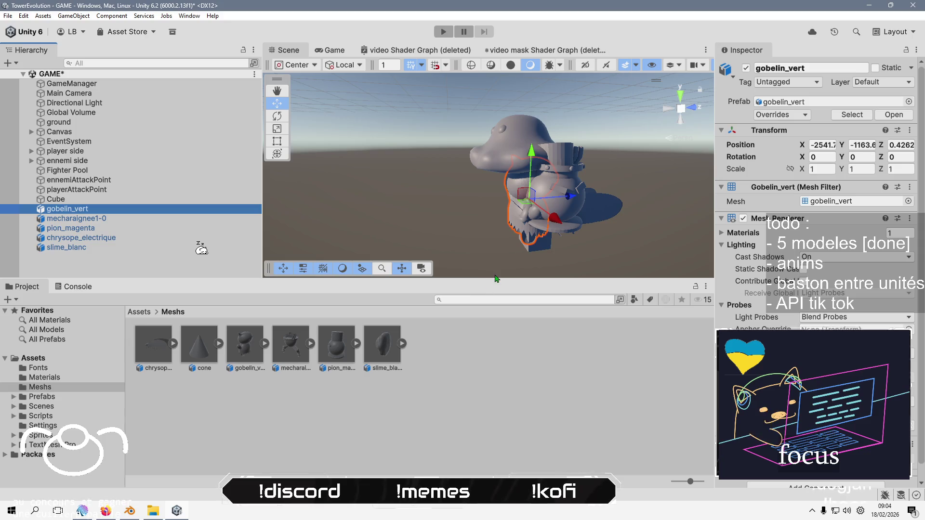
click(692, 109)
drag(407, 203, 513, 204)
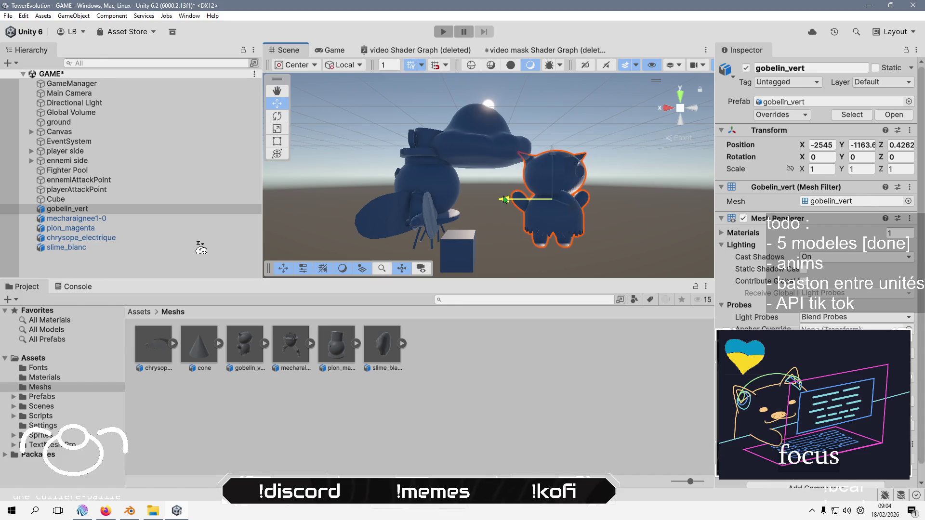
drag(525, 279, 525, 392)
key(f)
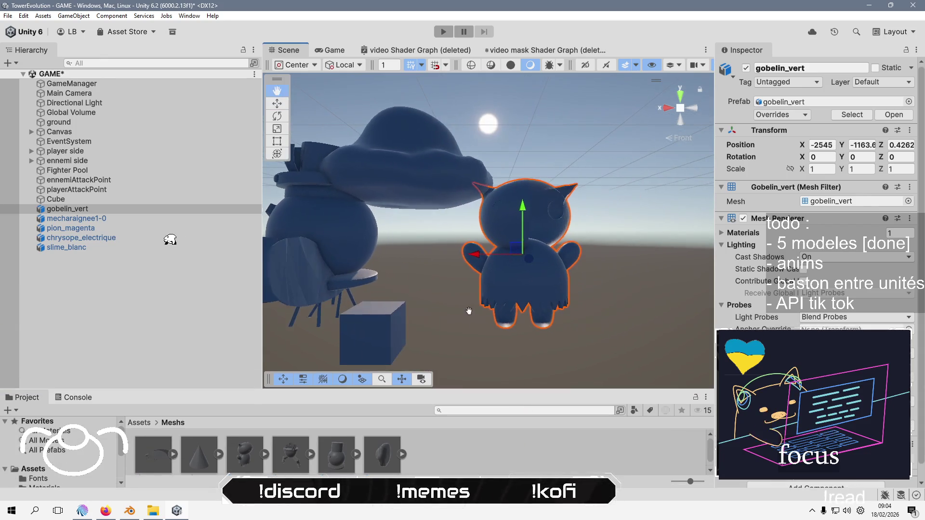
right_click(479, 281)
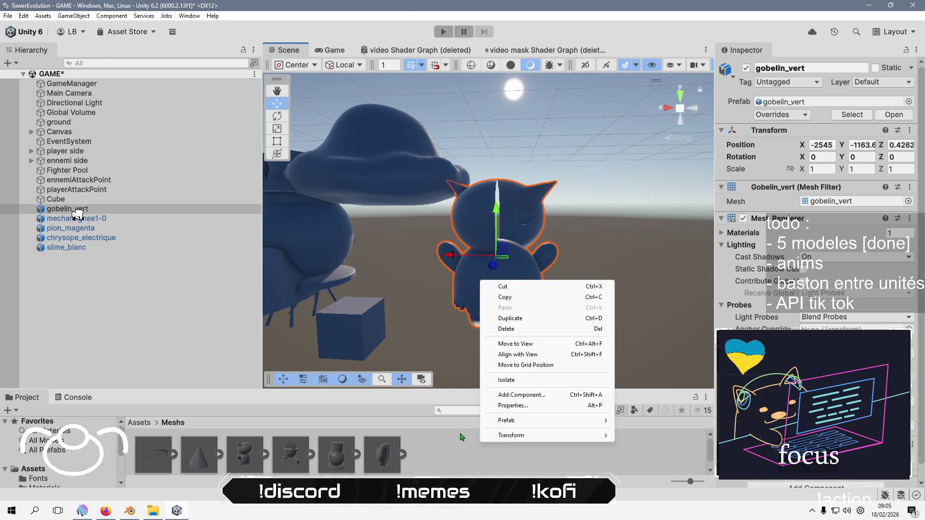
click(129, 510)
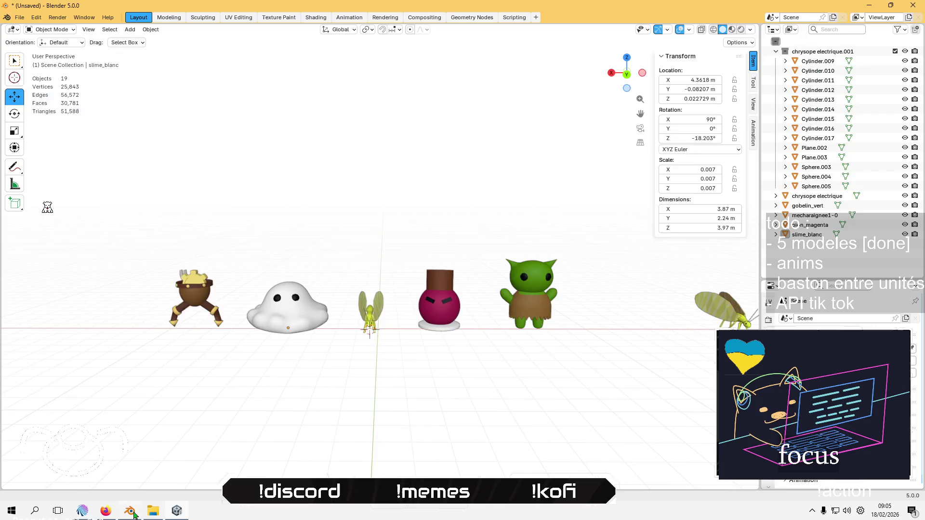
Turn on the Face Orientation overlay and put the goblin into Edit Mode
click(690, 30)
click(624, 205)
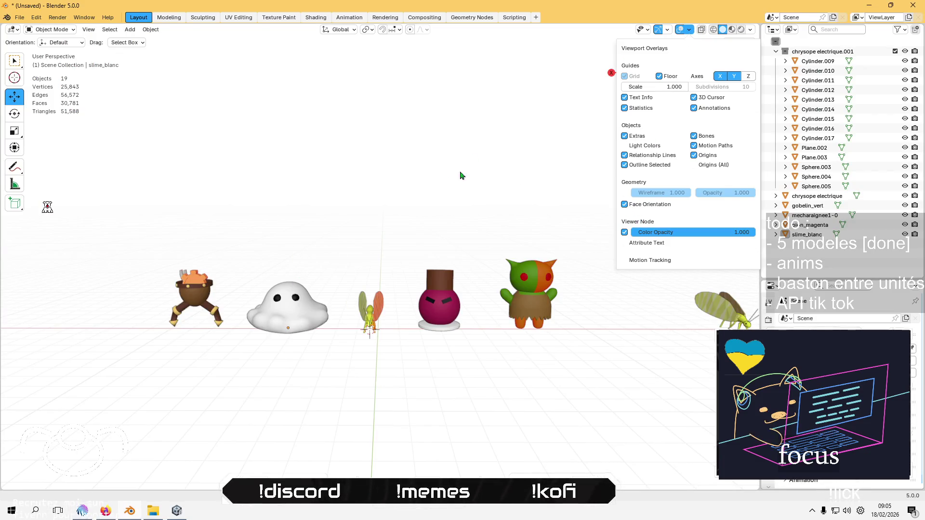
click(540, 277)
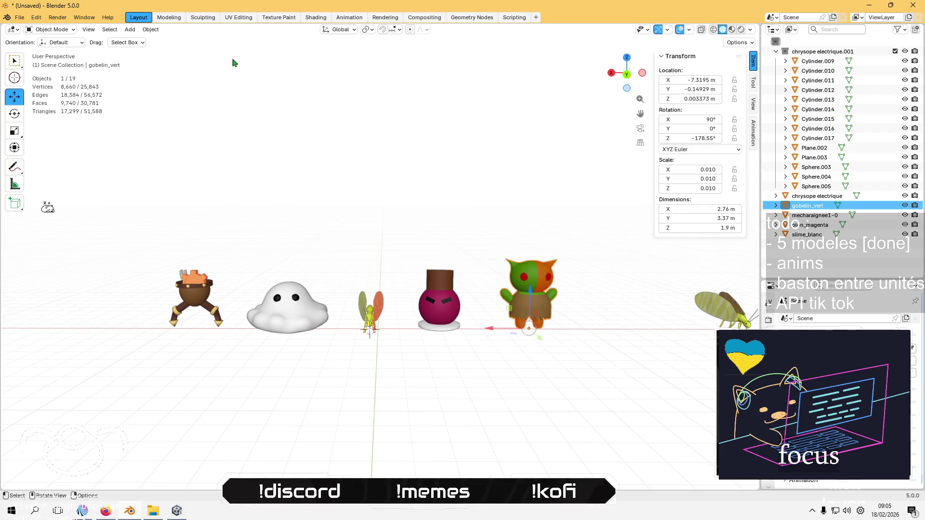
click(150, 29)
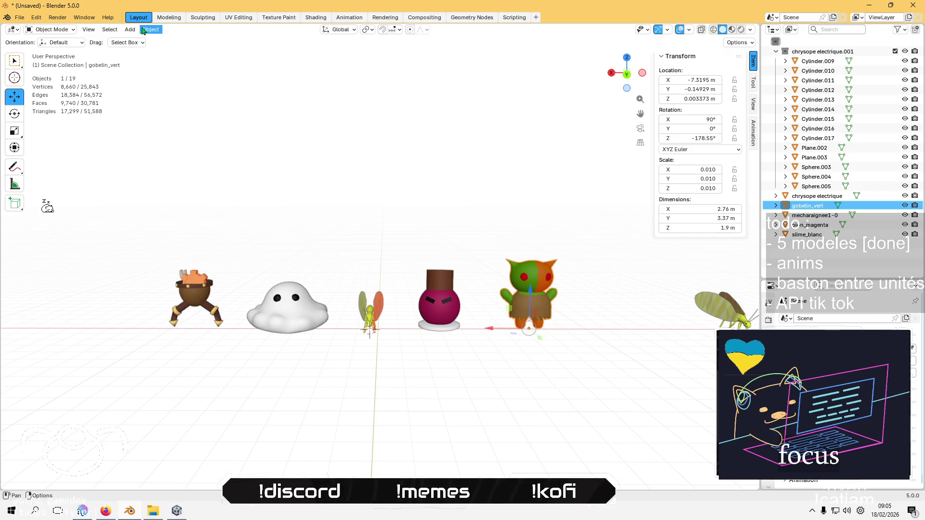
click(51, 29)
click(53, 53)
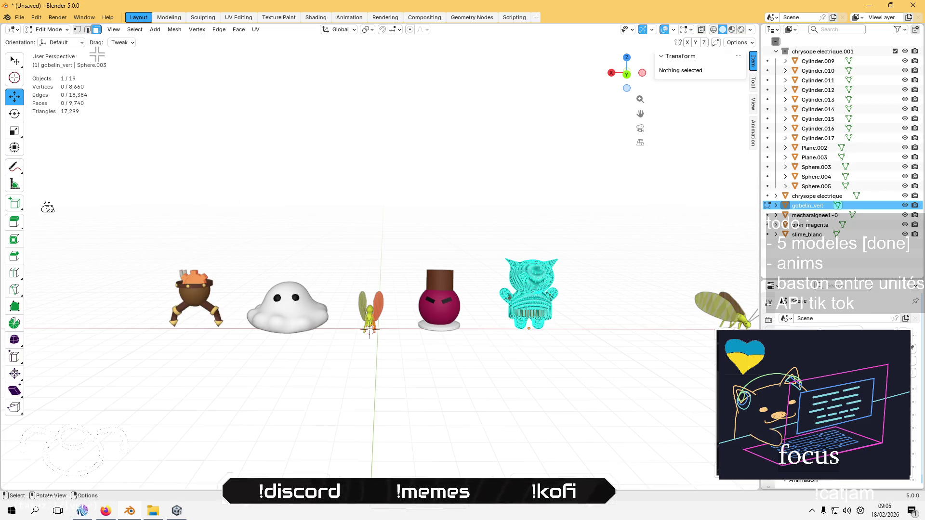
Recalculate the goblin's normals from the Mesh menu and return to Object Mode
click(175, 29)
mouse_move(238, 193)
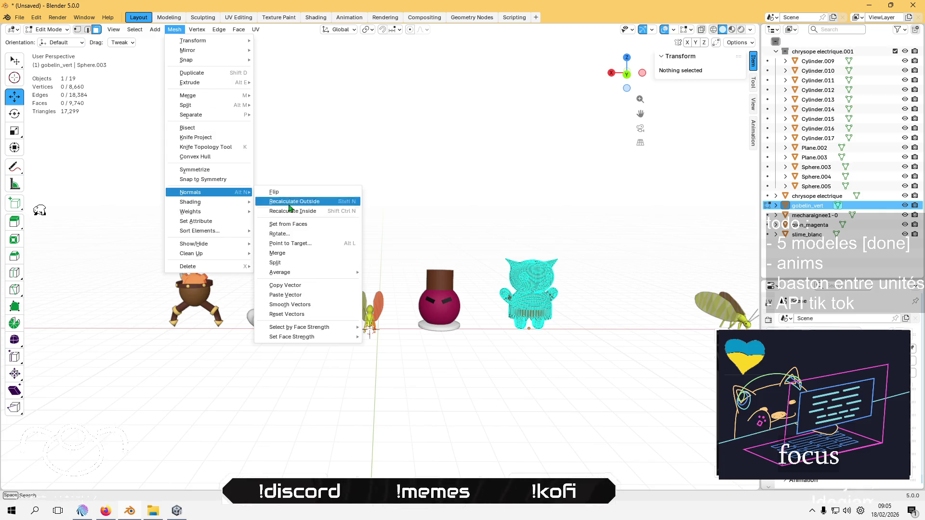
click(328, 210)
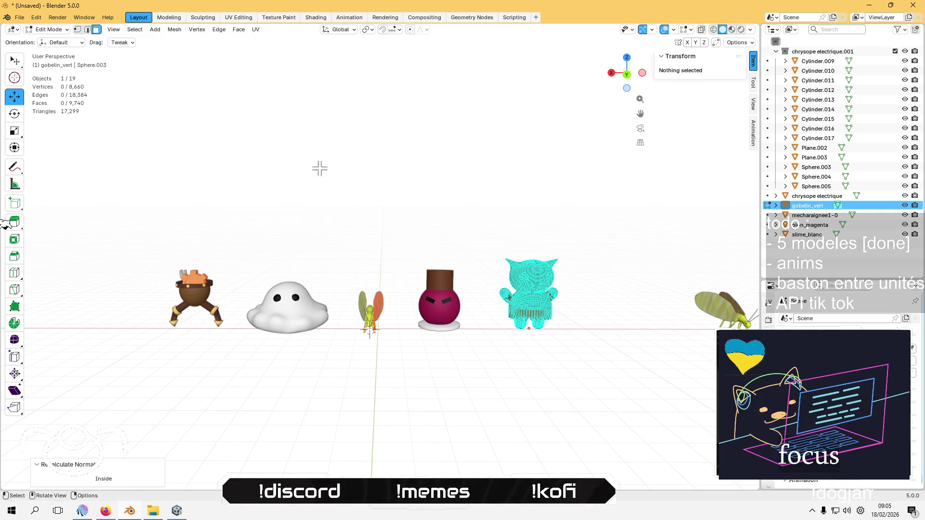
click(46, 30)
click(53, 41)
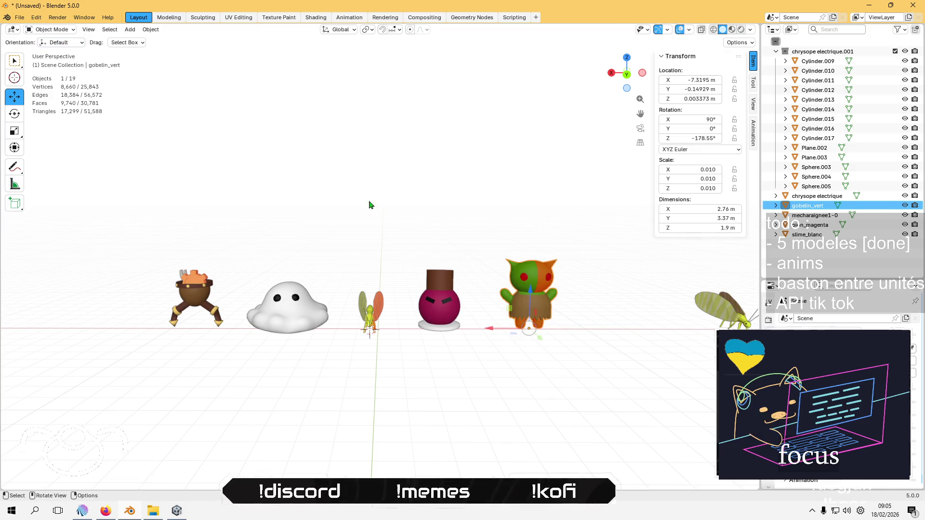
Select all the goblin's vertices and recalculate its normals to face outside
key(Tab)
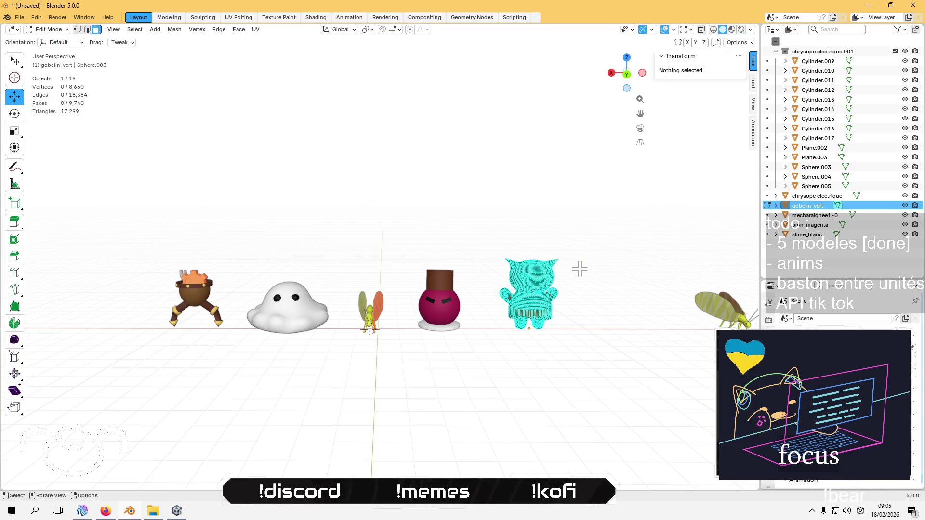
scroll(440, 262, up, 5)
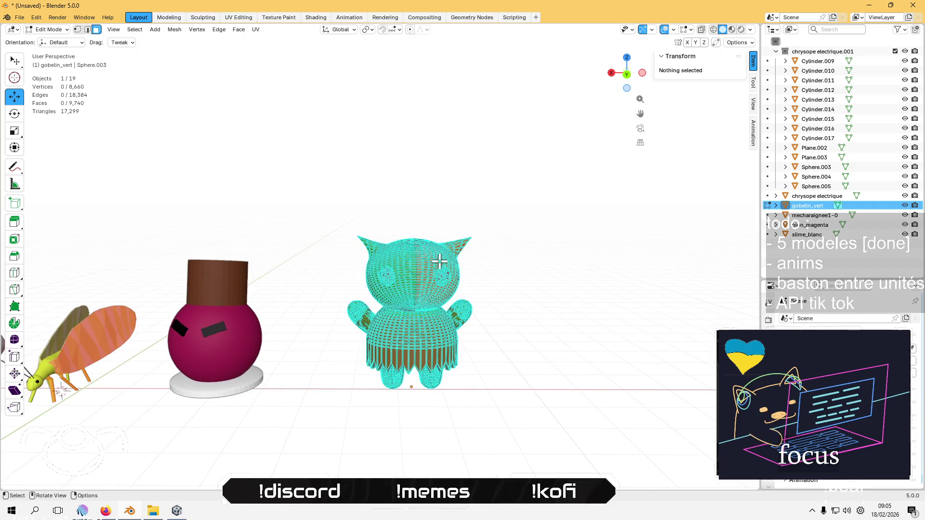
key(a)
click(174, 29)
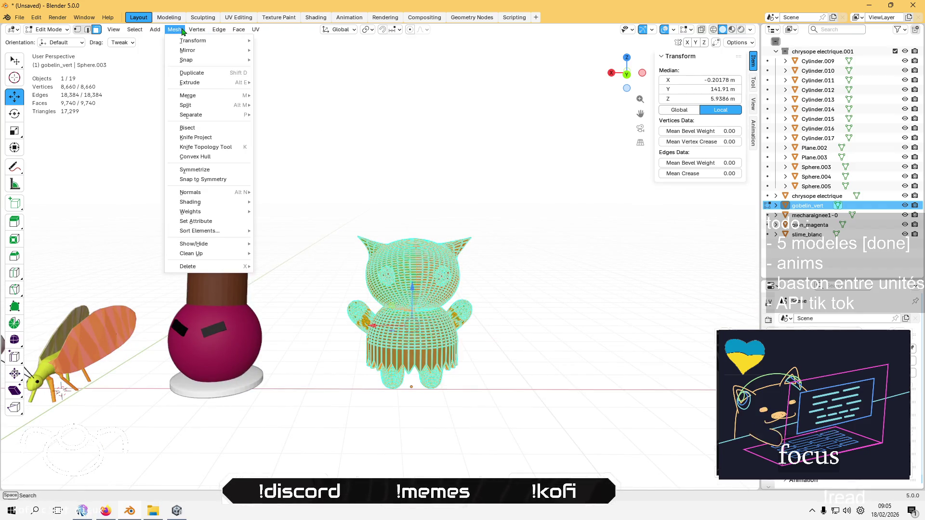
mouse_move(223, 194)
click(306, 202)
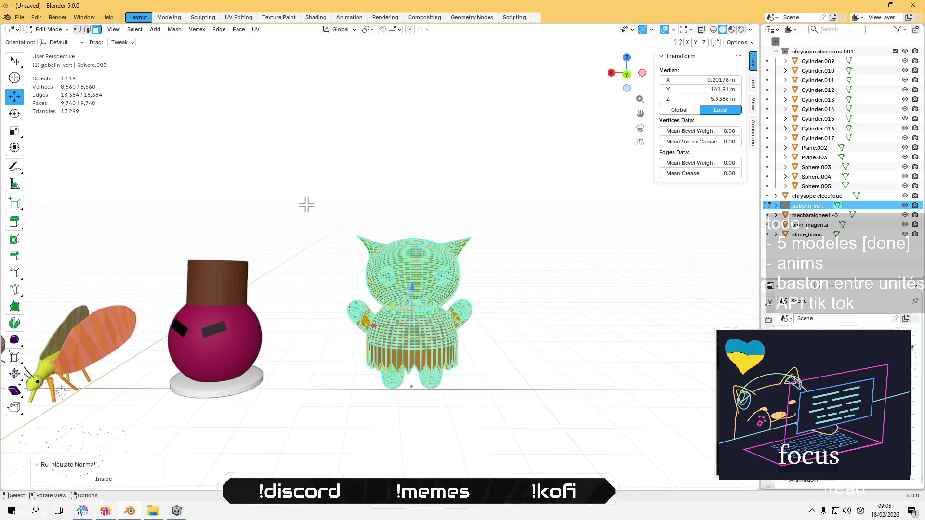
key(alt+a)
scroll(218, 207, down, 2)
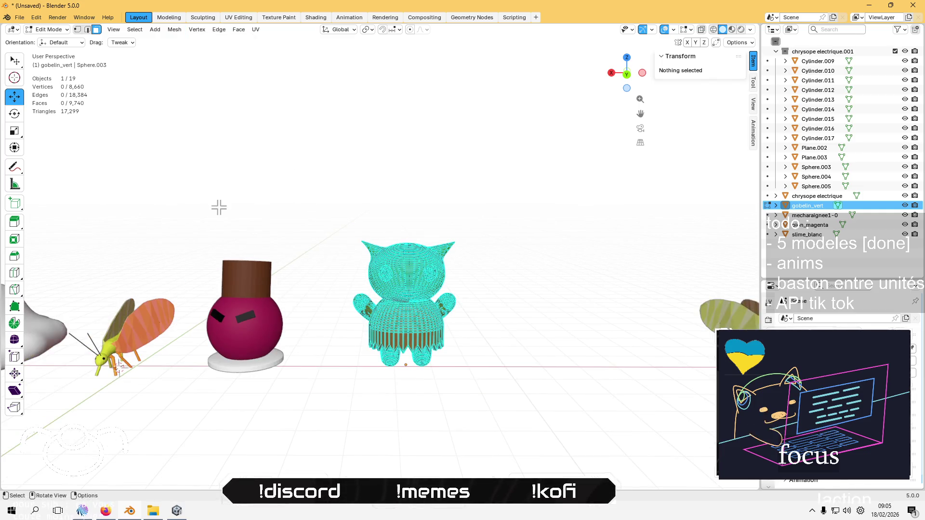
key(Tab)
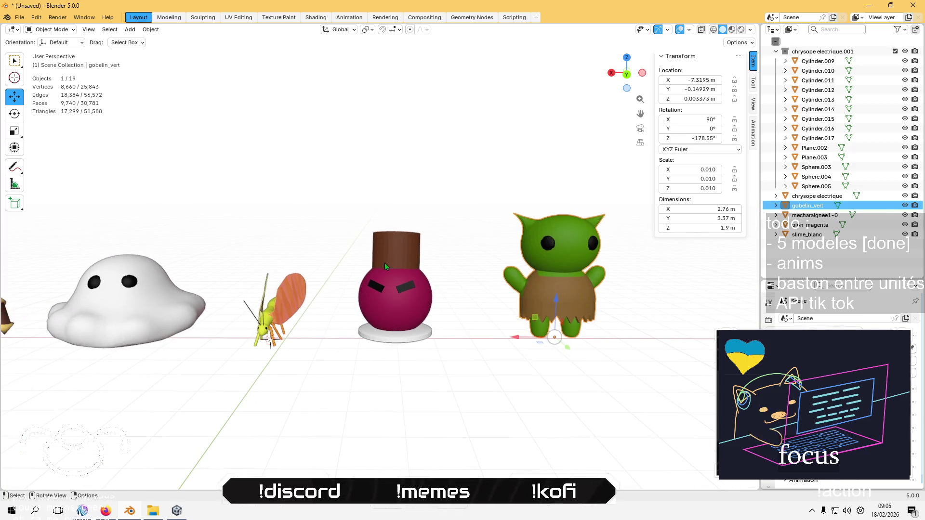
Recalculate the chrysope electrique insect's normals outward with all vertices selected
click(384, 263)
click(271, 304)
key(Tab)
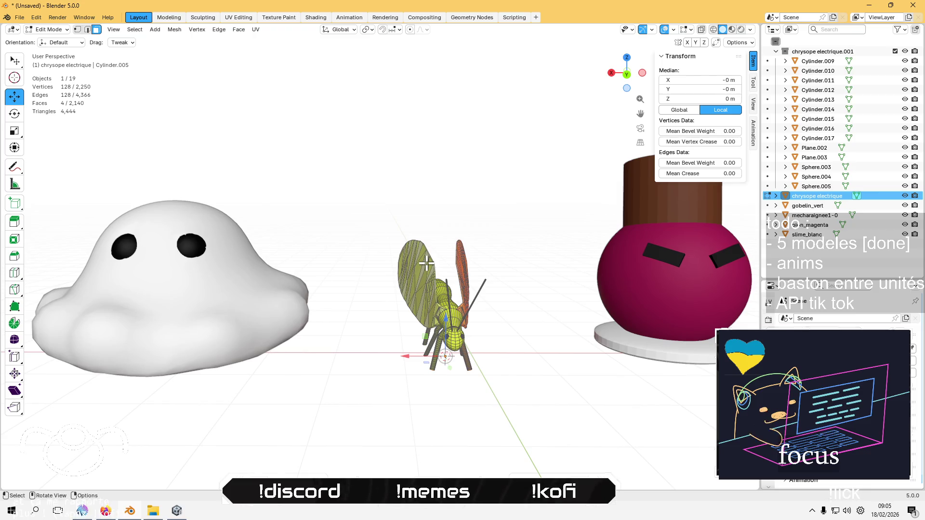
key(a)
click(155, 30)
mouse_move(174, 30)
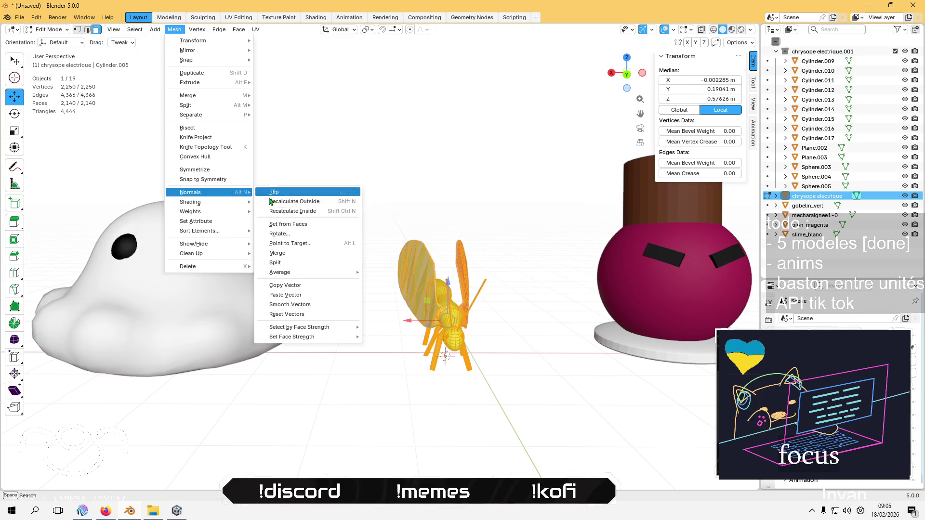
click(368, 197)
key(Tab)
scroll(369, 198, down, 4)
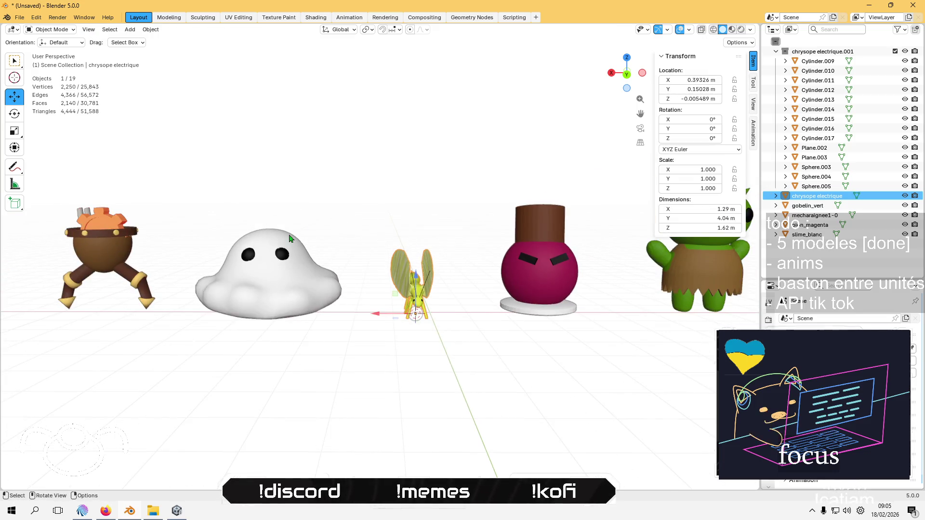
Select the mecharaignee1-0 spider robot and enter Edit Mode
click(285, 272)
key(Tab)
scroll(270, 217, up, 1)
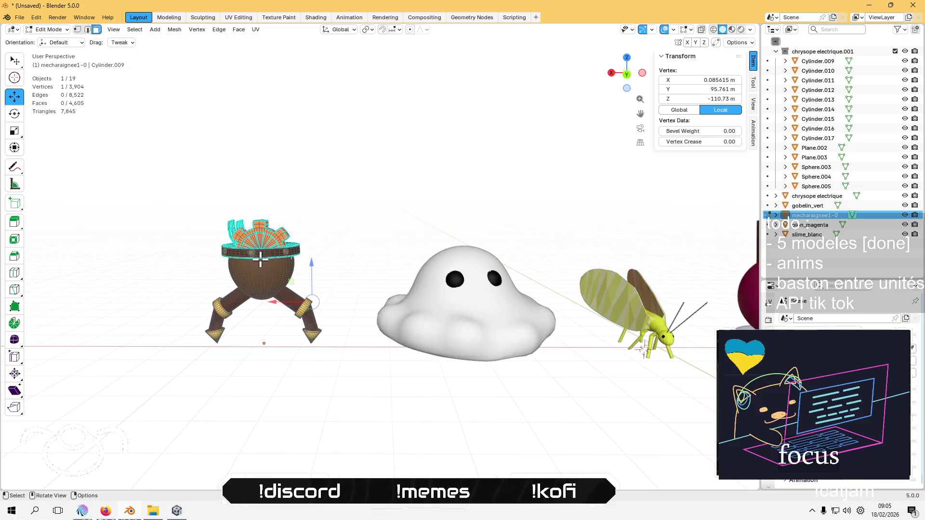
Recalculate the spider robot's normals outside and return to Object Mode
click(204, 31)
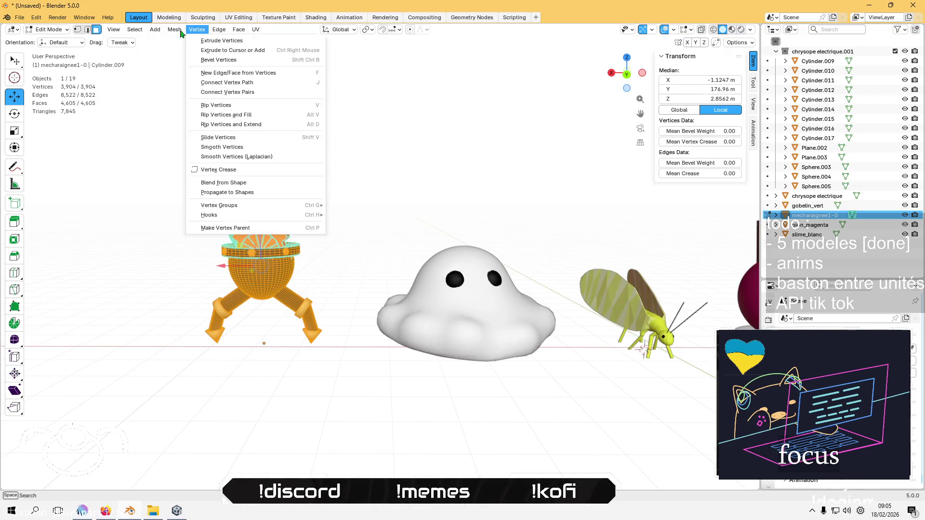
mouse_move(175, 30)
mouse_move(227, 196)
click(298, 201)
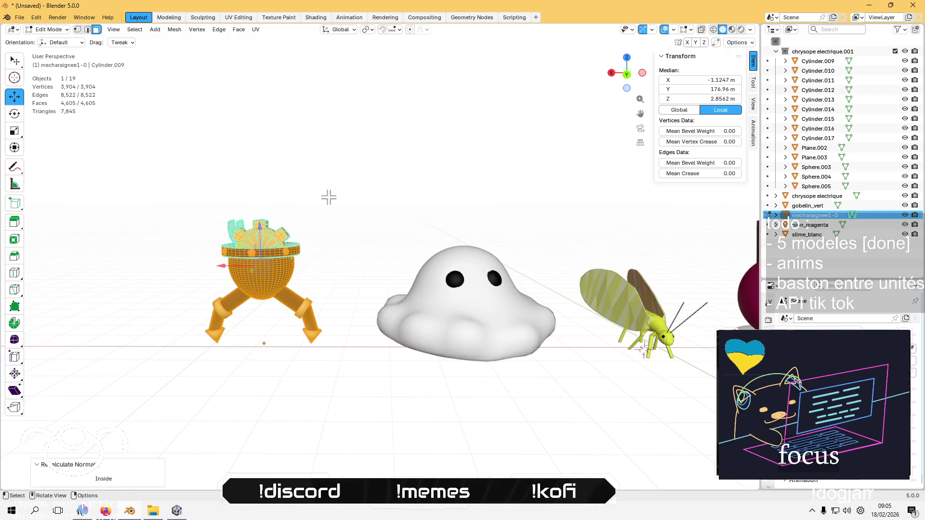
key(Tab)
scroll(329, 202, down, 3)
Orbit around the characters to inspect them from behind, then post a stream chat message
mouse_move(330, 202)
mouse_down()
mouse_move(505, 305)
mouse_move(429, 268)
mouse_move(311, 292)
mouse_move(399, 294)
mouse_move(432, 306)
mouse_move(404, 271)
mouse_move(404, 287)
mouse_up()
drag(466, 289, 241, 284)
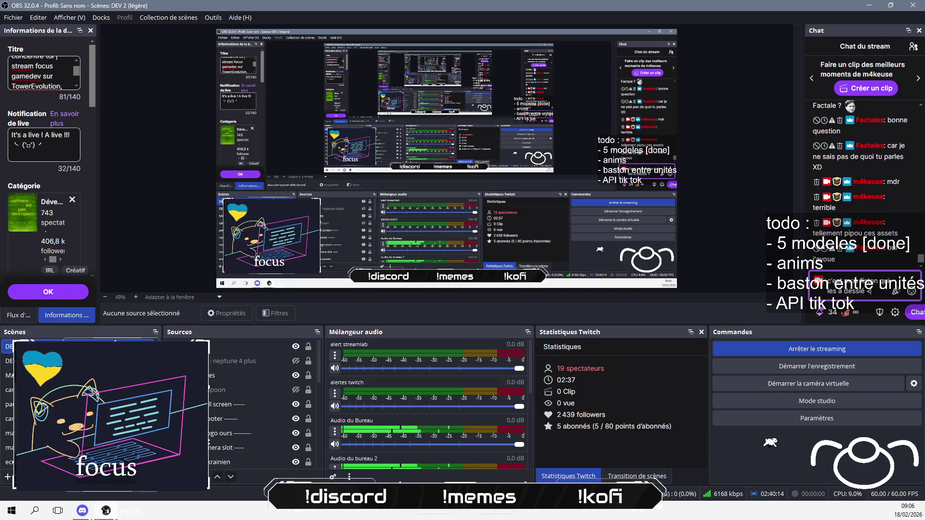
key(Return)
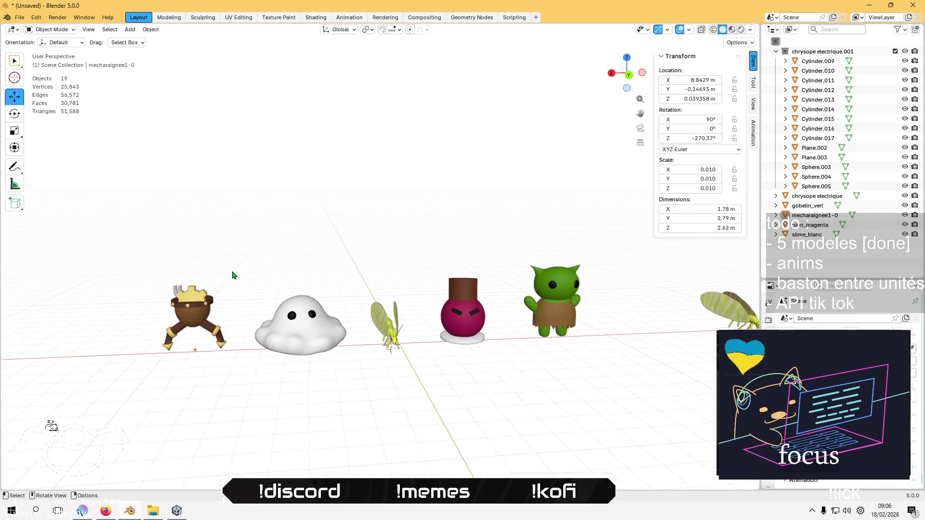
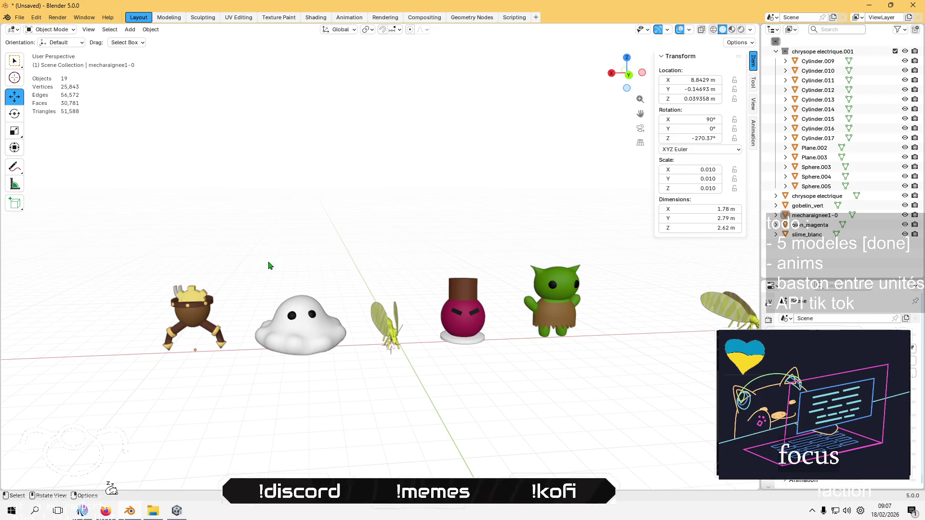
Page through the original drawings: goblin, pink characters, brown robot, Chrysope Électrique, and green goblin
click(153, 511)
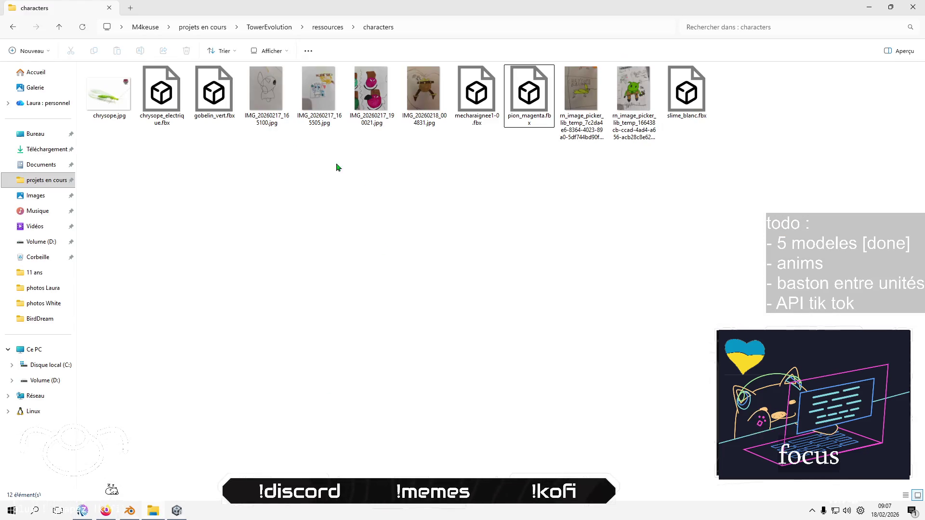
click(327, 99)
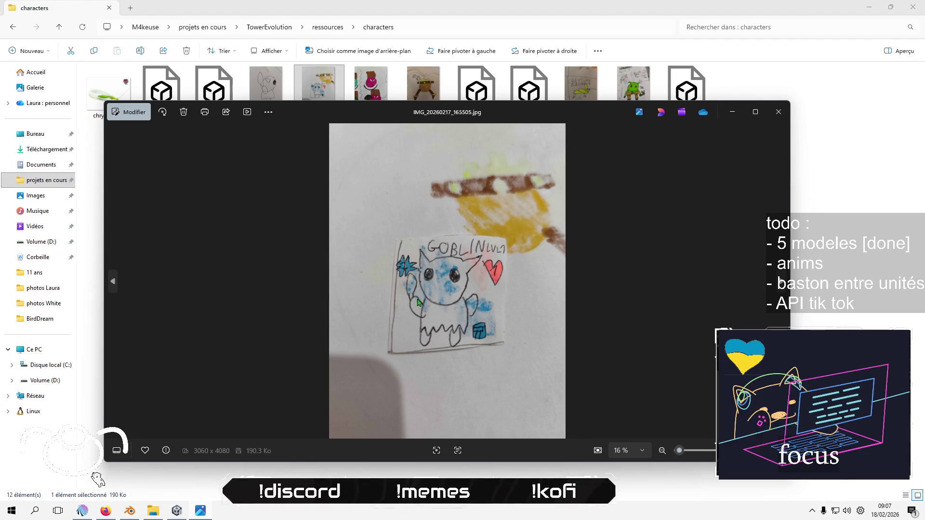
click(779, 284)
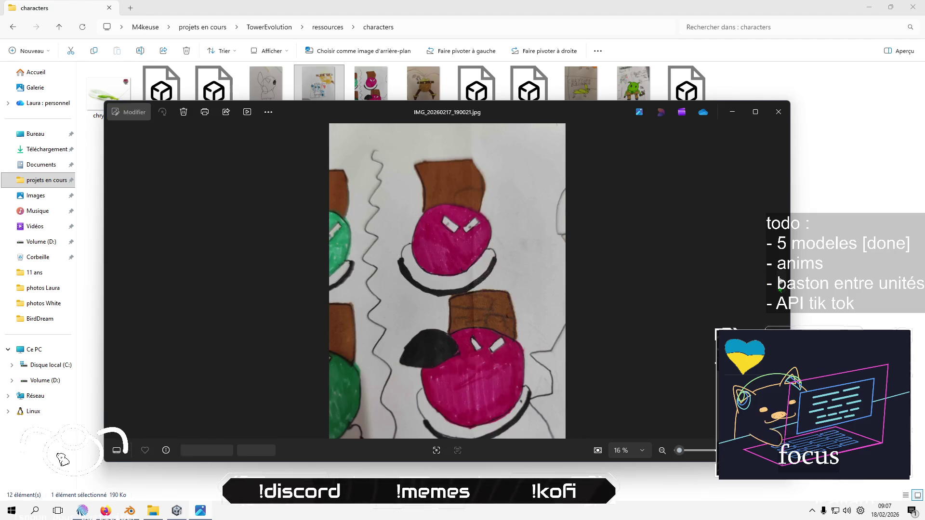
key(Right)
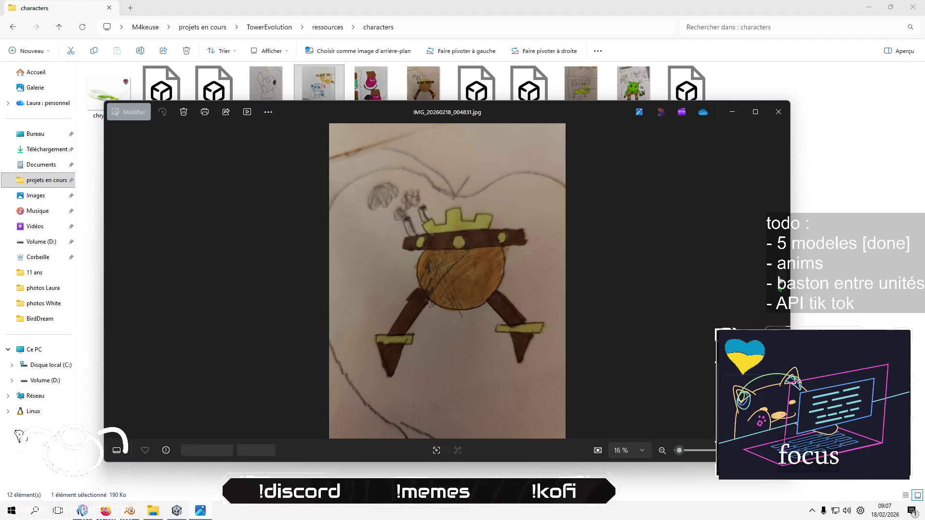
key(Right)
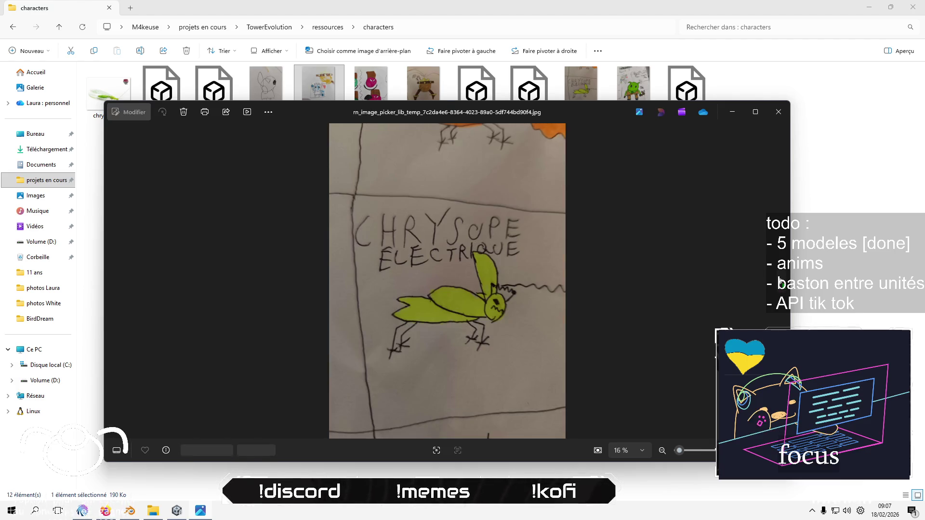
key(Right)
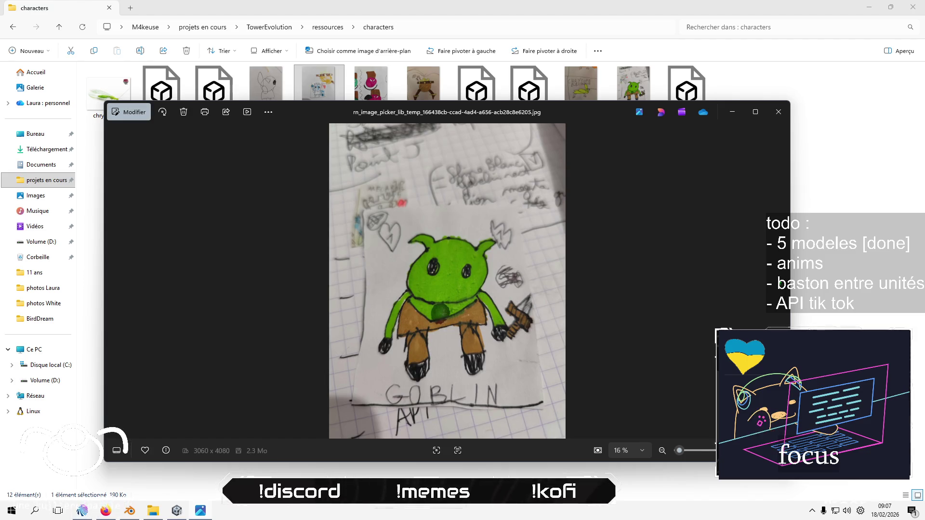
key(Escape)
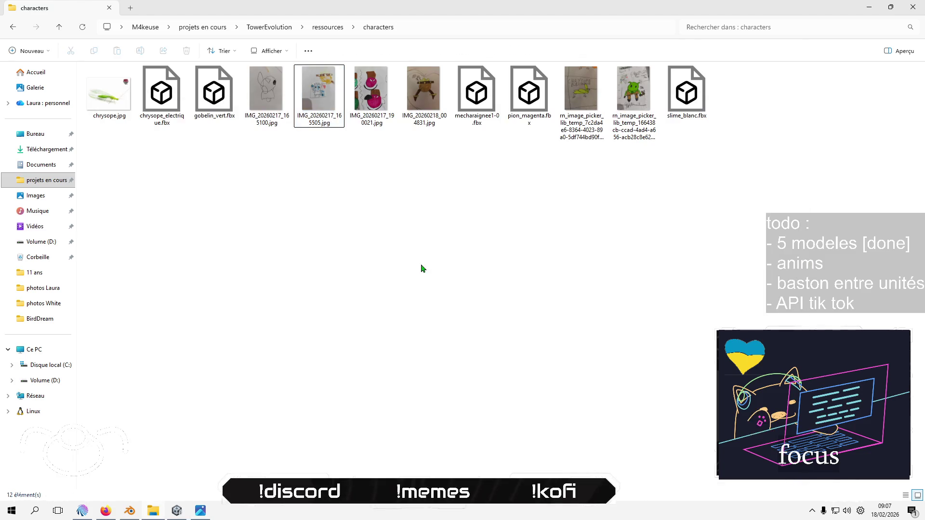
Export the brown mecharaignee1-0 character to mecharaignee1-0.fbx in the characters folder
click(130, 506)
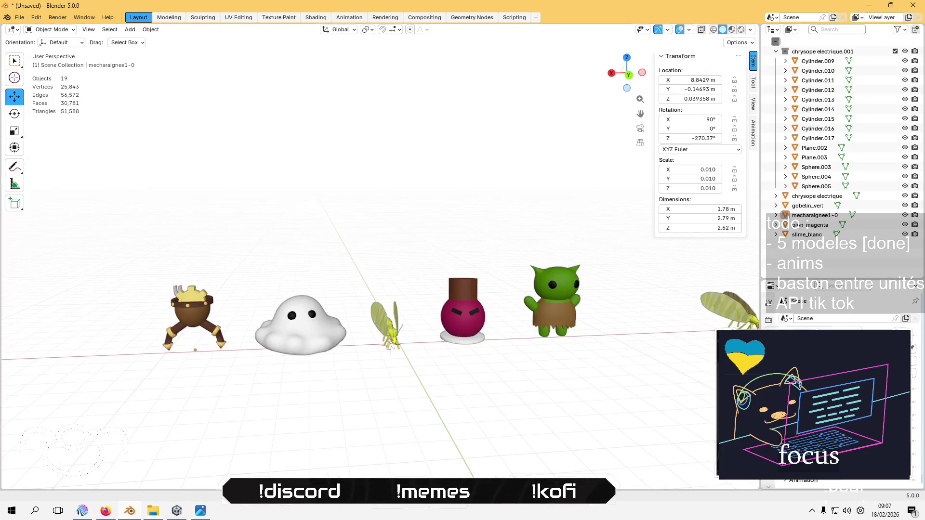
text(tra)
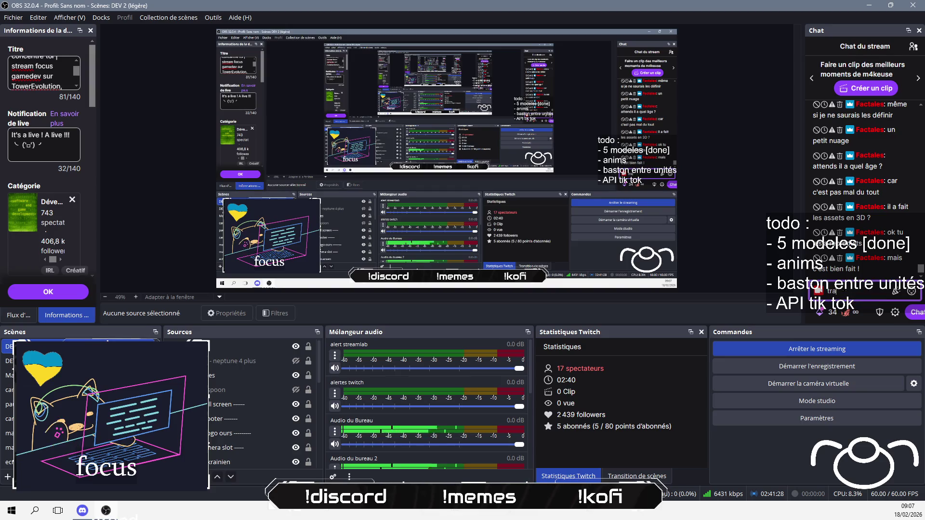
text(vail d'equipe ^^)
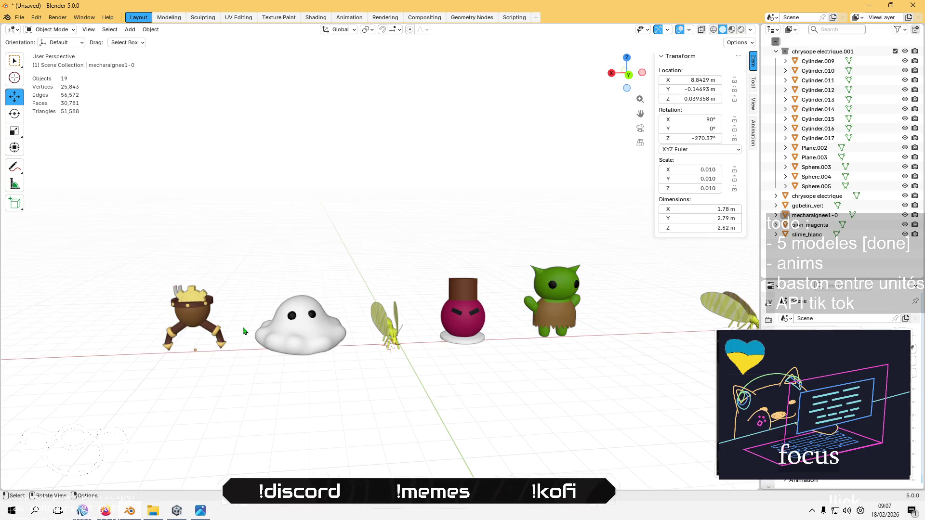
click(189, 309)
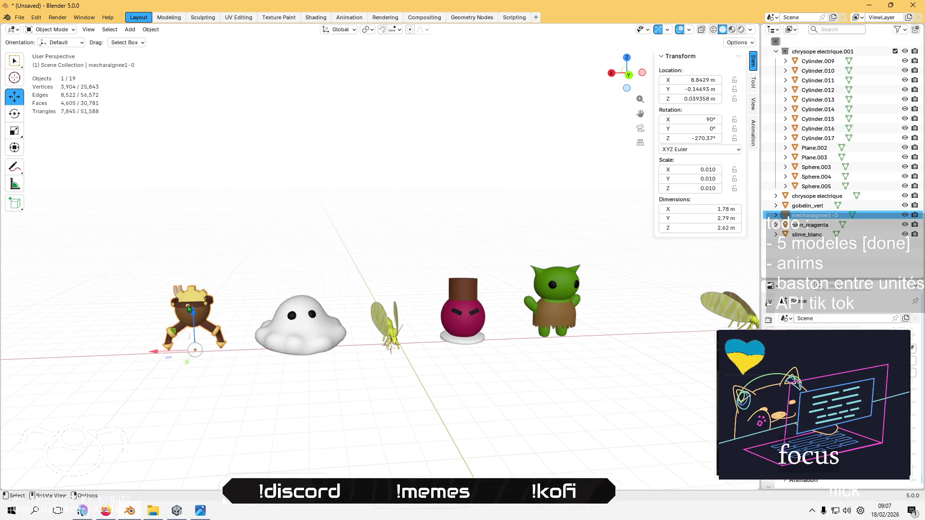
click(19, 18)
mouse_move(101, 166)
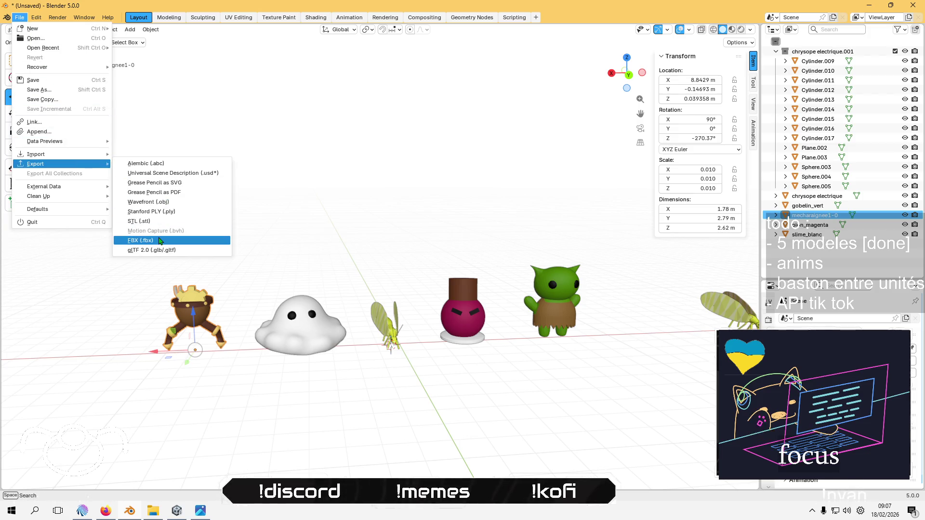
click(160, 241)
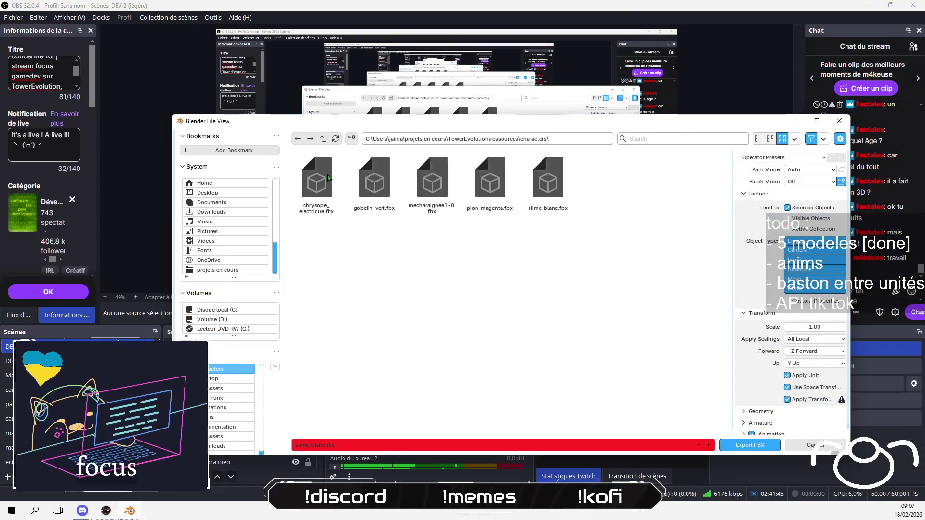
click(431, 183)
click(756, 159)
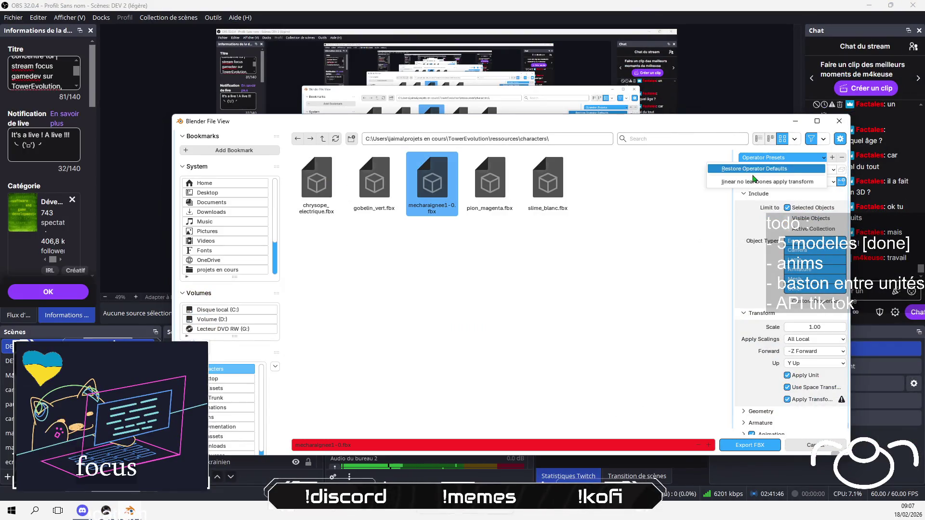
click(758, 446)
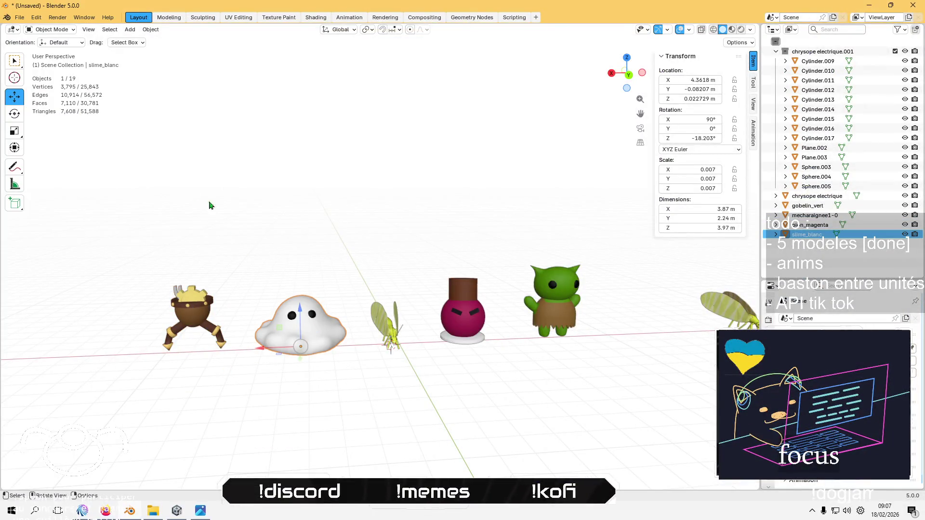
Export slime_blanc as FBX using the no-leaf-bones apply-transform preset
click(19, 17)
mouse_move(72, 154)
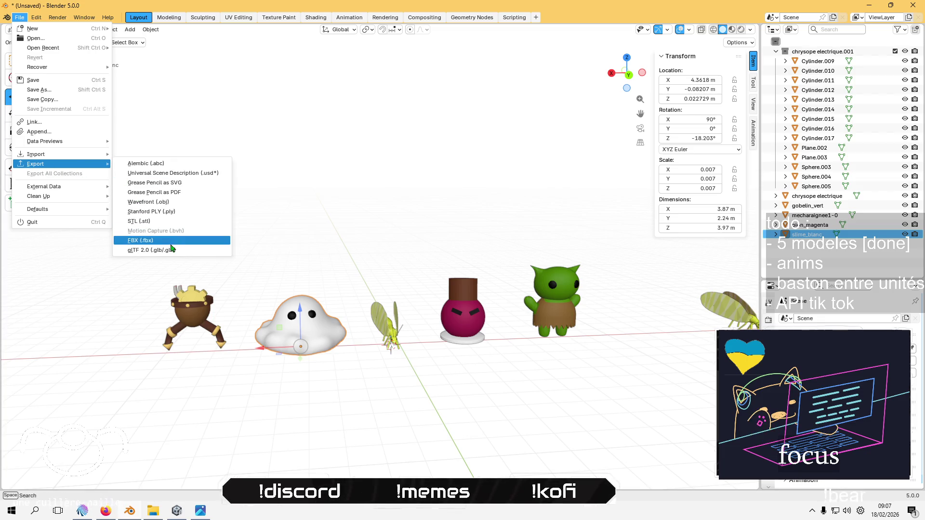
click(171, 243)
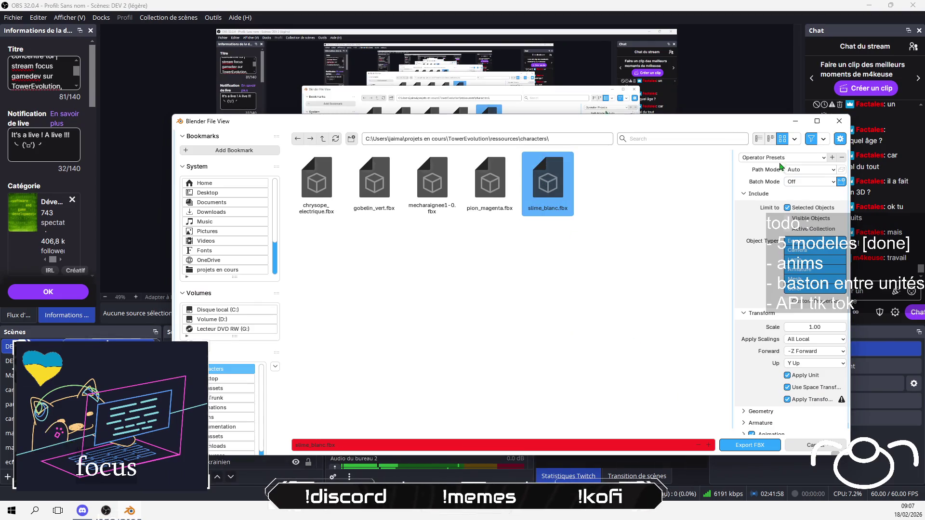
click(764, 158)
click(754, 185)
click(750, 445)
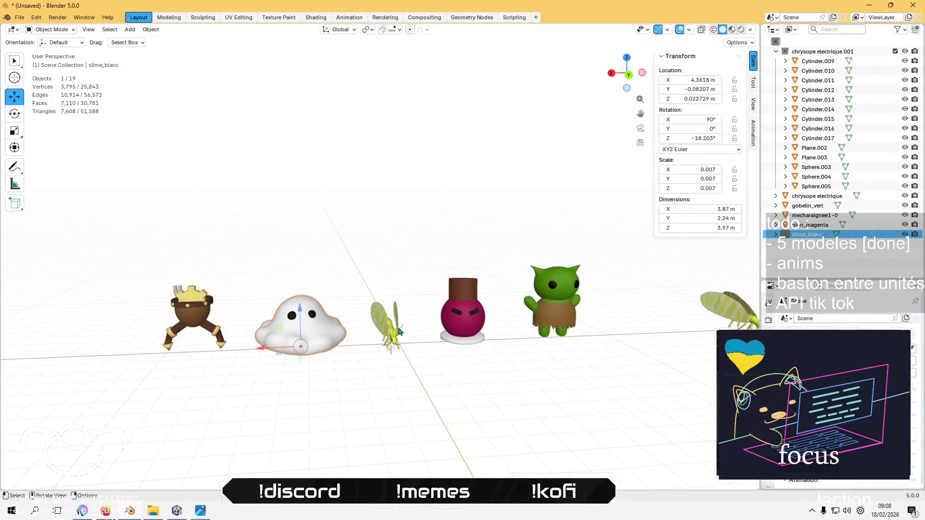
Select chrysope electrique and export it as FBX to the characters folder
click(397, 326)
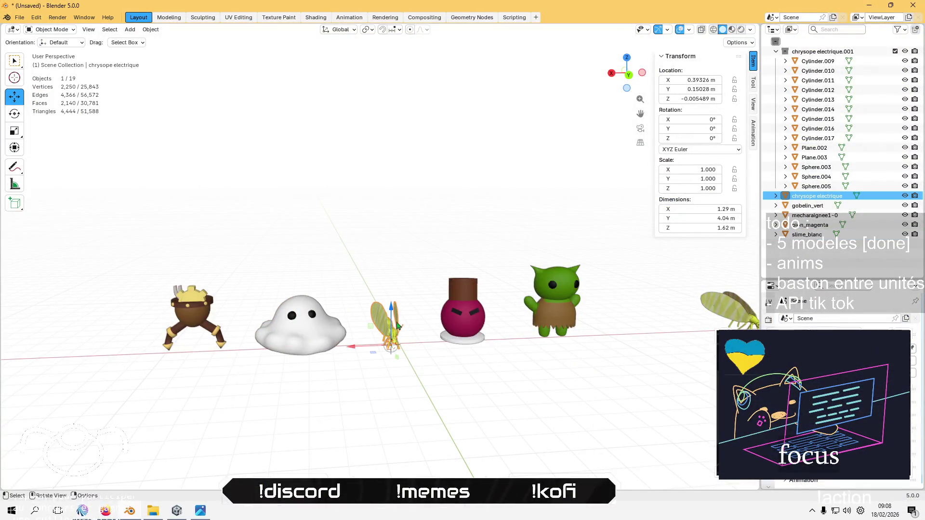
click(19, 17)
mouse_move(72, 164)
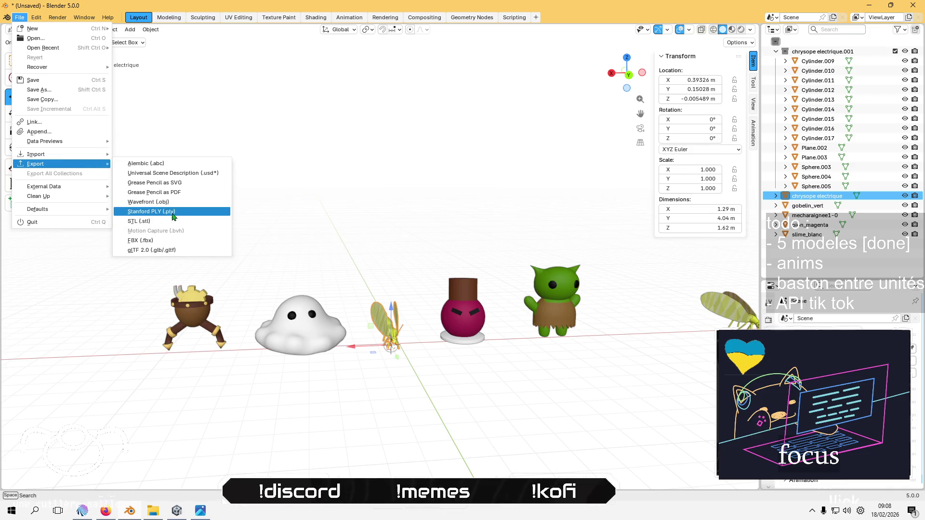
click(145, 241)
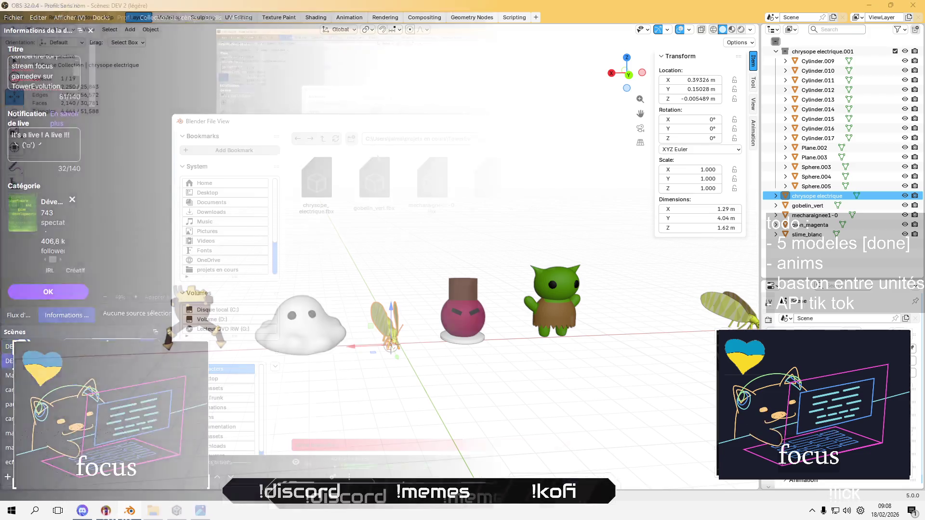
key(Return)
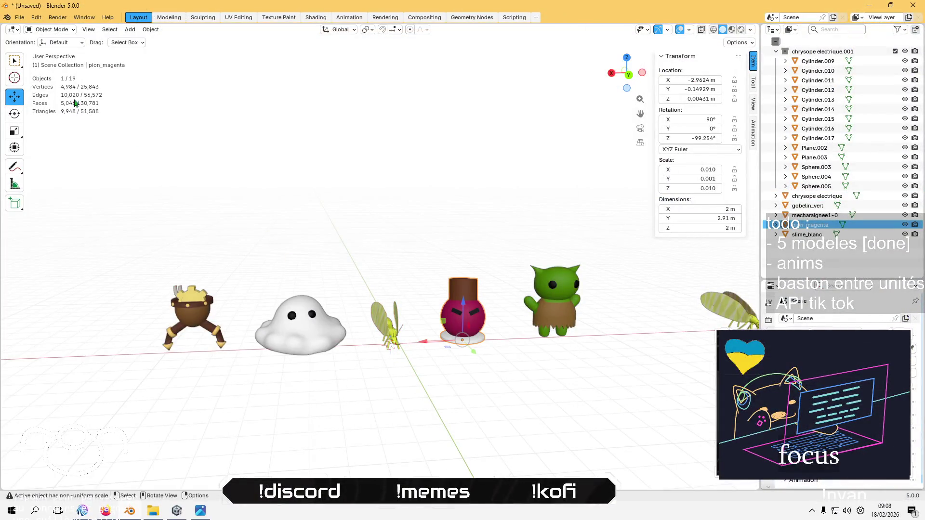
Export pion_magenta as an FBX file
click(19, 17)
mouse_move(63, 164)
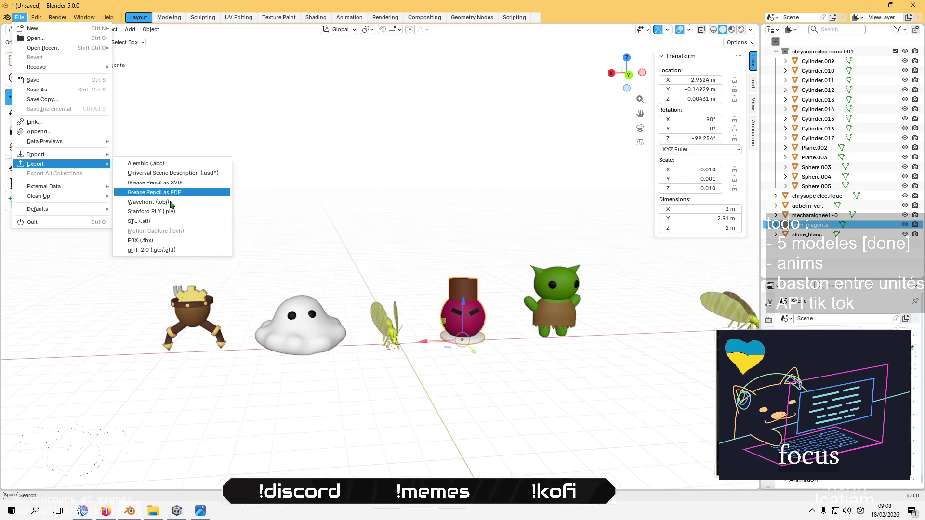
click(195, 241)
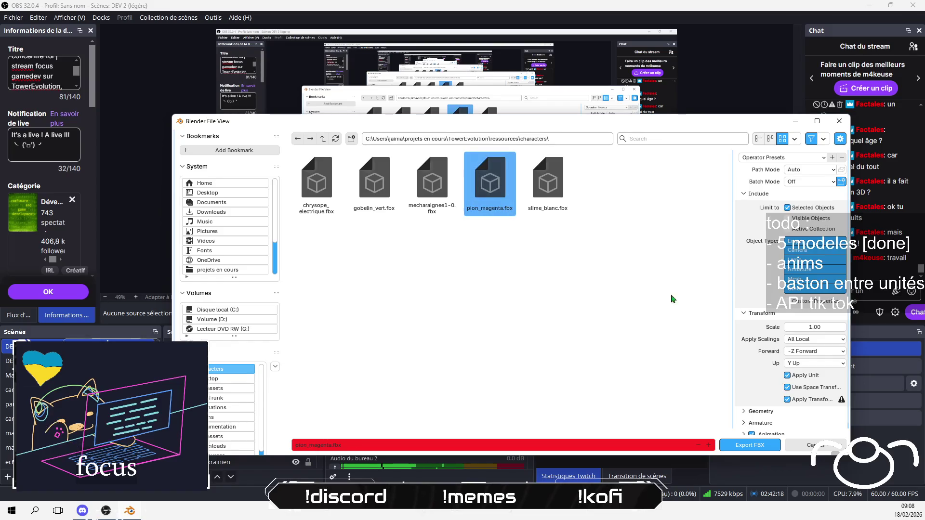
click(750, 443)
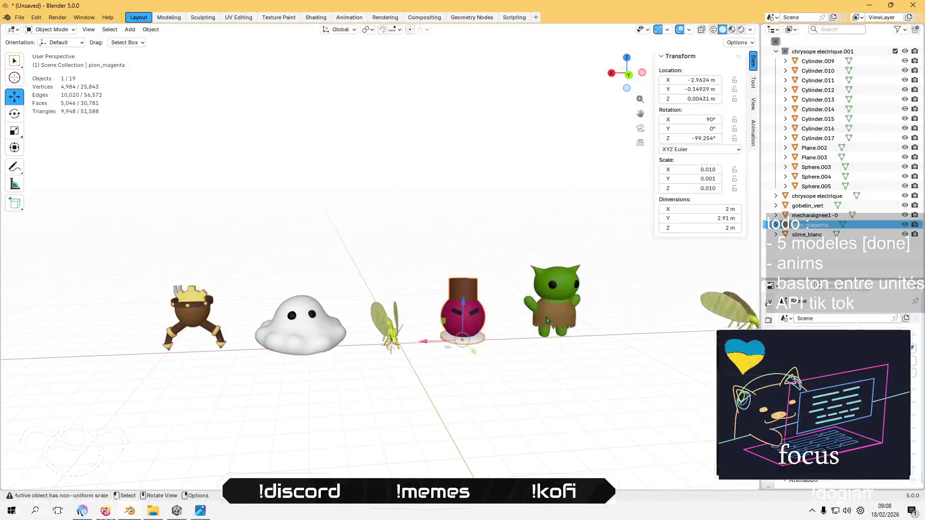
Export gobelin_vert as an FBX file
click(19, 17)
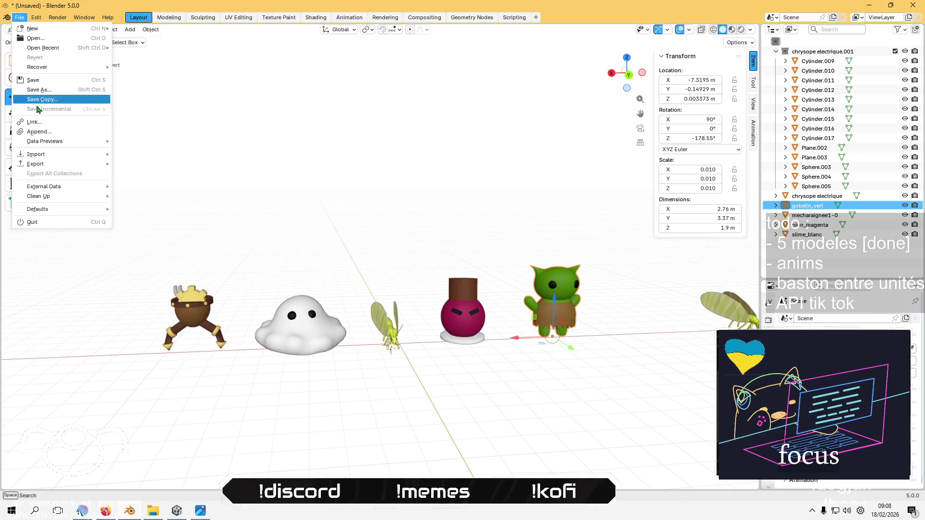
mouse_move(64, 165)
click(203, 240)
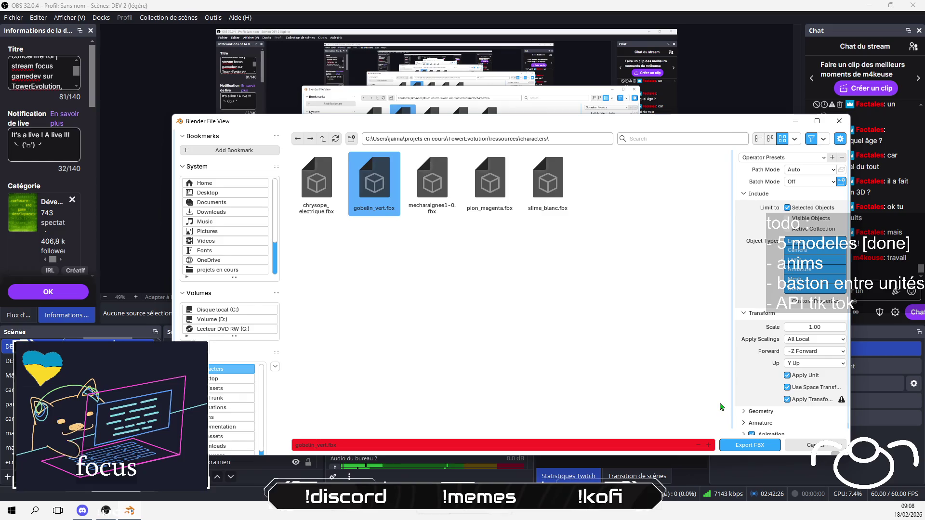
click(749, 443)
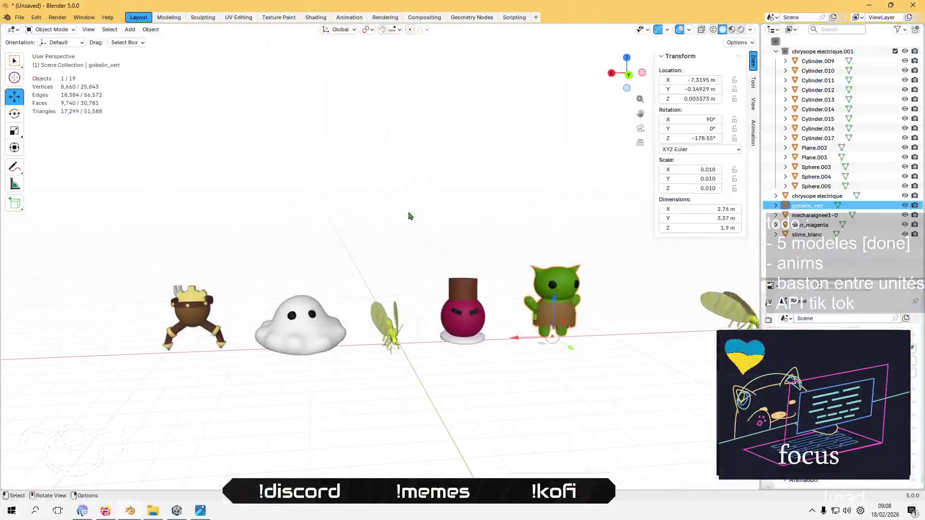
key(alt+Tab)
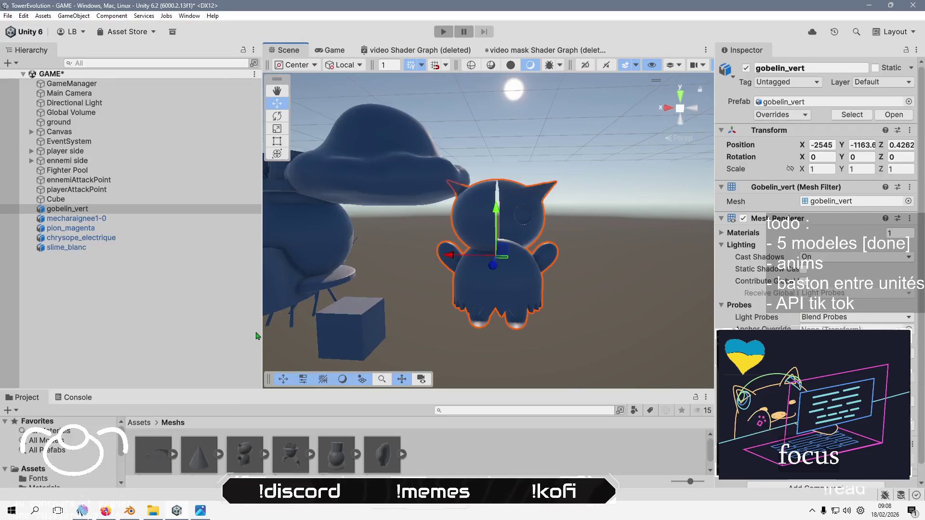
Delete the five character models from the scene Hierarchy
click(68, 209)
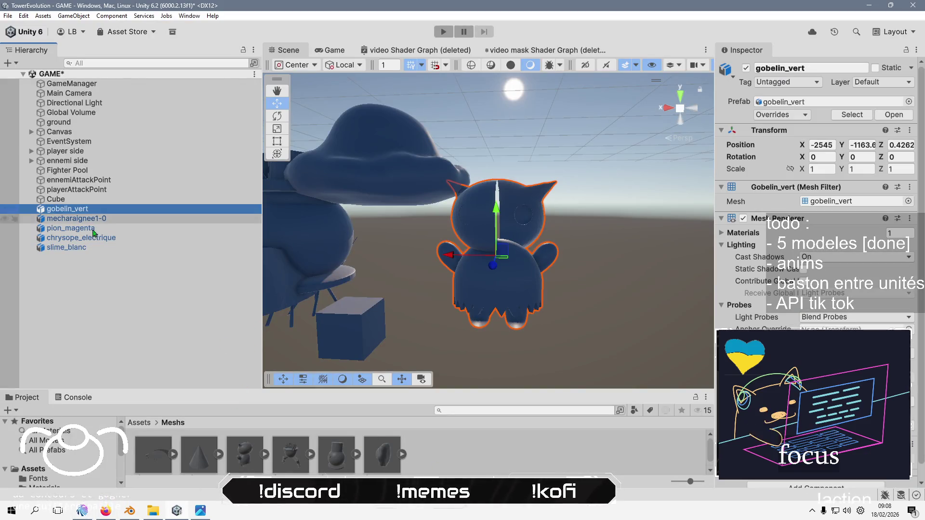
shift+click(90, 250)
key(Delete)
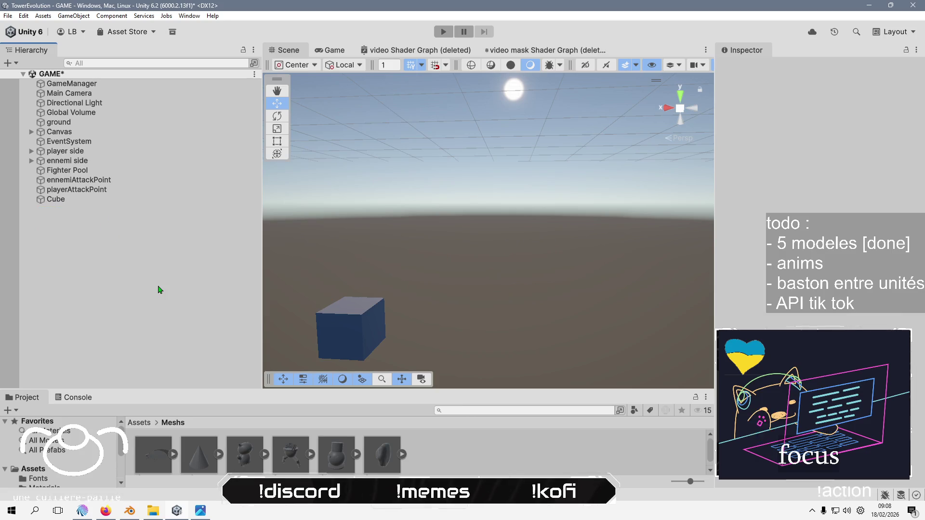
Delete the old character mesh assets, including the leftover cone mesh
shift+click(245, 461)
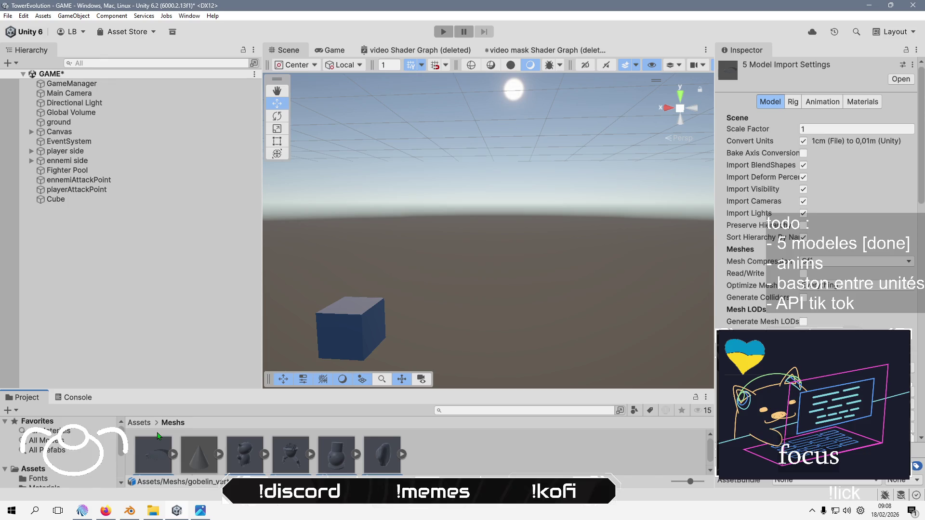
key(Delete)
click(474, 280)
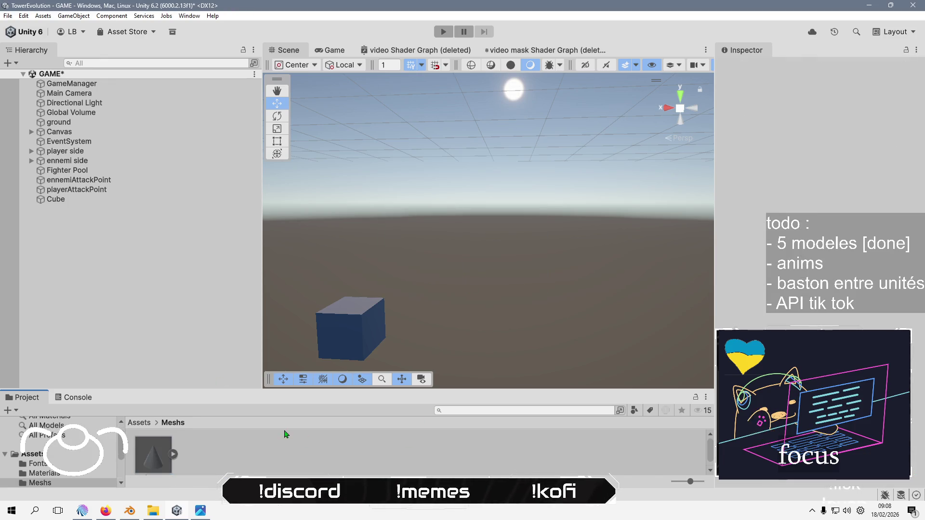
right_click(269, 444)
click(172, 454)
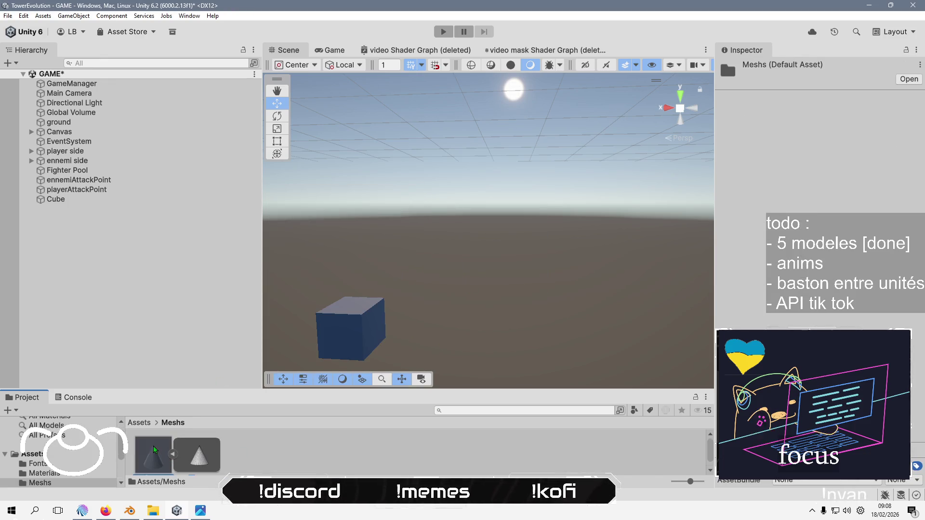
click(153, 449)
key(Delete)
click(469, 273)
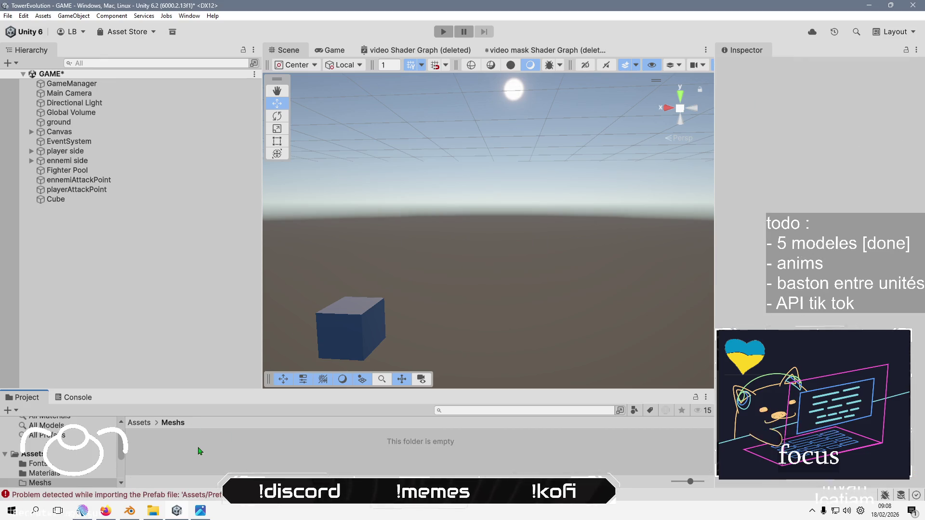
Enlarge the Project file area and reopen the now-empty Meshs folder
right_click(191, 460)
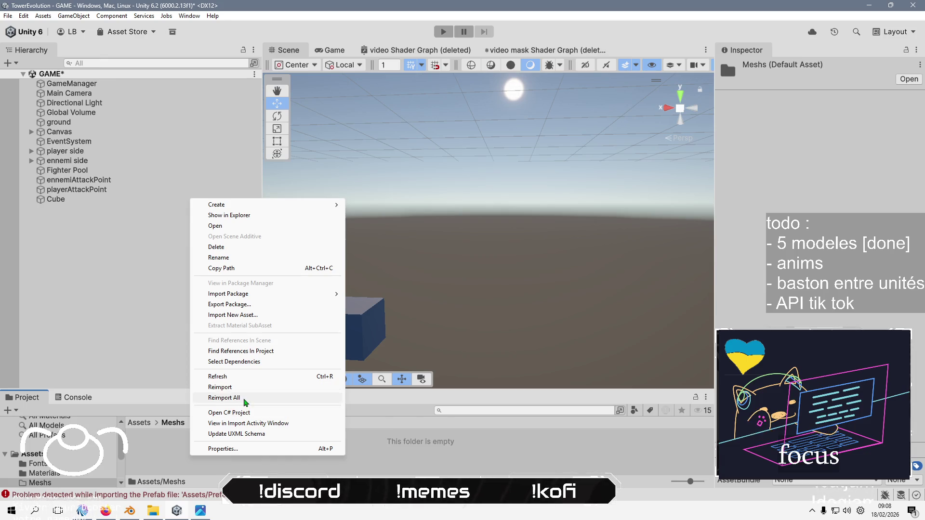
click(162, 458)
key(BackSpace)
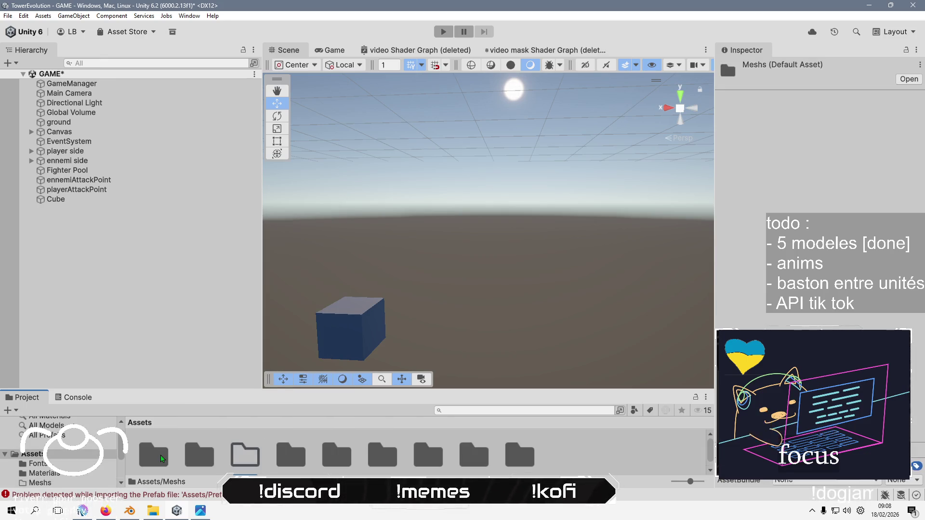
drag(256, 390, 256, 277)
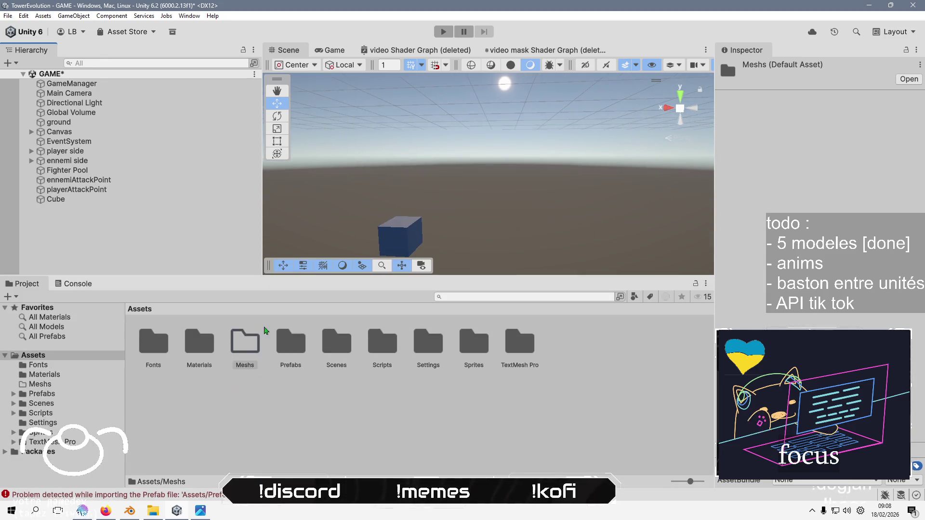
double_click(252, 352)
Import slime_blanc, chrysope_electrique, gobelin_vert, mecharaignee1-0 and pion_magenta FBX files into Meshs
right_click(252, 351)
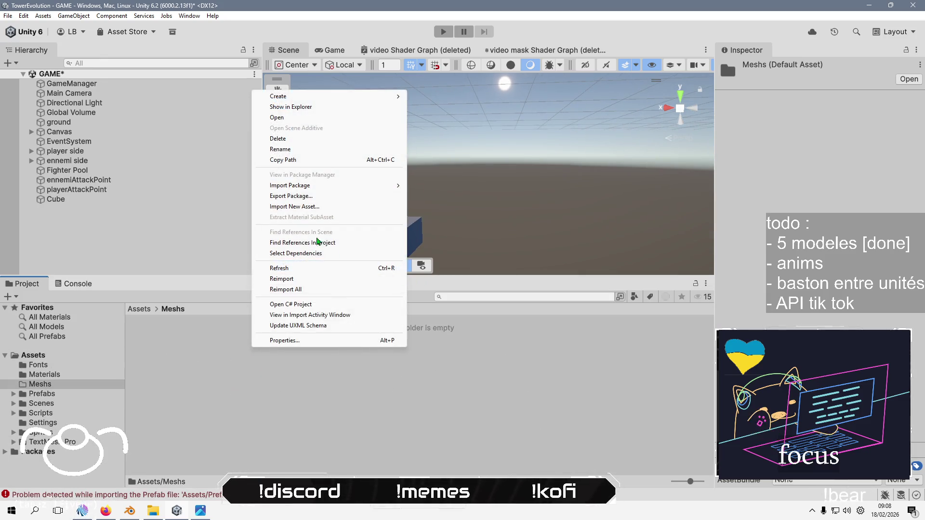
click(315, 208)
click(314, 212)
ctrl+click(251, 152)
ctrl+click(305, 151)
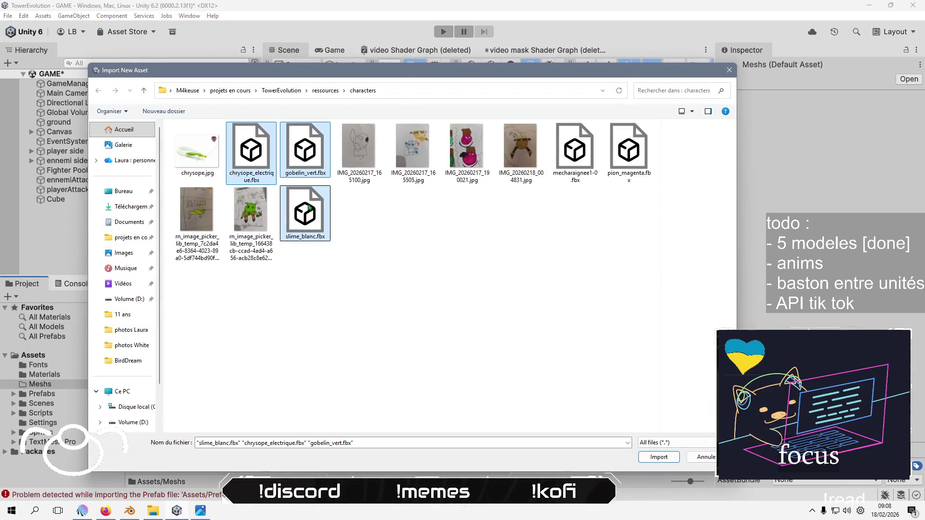
ctrl+click(596, 168)
ctrl+click(628, 154)
click(657, 457)
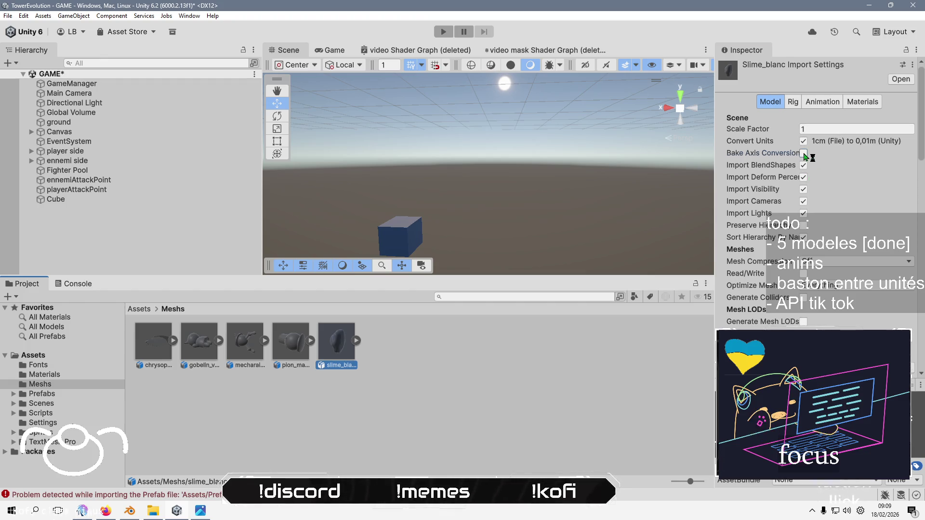
Review import settings, trying Bake Axis Conversion on the slime and checking gobelin_vert
click(803, 154)
scroll(803, 156, down, 5)
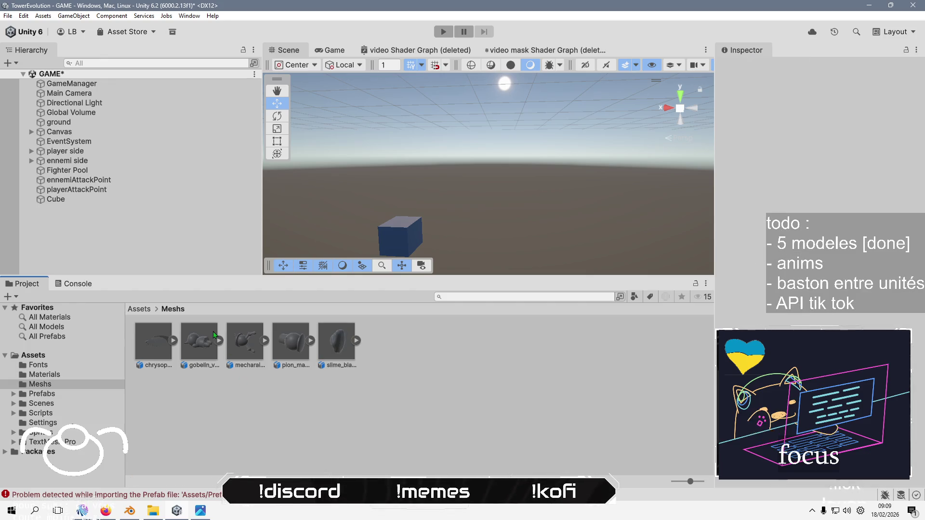
click(193, 345)
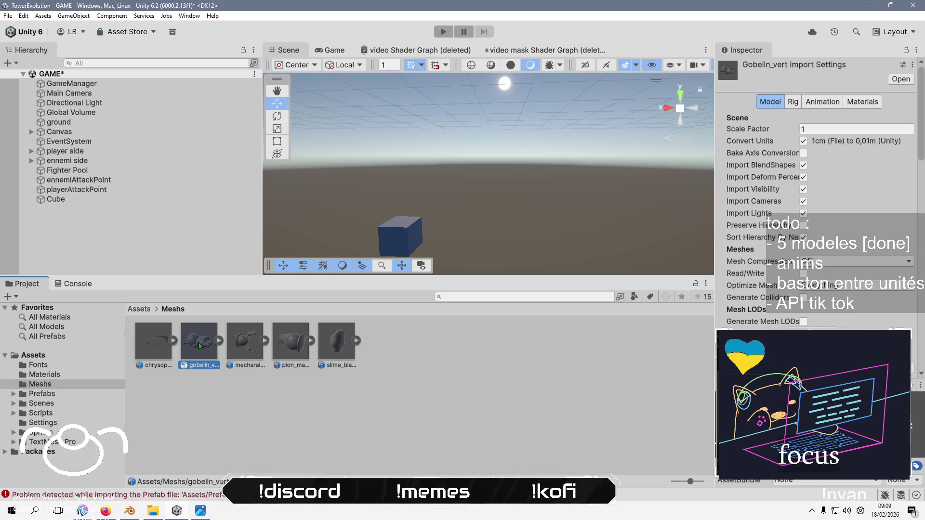
key(alt+Tab)
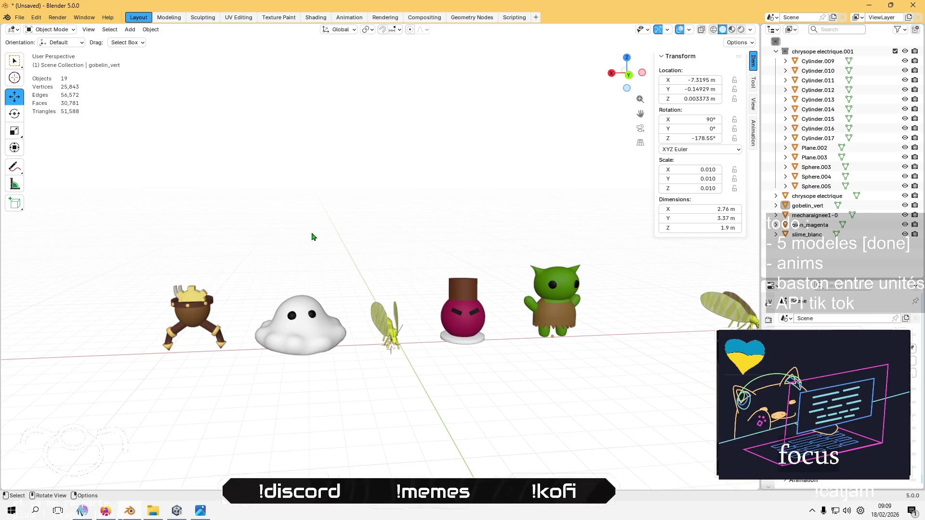
Apply rotation and scale to the five box-selected character models, then deselect them
drag(204, 276, 624, 386)
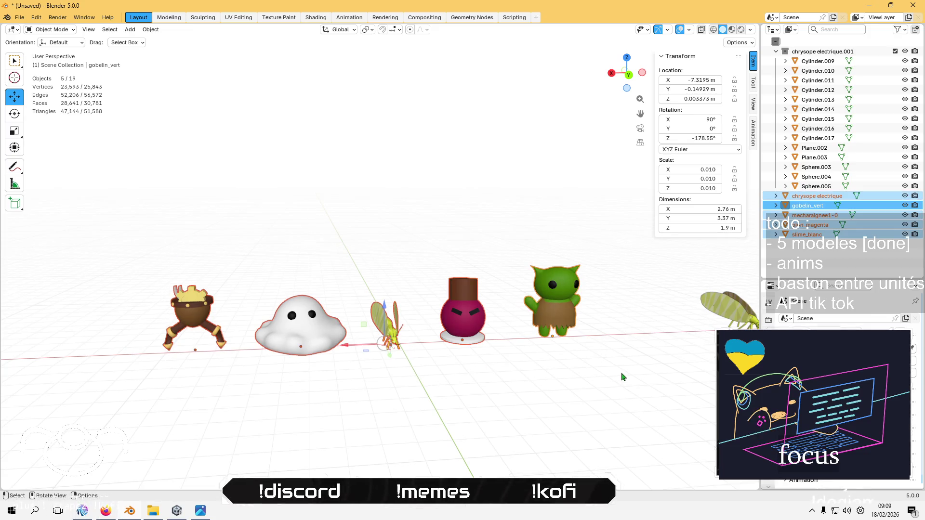
click(151, 29)
mouse_move(204, 80)
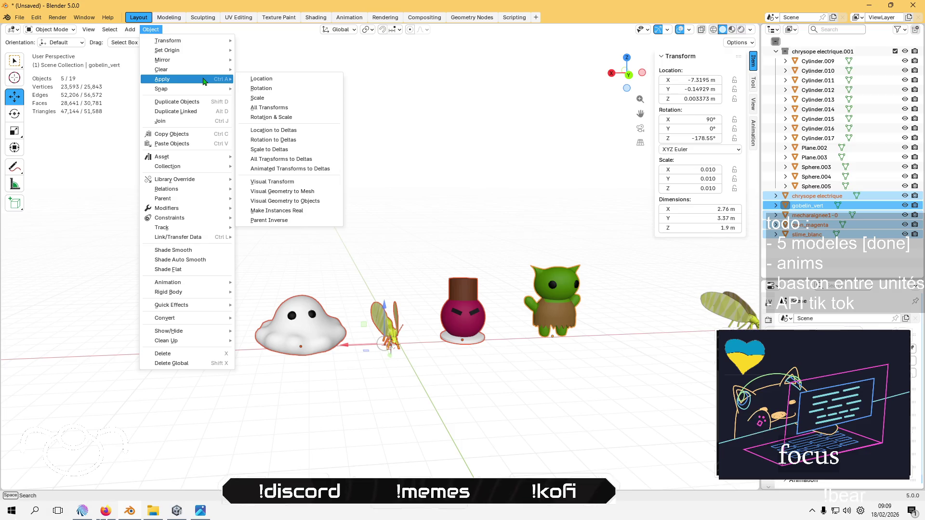
click(321, 118)
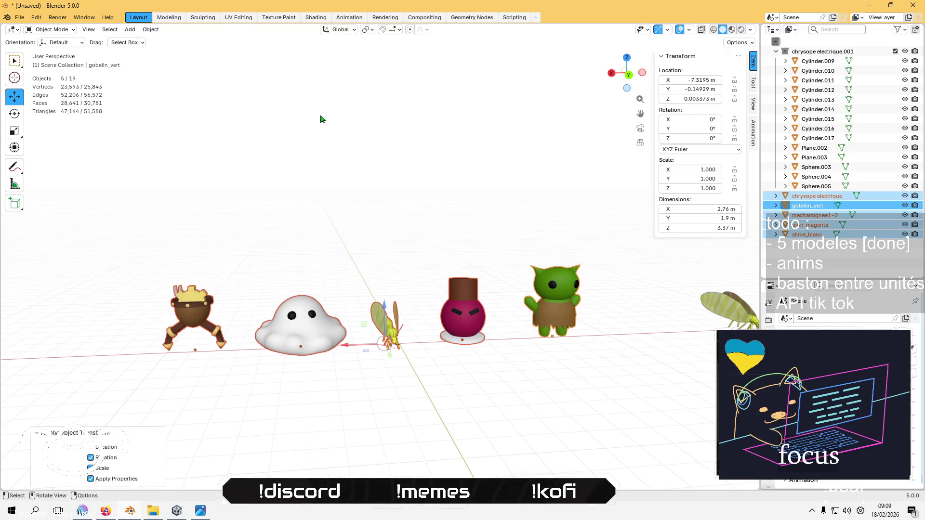
click(232, 227)
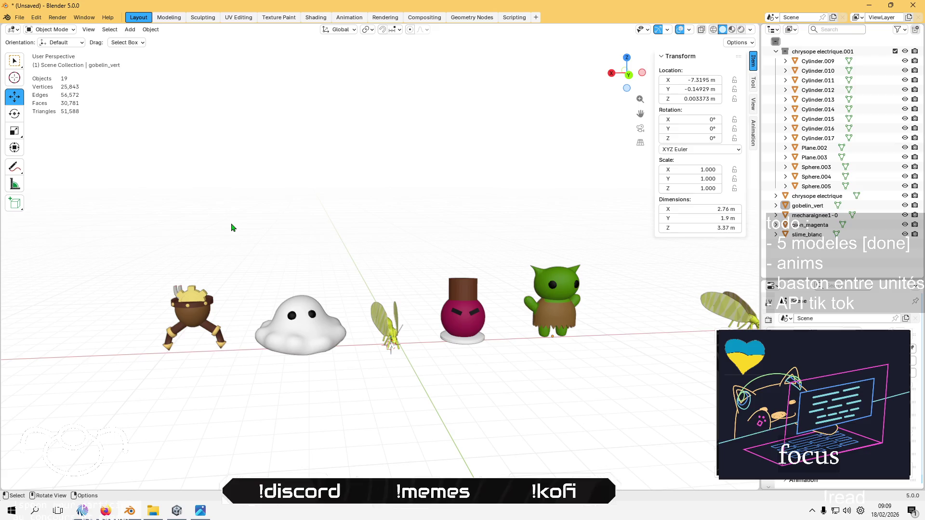
click(192, 313)
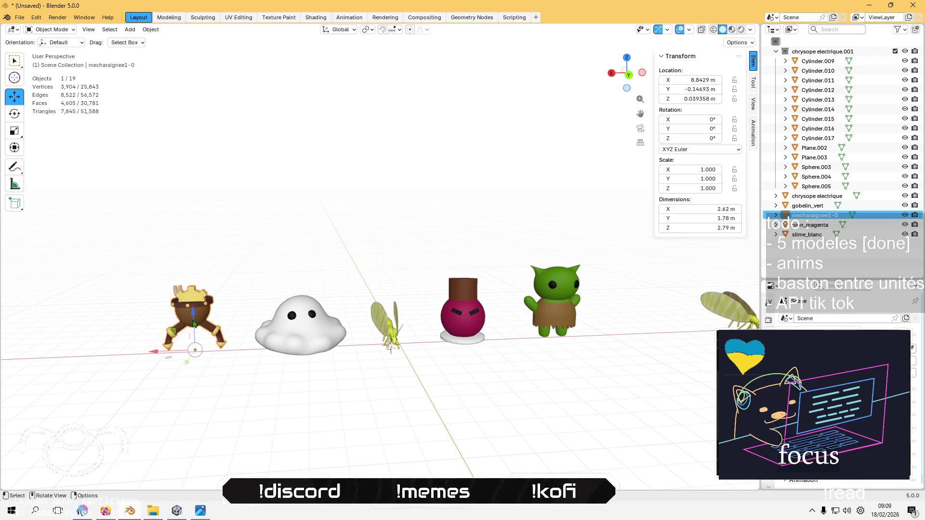
Export mecharaignee1-0 to mecharaignee1-0.fbx, overwriting the existing file
click(19, 17)
mouse_move(60, 164)
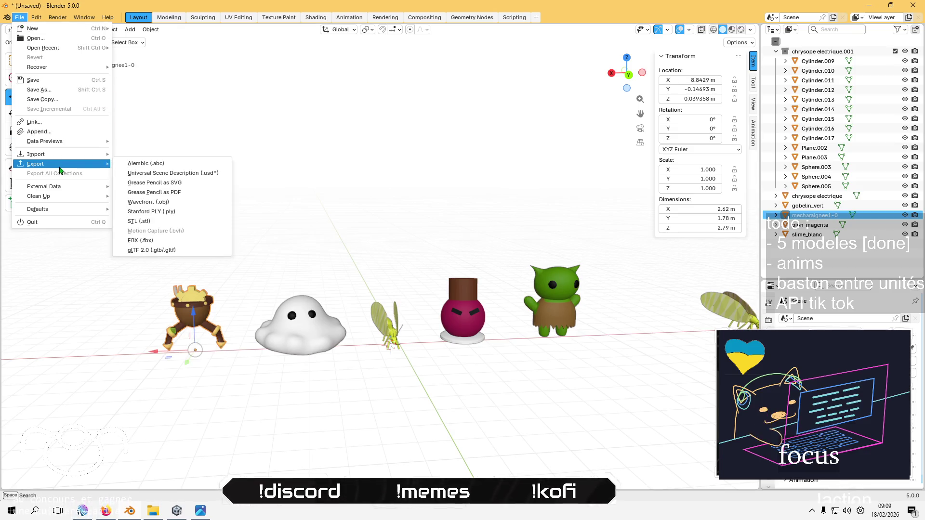
click(152, 248)
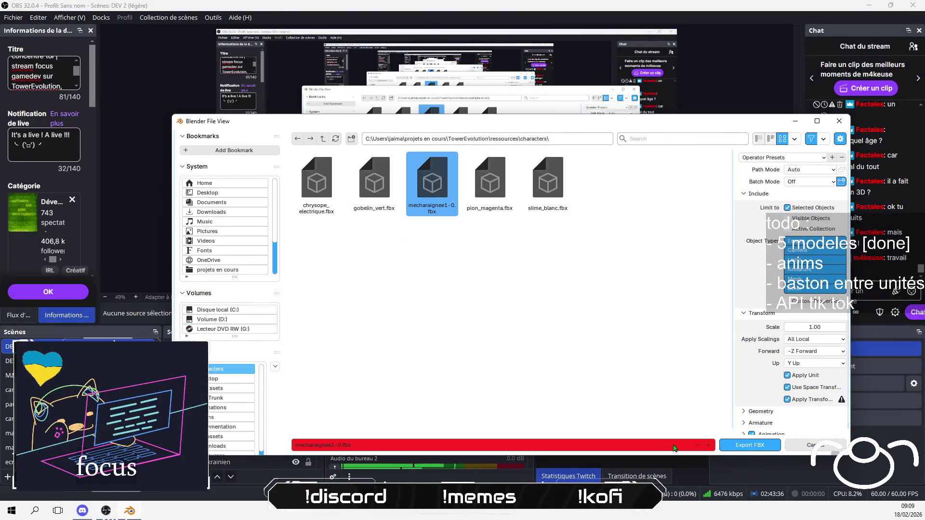
click(740, 450)
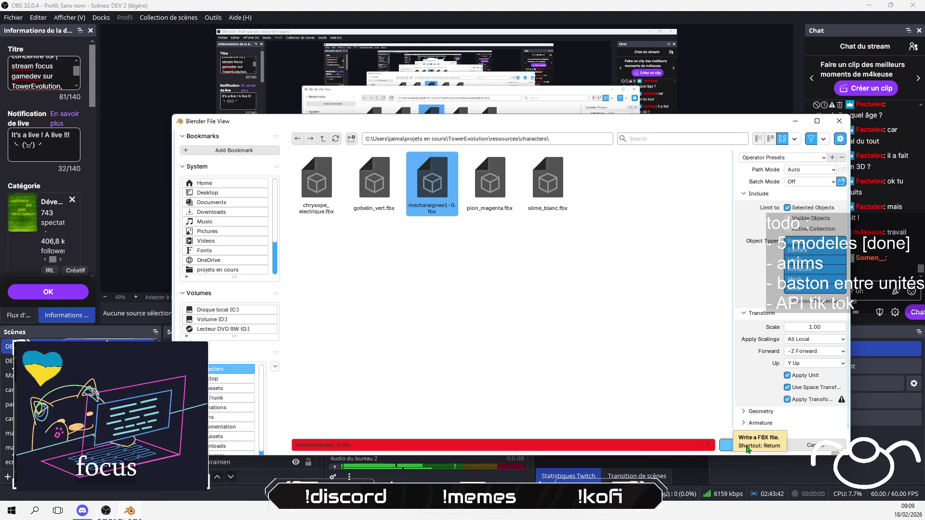
click(747, 448)
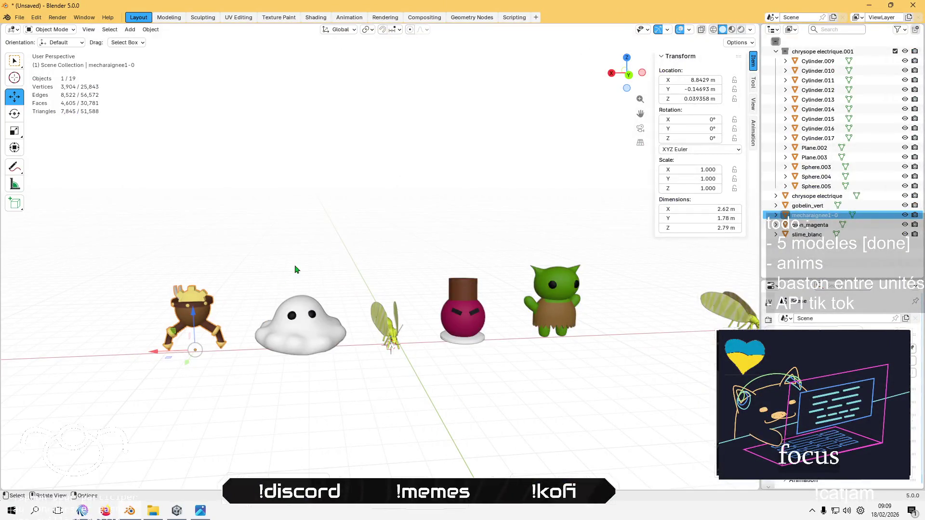
click(296, 269)
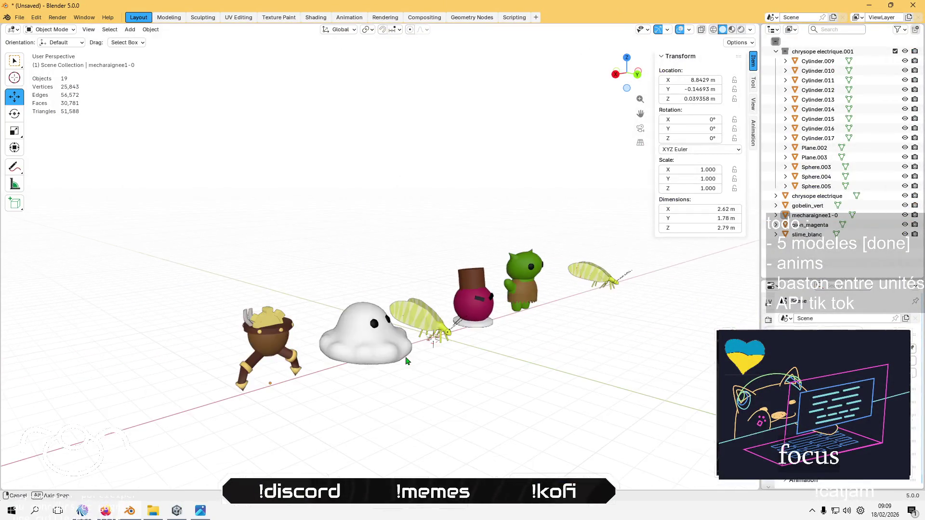
scroll(405, 361, up, 5)
scroll(409, 340, up, 8)
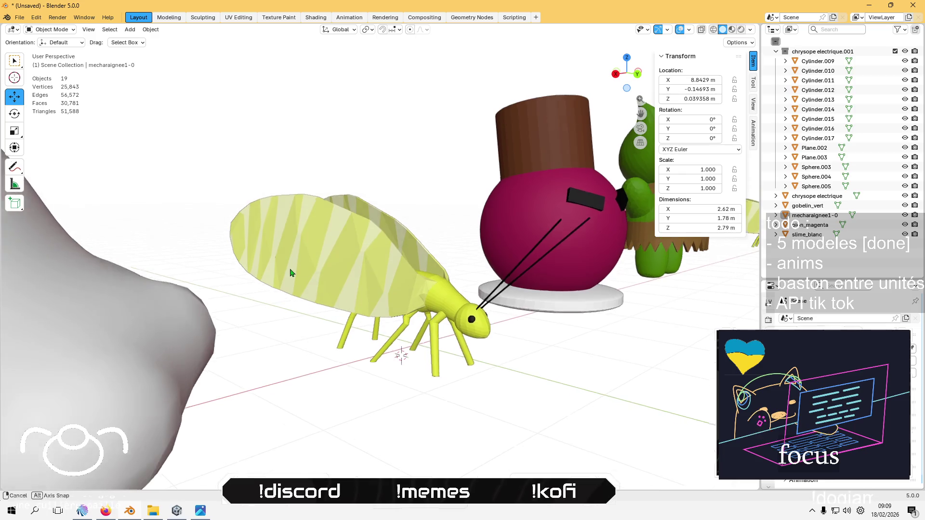
drag(291, 272, 408, 360)
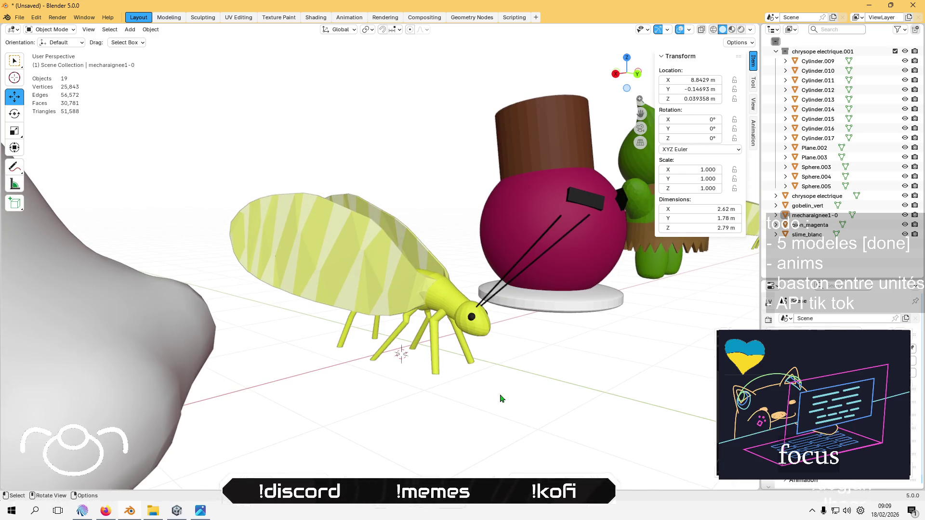
mouse_move(500, 398)
mouse_down()
mouse_move(419, 392)
mouse_move(433, 331)
mouse_move(497, 359)
mouse_move(489, 407)
mouse_move(386, 378)
mouse_move(434, 440)
mouse_move(438, 364)
mouse_move(337, 232)
mouse_move(248, 291)
mouse_move(193, 375)
mouse_move(487, 394)
mouse_move(479, 400)
mouse_up()
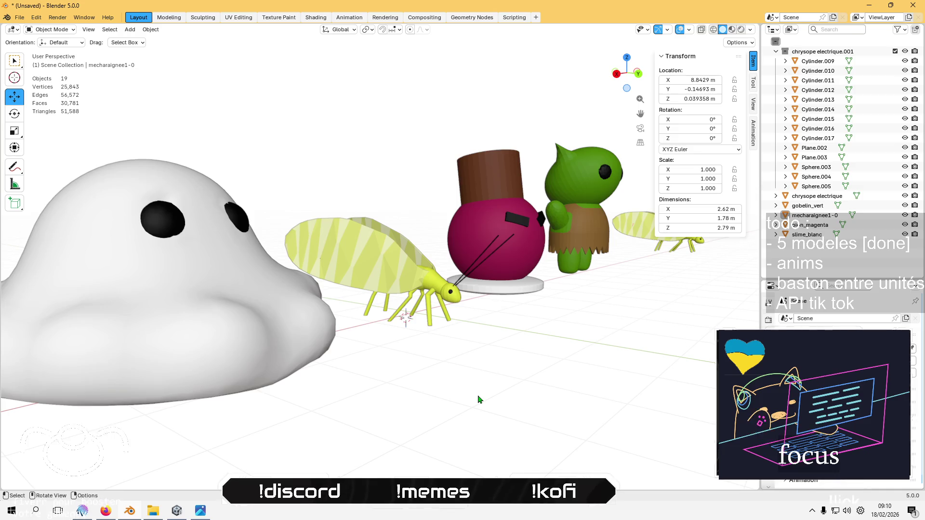
drag(472, 385, 464, 390)
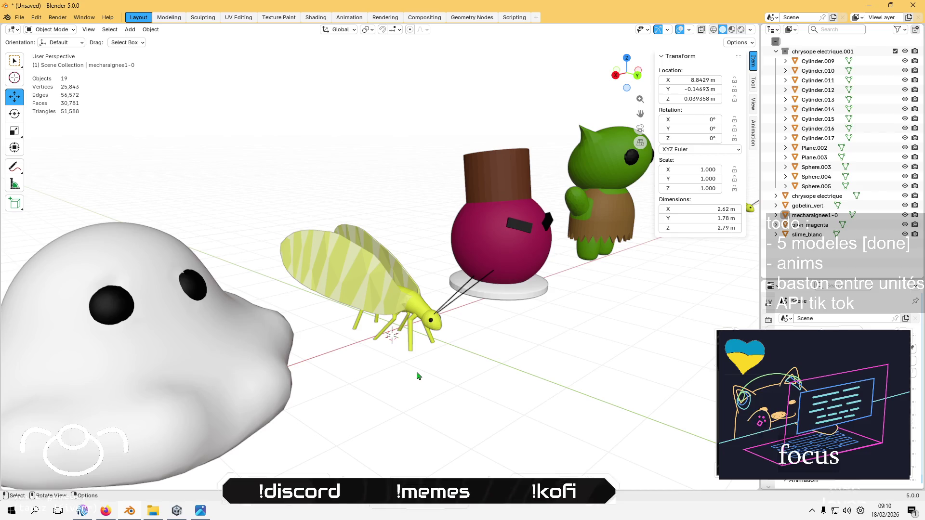
scroll(417, 376, down, 6)
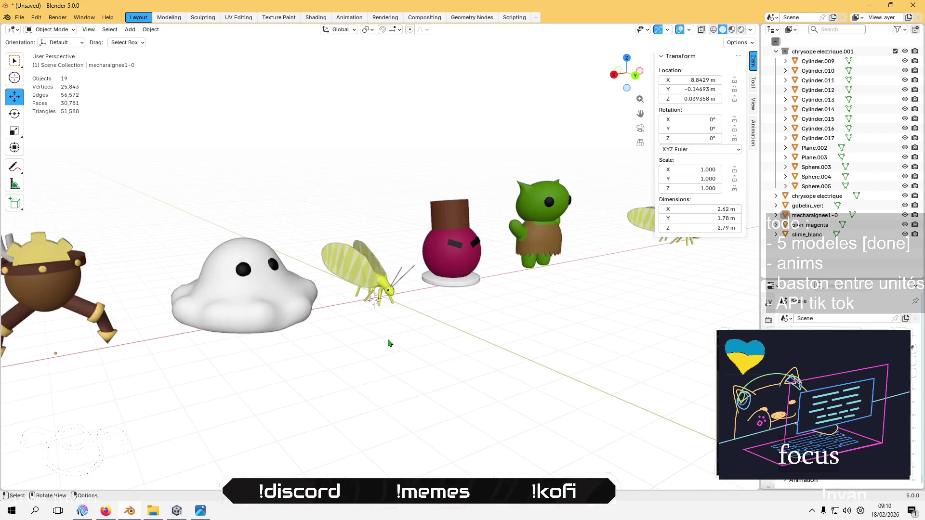
click(212, 301)
mouse_move(231, 282)
mouse_down()
mouse_move(354, 315)
mouse_move(420, 289)
mouse_up()
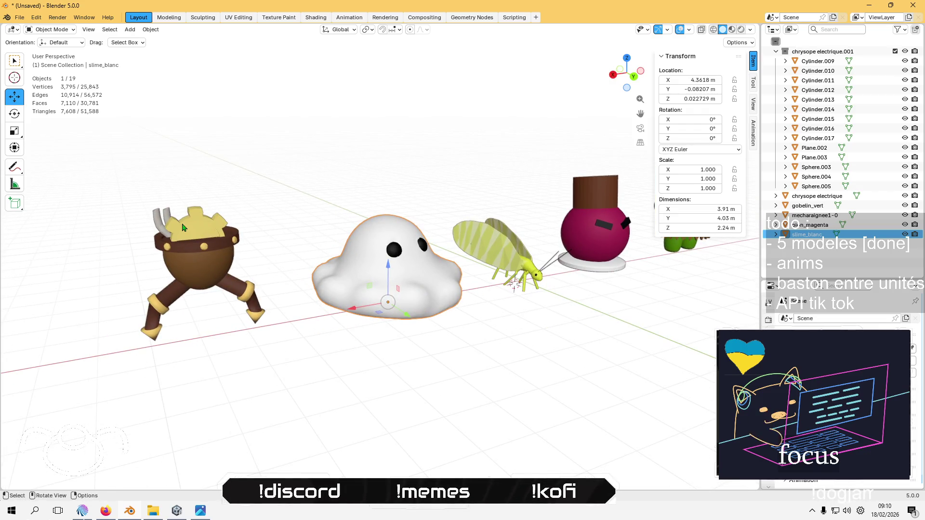
Export slime_blanc as FBX into the characters folder
click(19, 17)
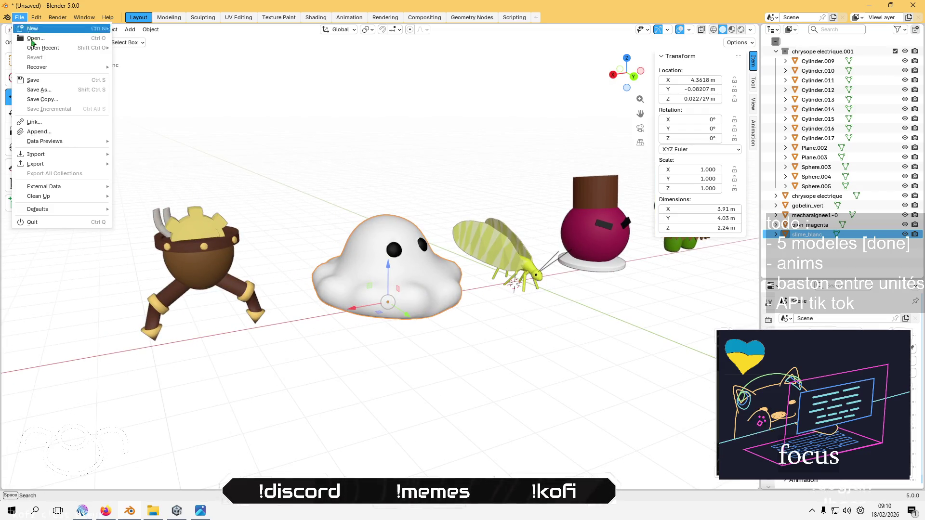
mouse_move(82, 164)
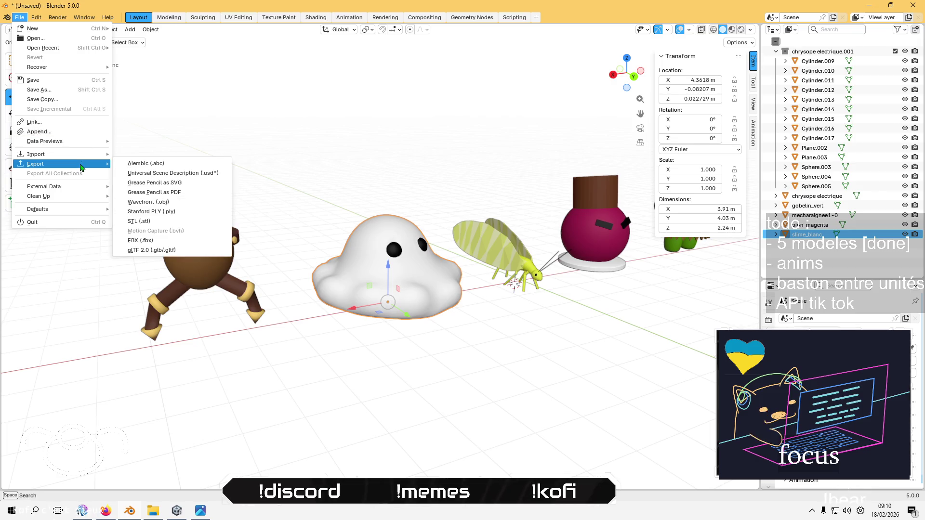
click(167, 241)
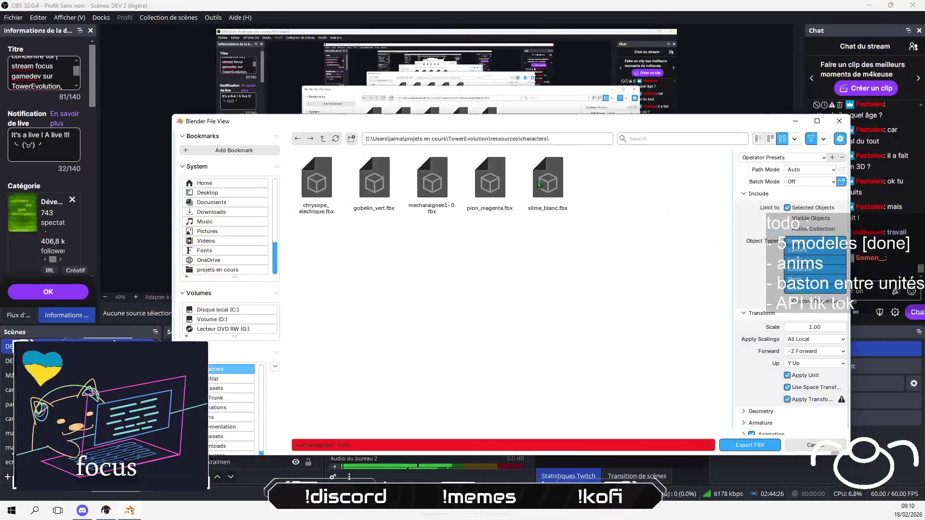
click(752, 445)
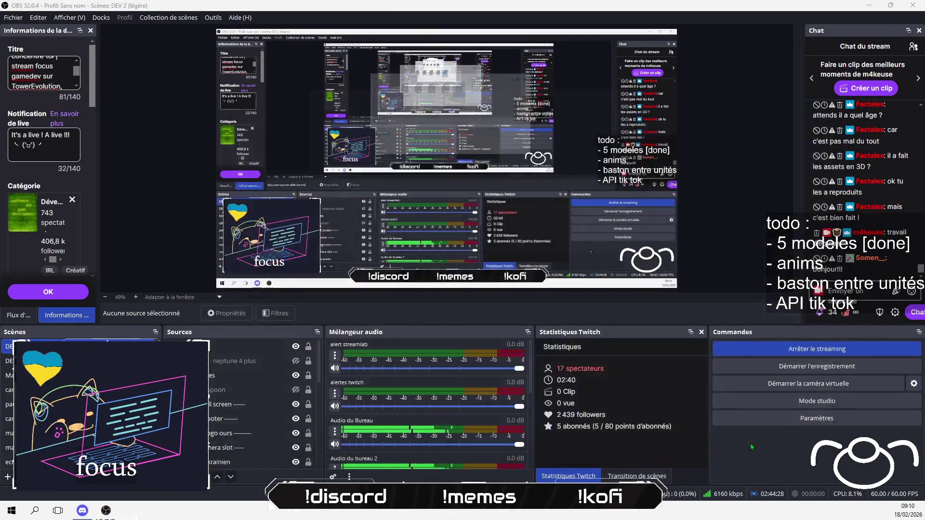
Send a 'coucou' chat message mentioning a viewer
text(couc)
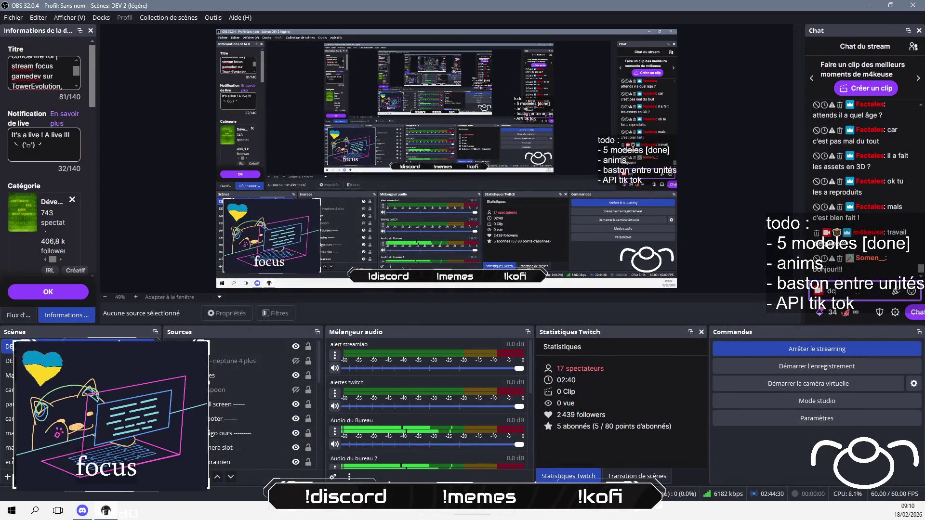
text(o)
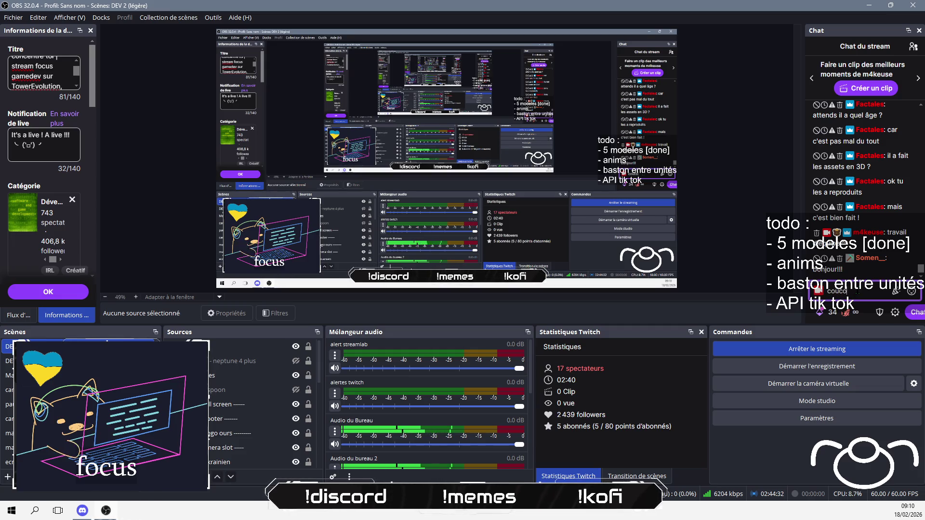
text(u @So)
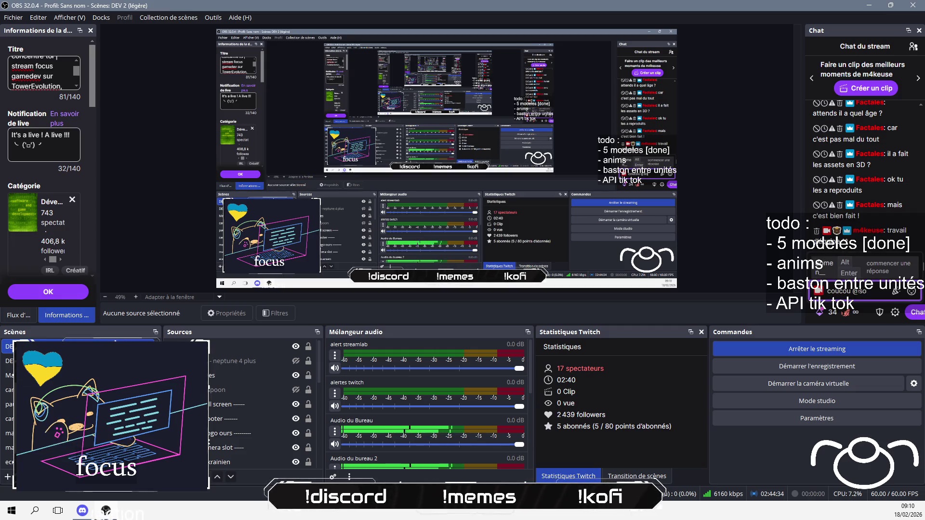
key(Tab)
key(Return)
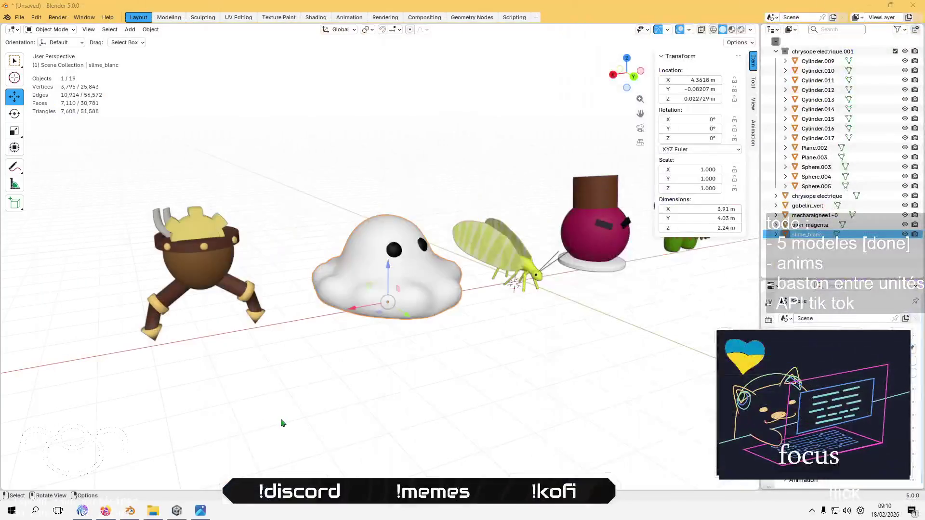
click(497, 263)
scroll(258, 115, up, 3)
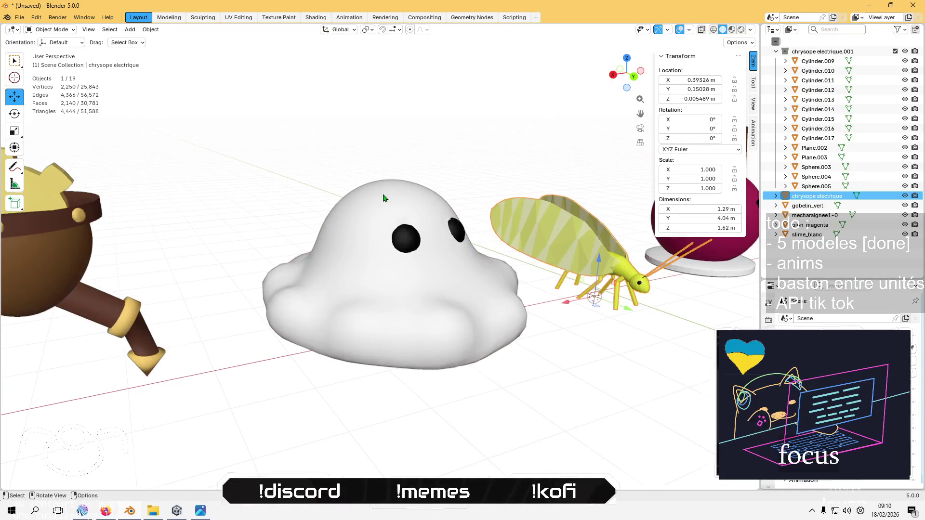
scroll(278, 264, up, 2)
scroll(394, 309, up, 3)
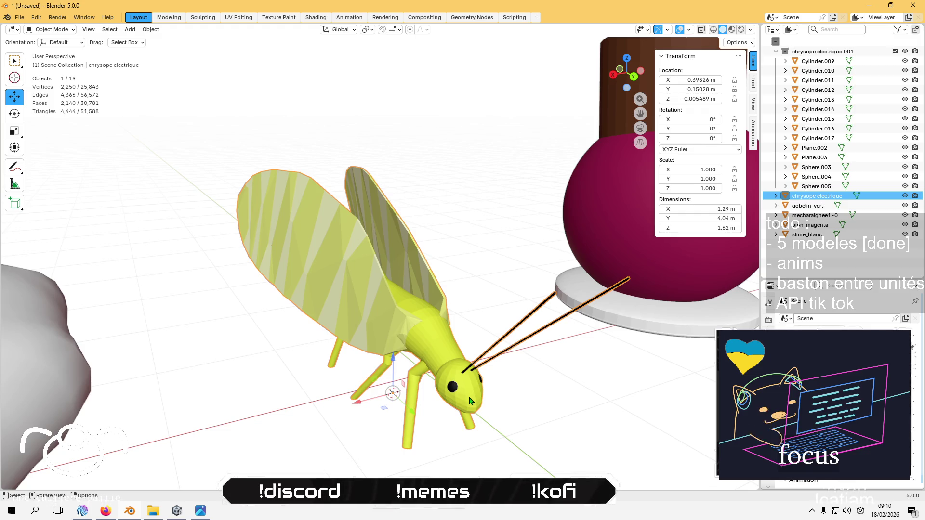
key(Tab)
scroll(462, 347, up, 5)
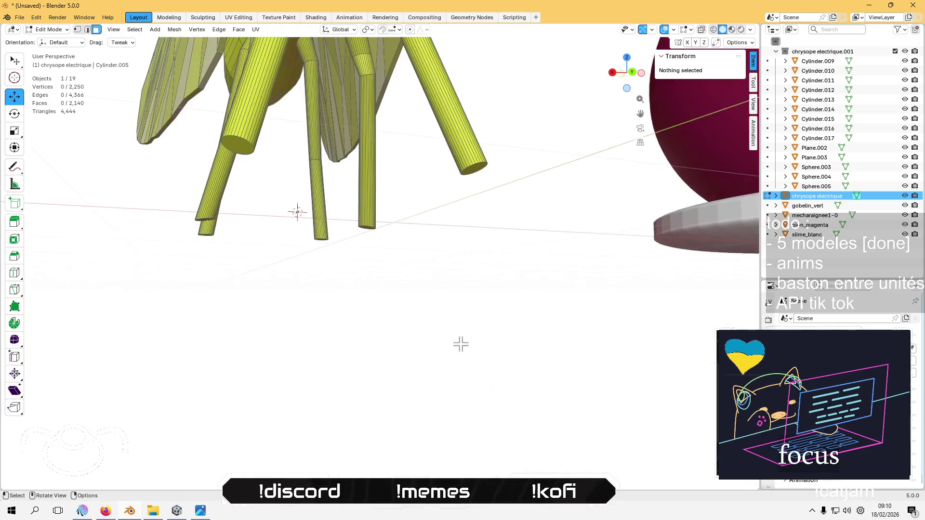
drag(414, 377, 420, 371)
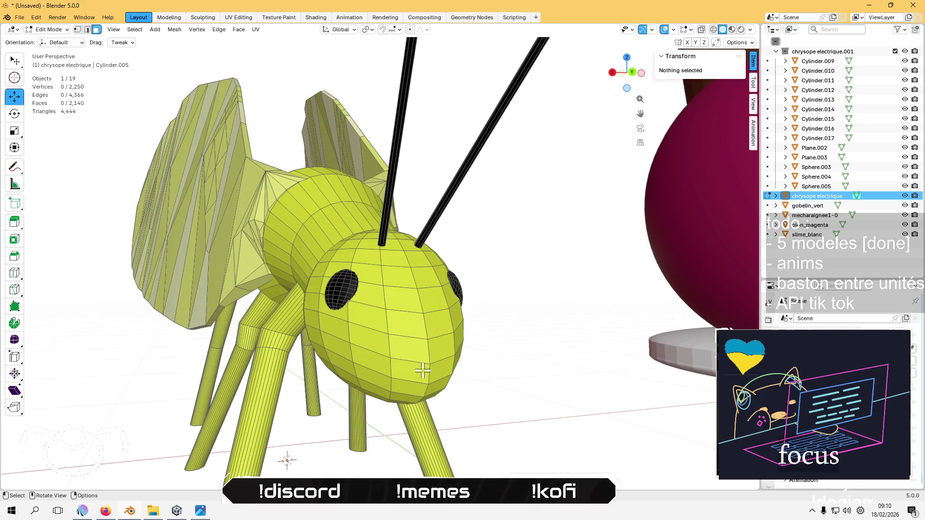
key(1)
click(429, 372)
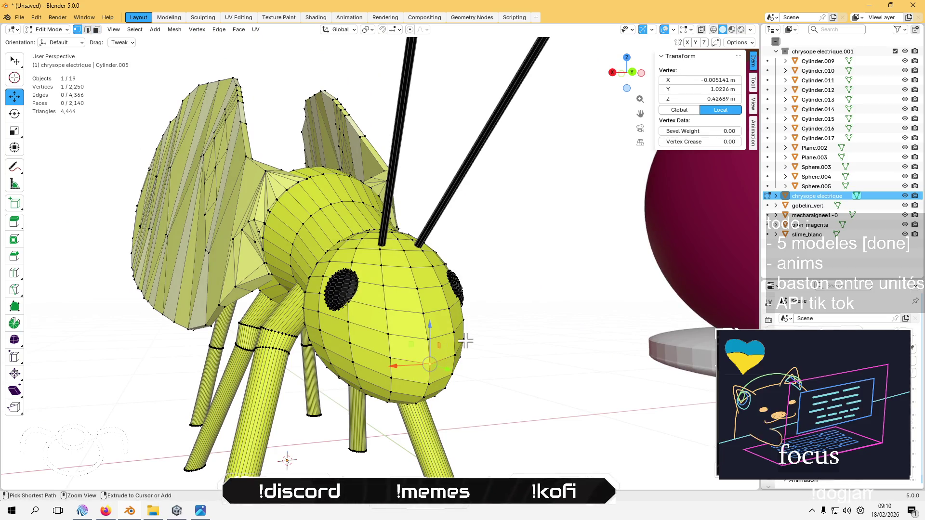
key(ctrl+KP_Add)
key(ctrl+KP_Add)
key(ctrl+KP_Add)
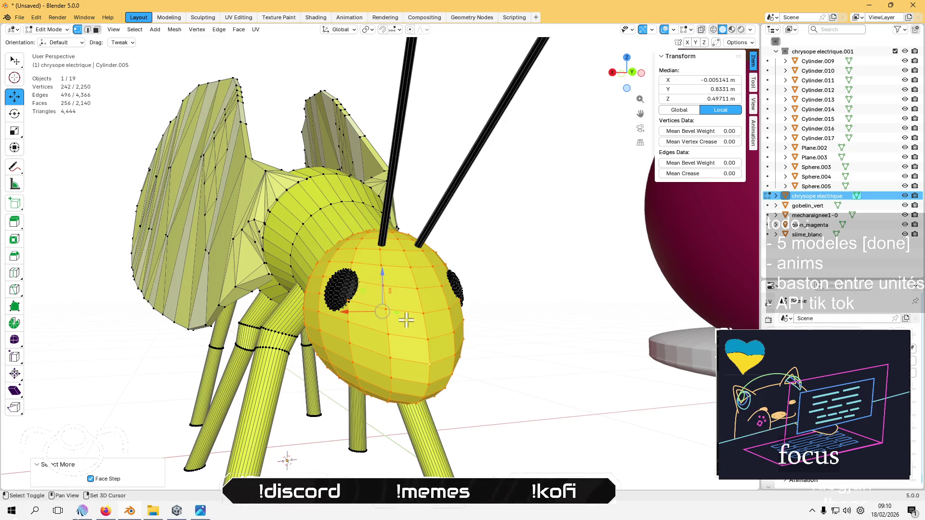
shift+click(383, 225)
key(ctrl+KP_Add)
key(ctrl+KP_Add)
key(ctrl+KP_Add)
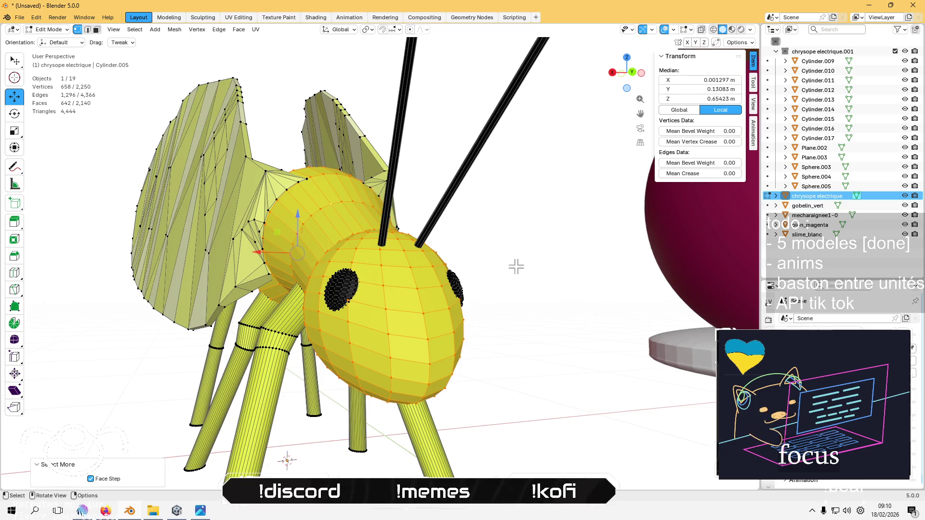
right_click(356, 299)
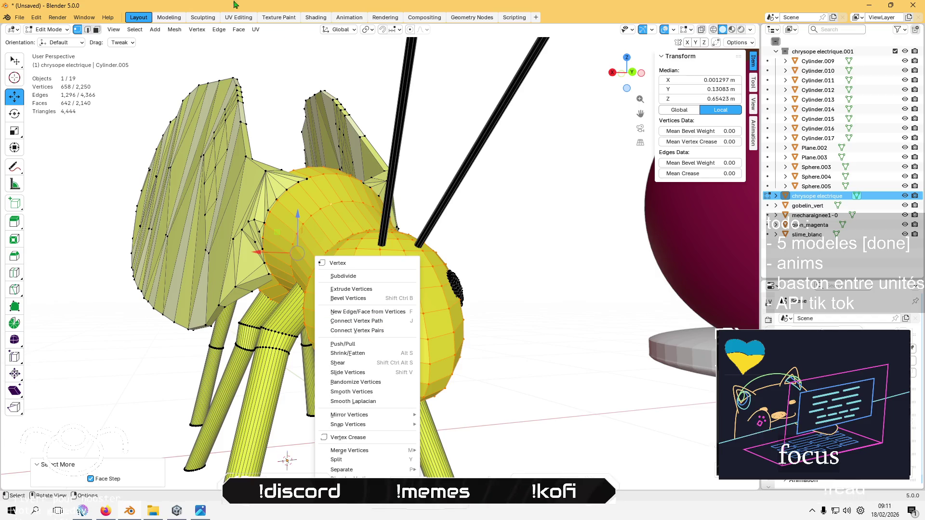
click(174, 30)
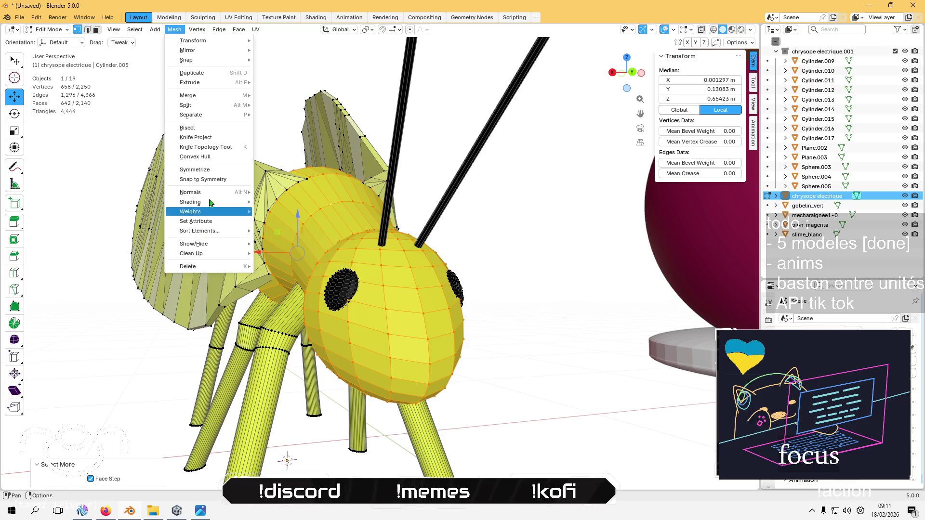
mouse_move(207, 40)
click(249, 34)
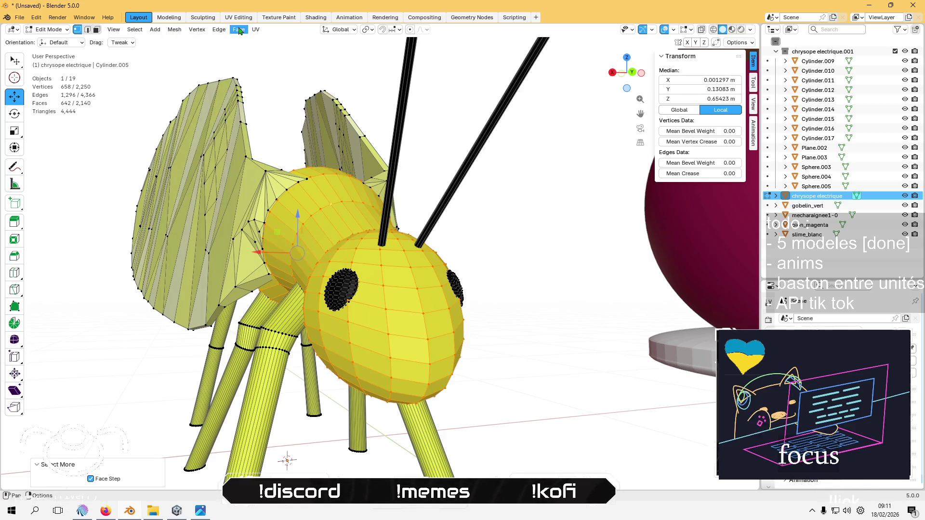
click(256, 30)
click(266, 206)
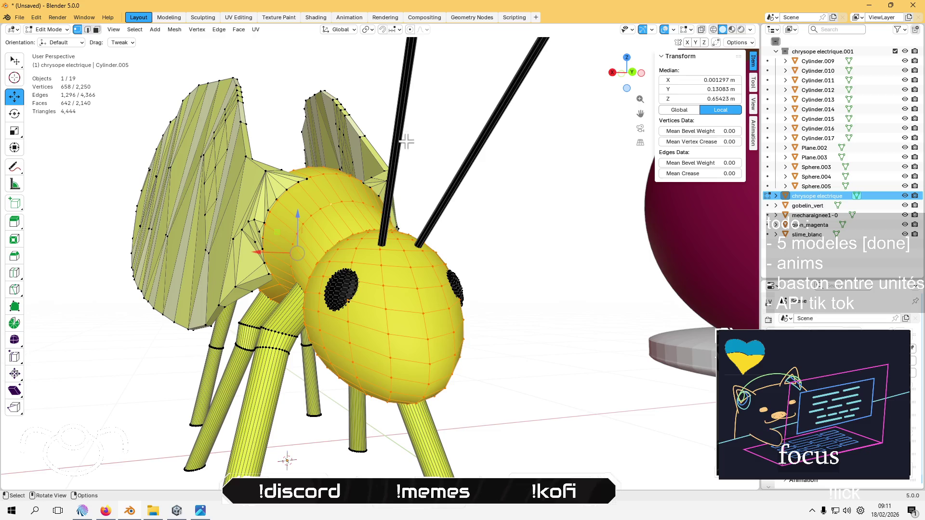
key(Tab)
key(alt+a)
scroll(433, 324, down, 5)
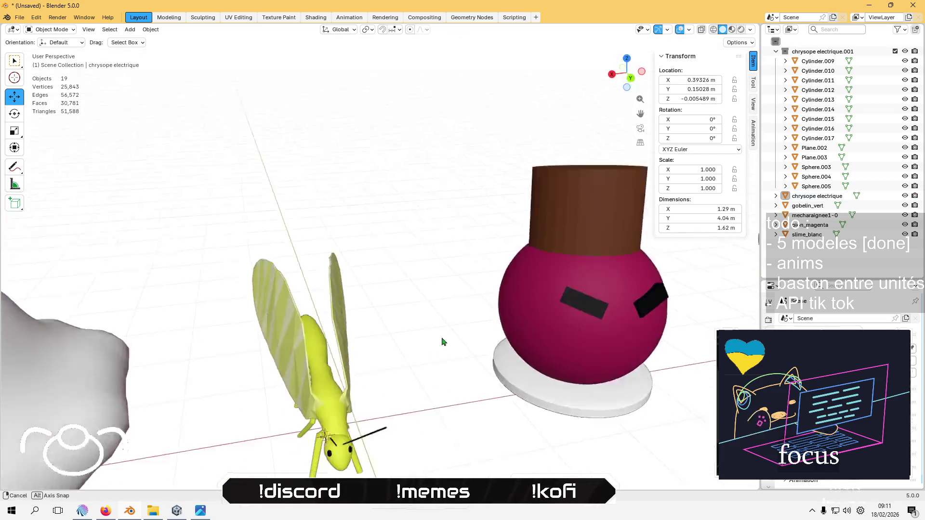
scroll(442, 318, up, 8)
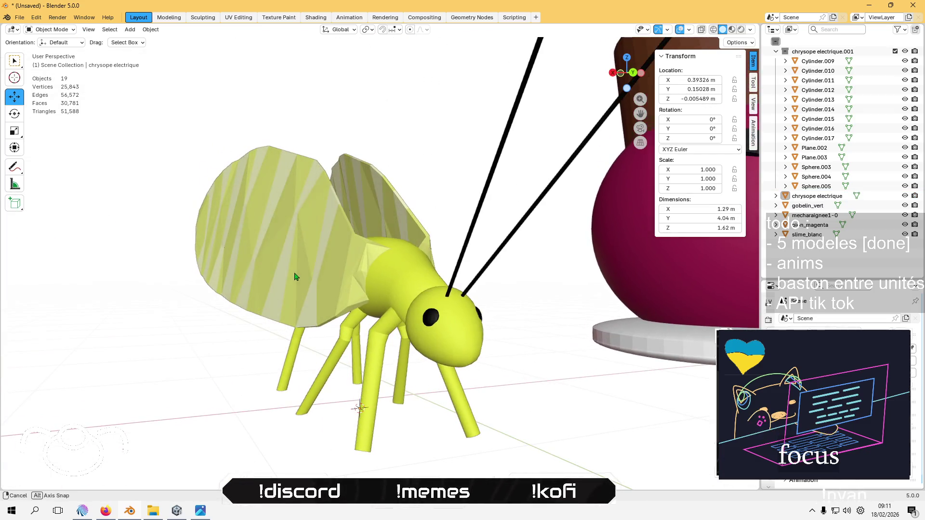
click(339, 273)
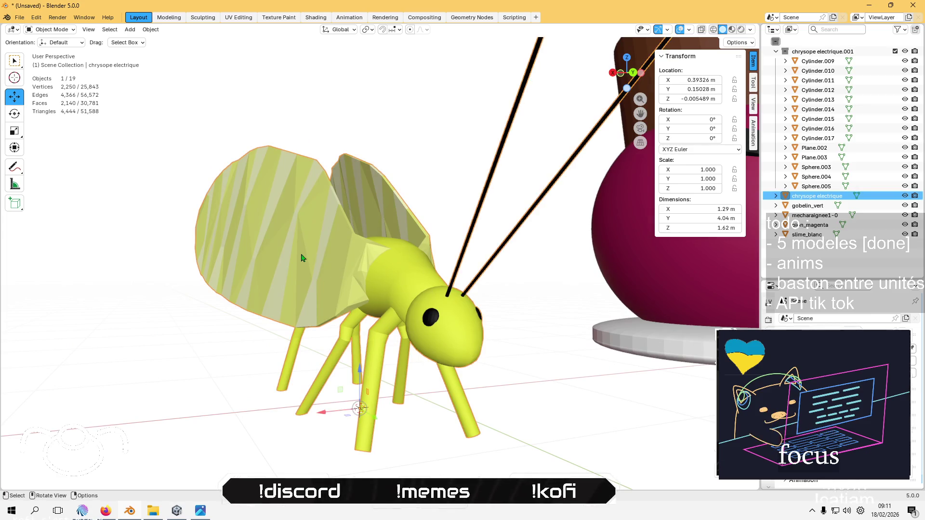
key(alt+a)
scroll(417, 186, down, 10)
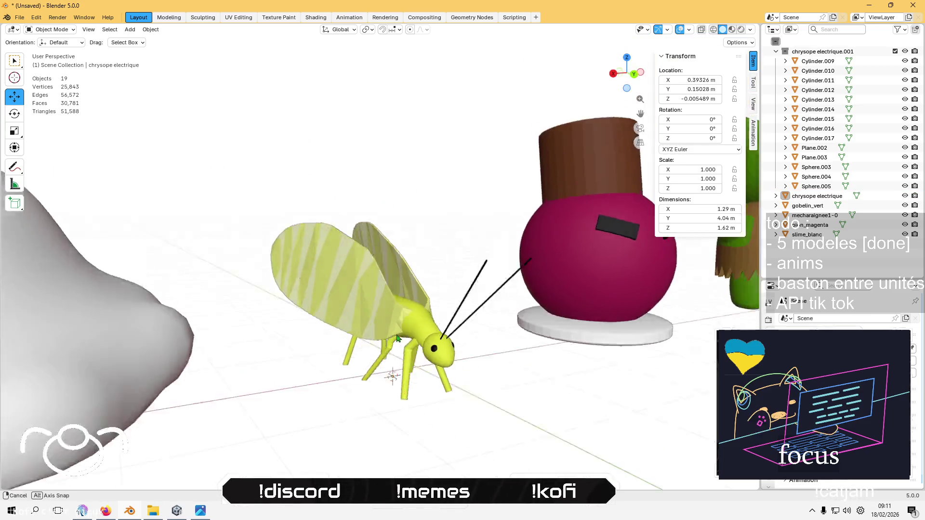
mouse_move(562, 290)
mouse_down()
mouse_move(446, 249)
mouse_move(343, 312)
mouse_move(367, 326)
mouse_up()
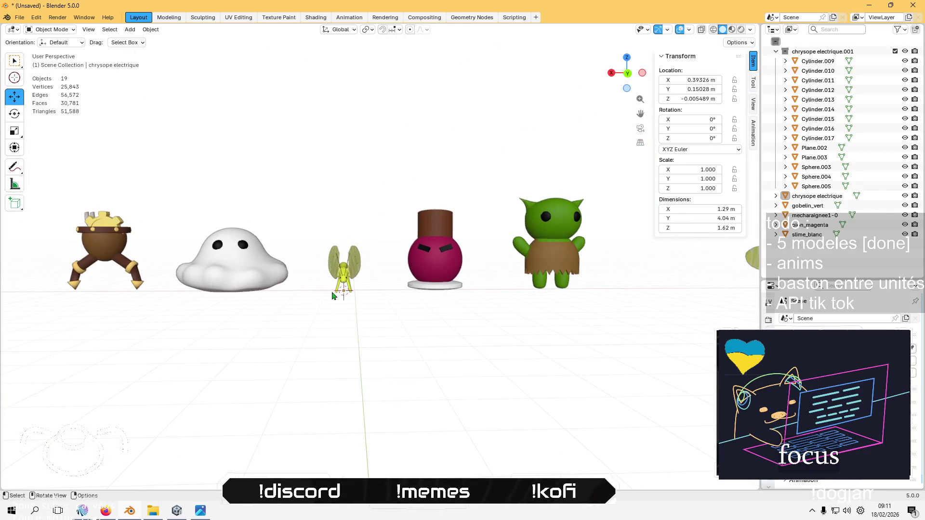
Select the chrysope insect model and export it as FBX
drag(332, 295, 373, 283)
click(257, 262)
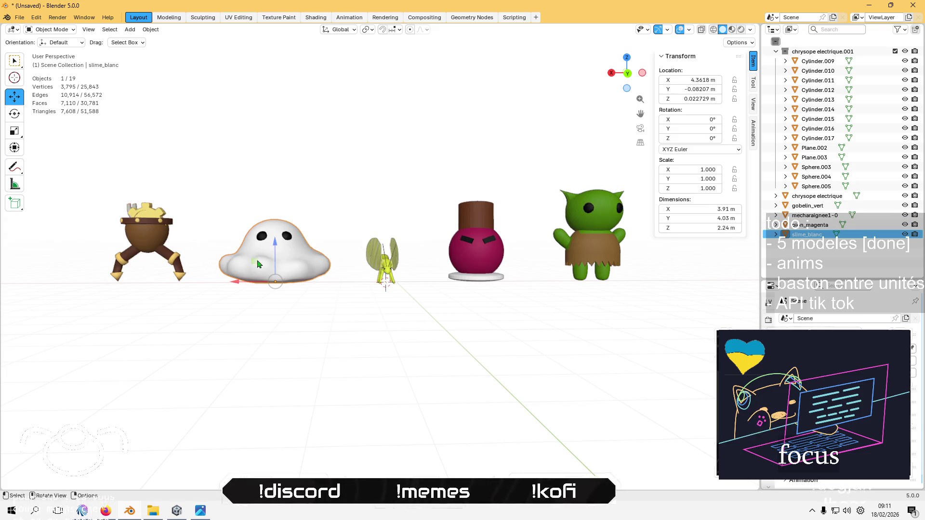
click(360, 257)
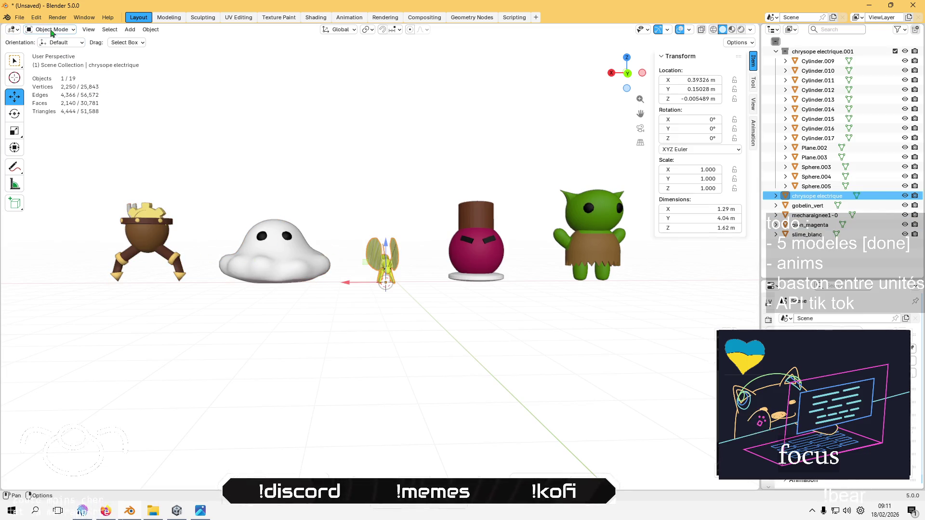
click(24, 18)
mouse_move(97, 164)
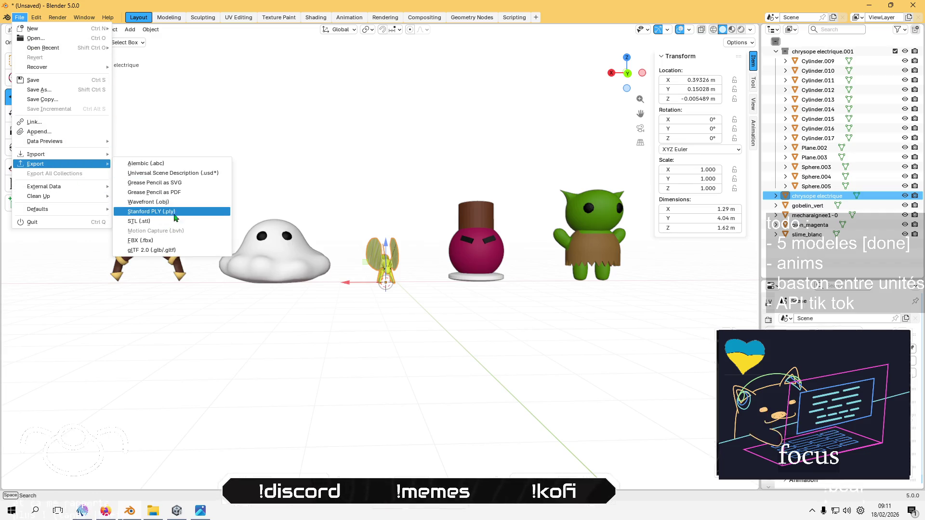
click(145, 240)
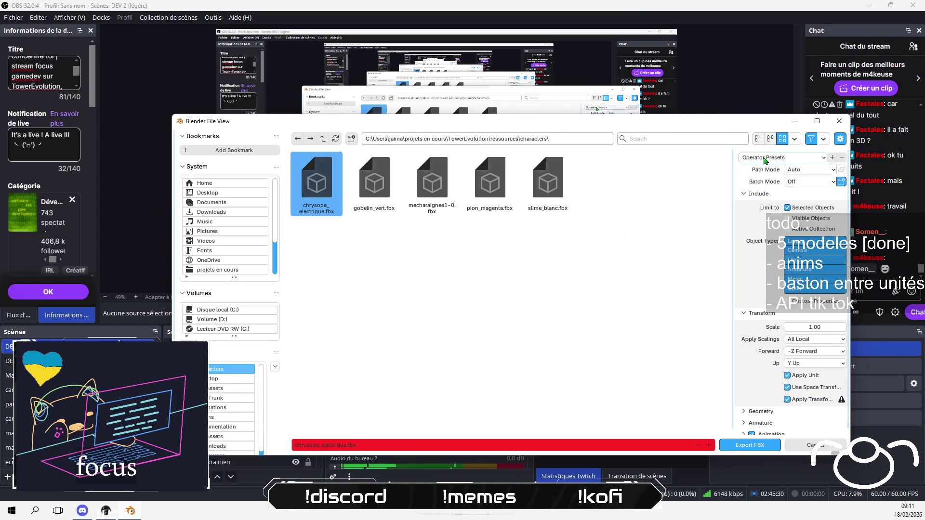
click(764, 159)
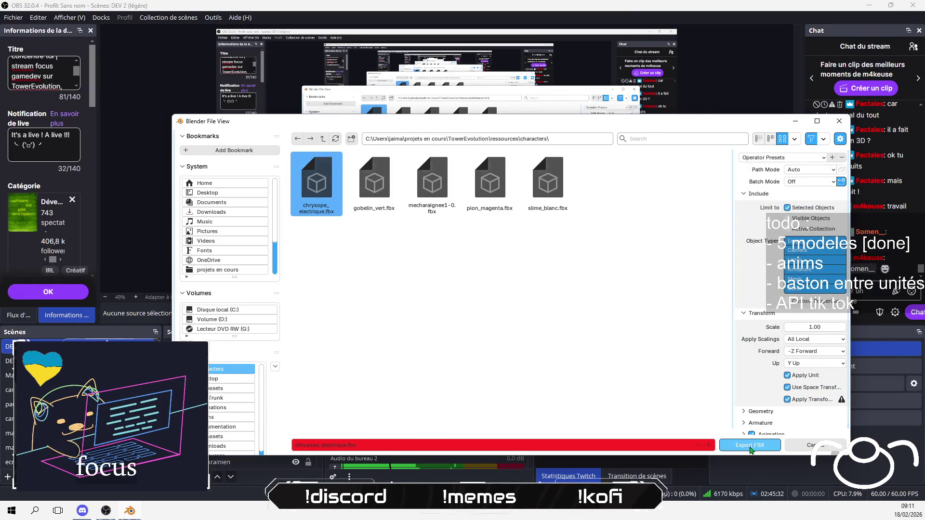
click(750, 446)
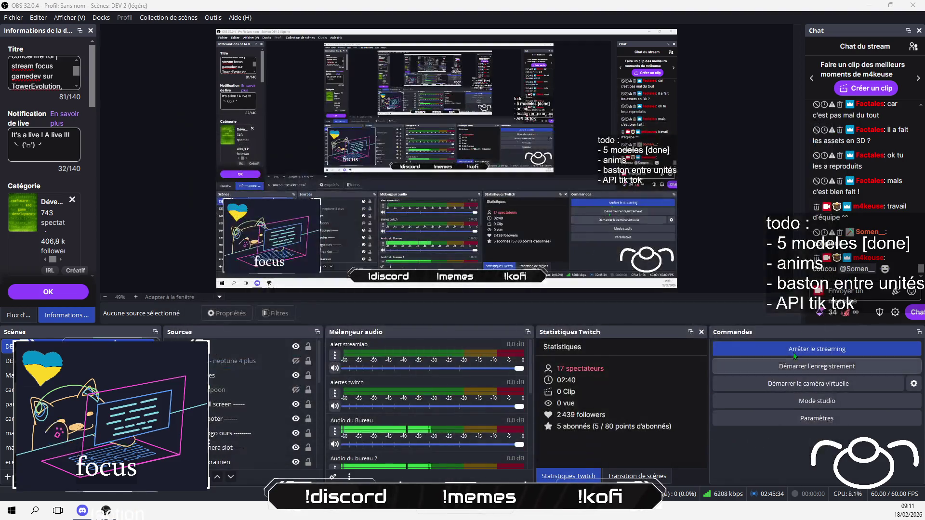
Send the chat message 'aime ma chryscpe'
text(aime ma c)
text(hryscpe :D)
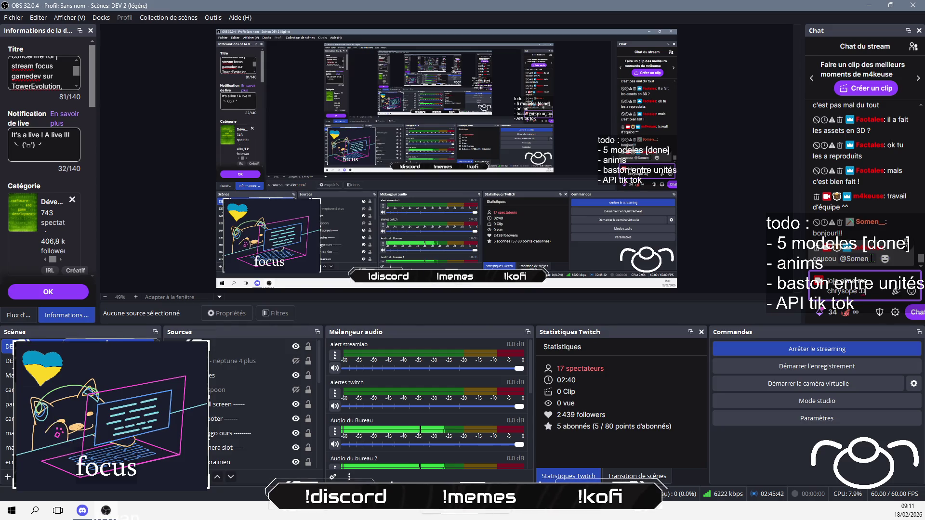
key(Return)
key(alt+Tab)
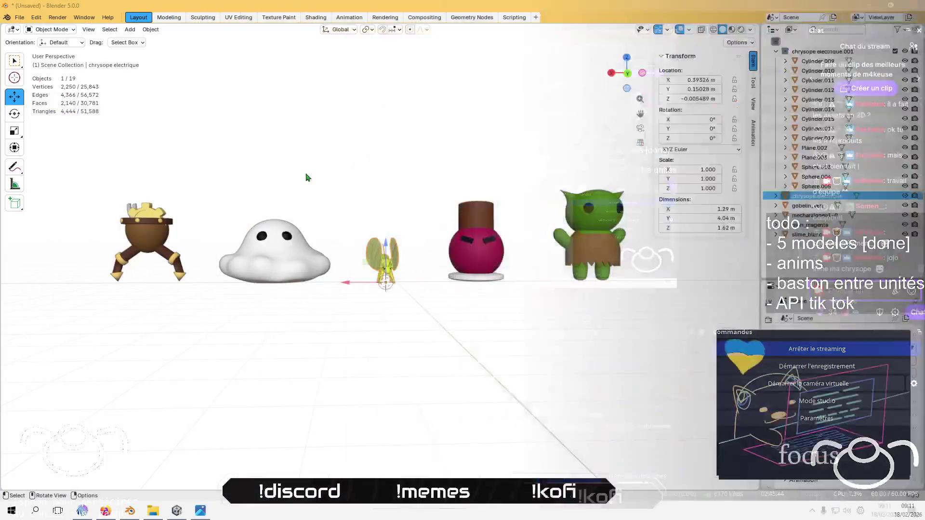
Export the magenta pawn to pion_magenta.fbx
click(19, 17)
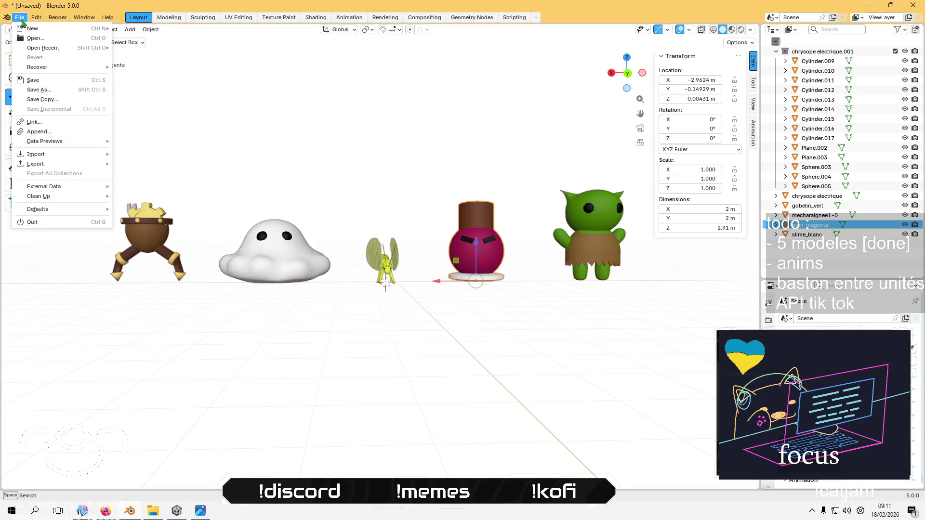
mouse_move(57, 164)
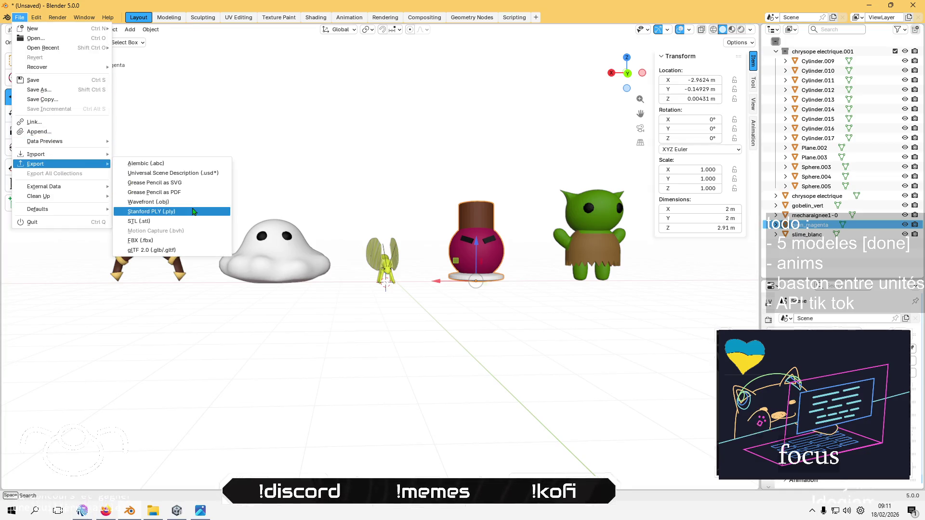
click(185, 239)
click(490, 185)
click(750, 446)
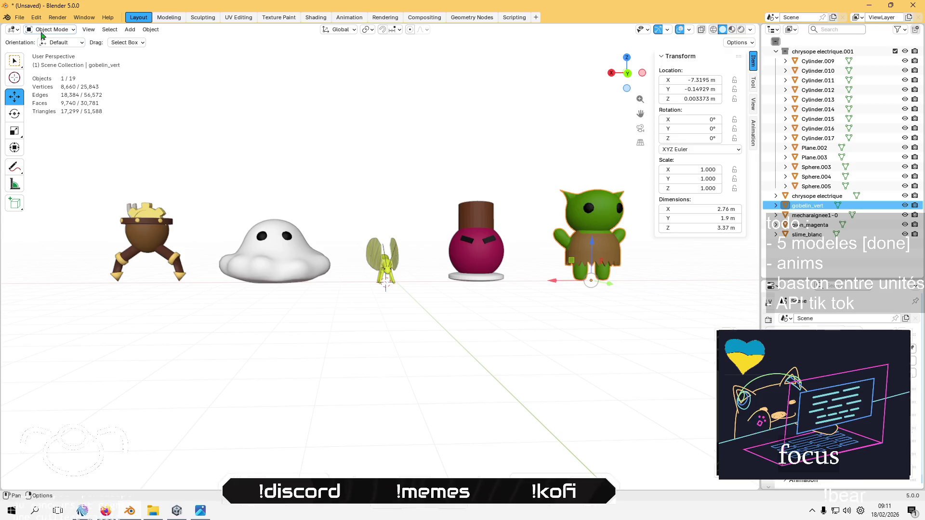
Export the green goblin to gobelin_vert.fbx, then select its mesh in Unity
click(19, 17)
mouse_move(57, 163)
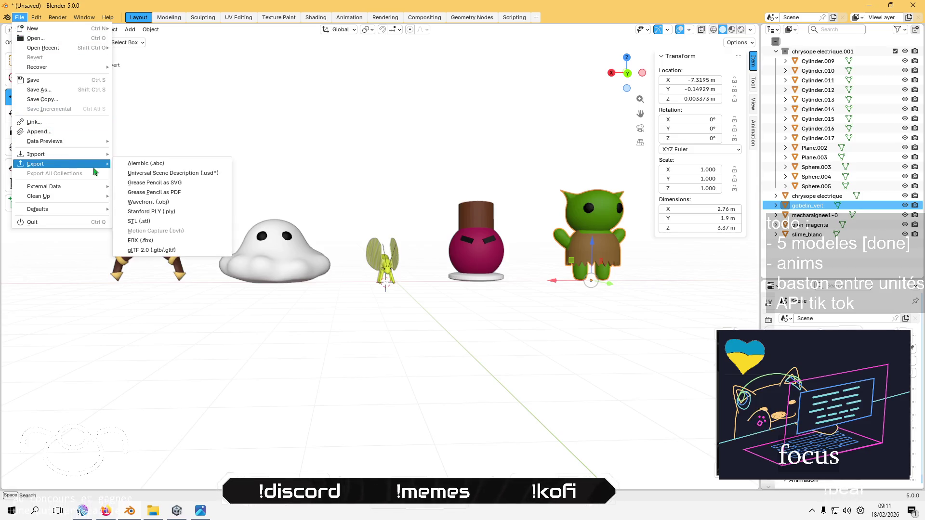
click(188, 241)
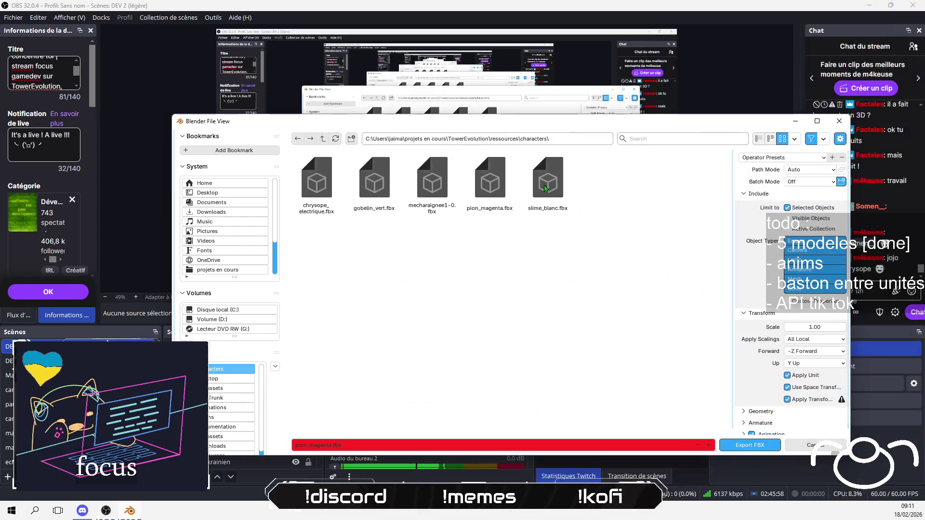
click(374, 182)
click(746, 446)
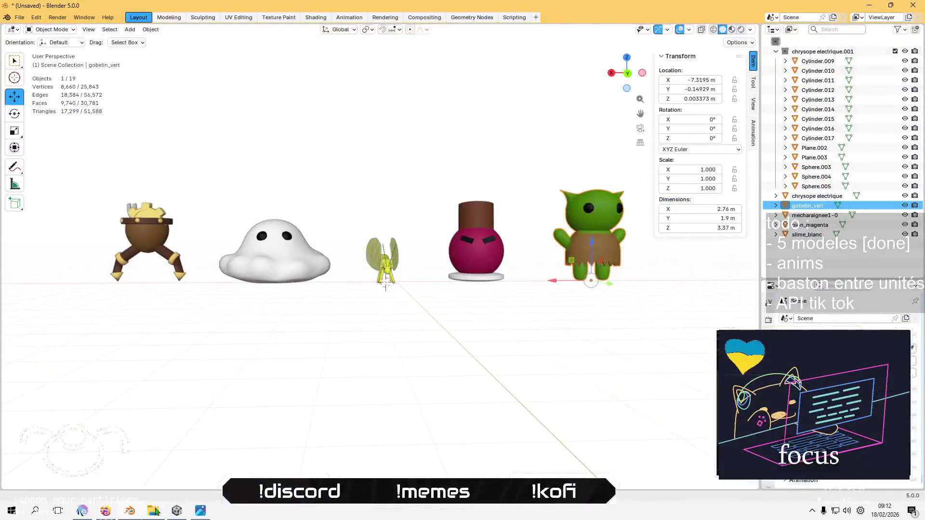
key(alt+Tab)
click(199, 342)
Select all five existing mesh assets in the Meshs folder
shift+click(347, 365)
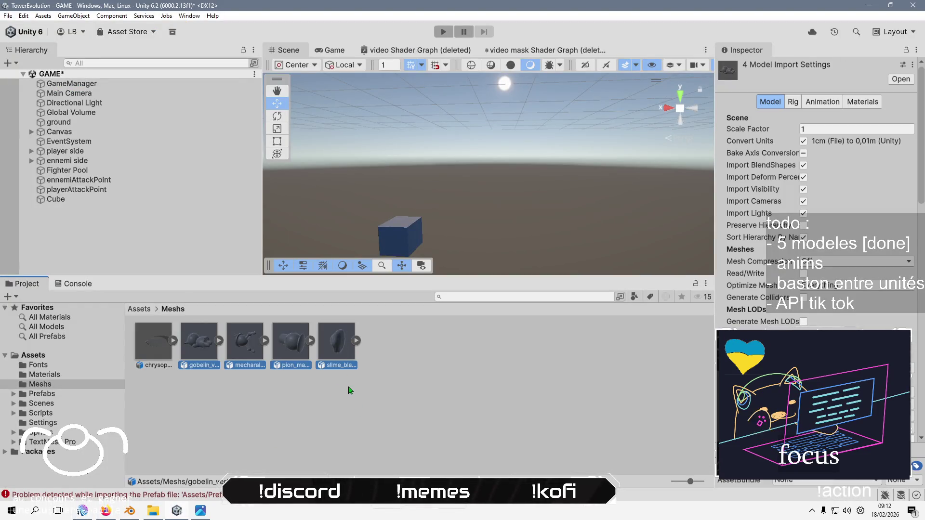
click(163, 346)
shift+click(333, 361)
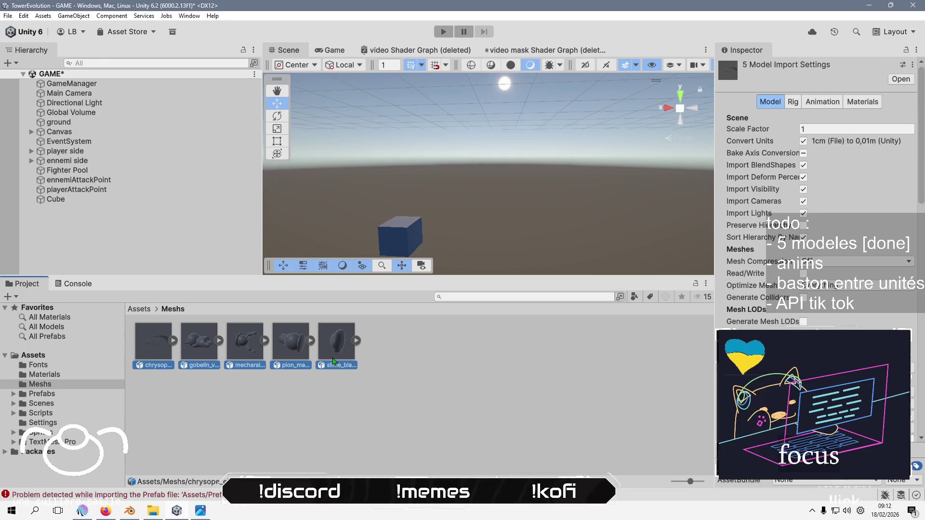
click(471, 278)
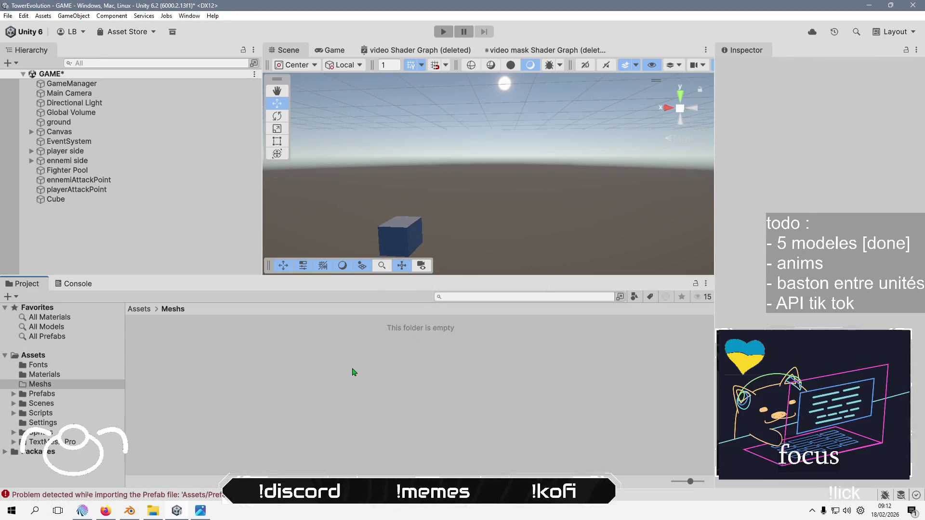
Import chrysope_electrique, gobelin_vert, slime_blanc, mecharaignee1-0 and pion_magenta FBX files into Meshs
right_click(353, 371)
click(395, 226)
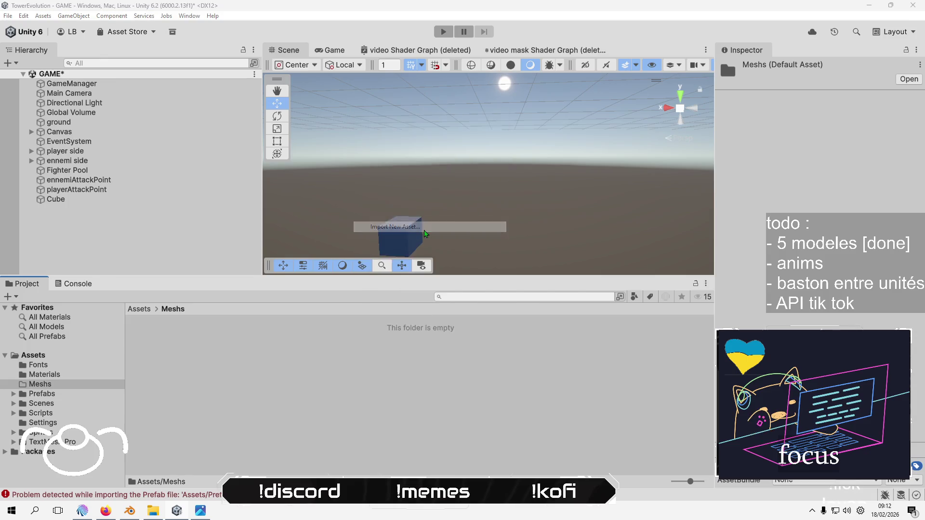
click(250, 152)
ctrl+click(289, 154)
ctrl+click(304, 212)
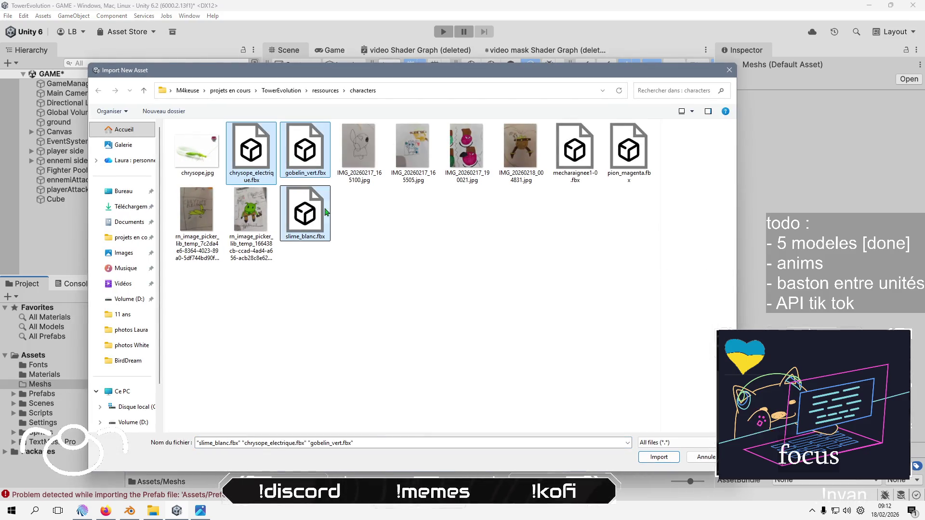
ctrl+click(575, 152)
ctrl+click(628, 151)
click(658, 456)
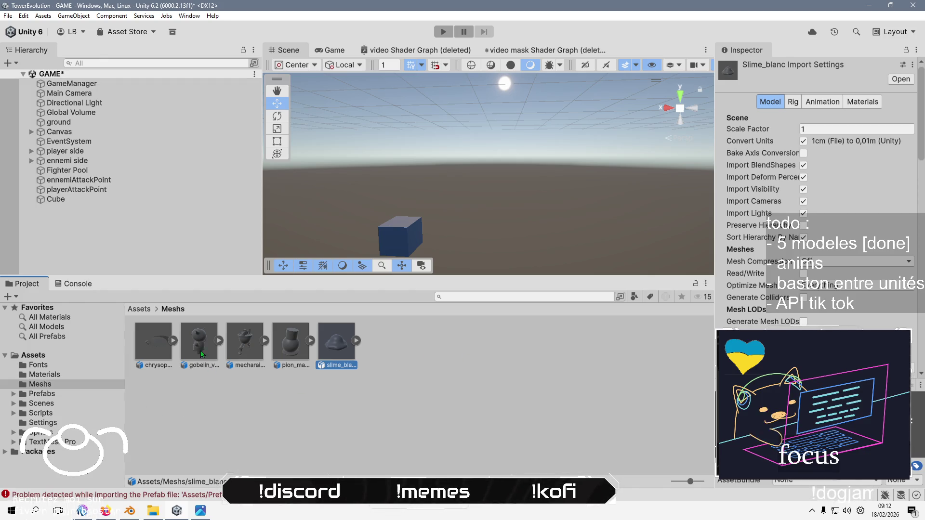
Enable Bake Axis Conversion on the chrysope mesh and apply the import setting
key(ctrl+a)
click(803, 153)
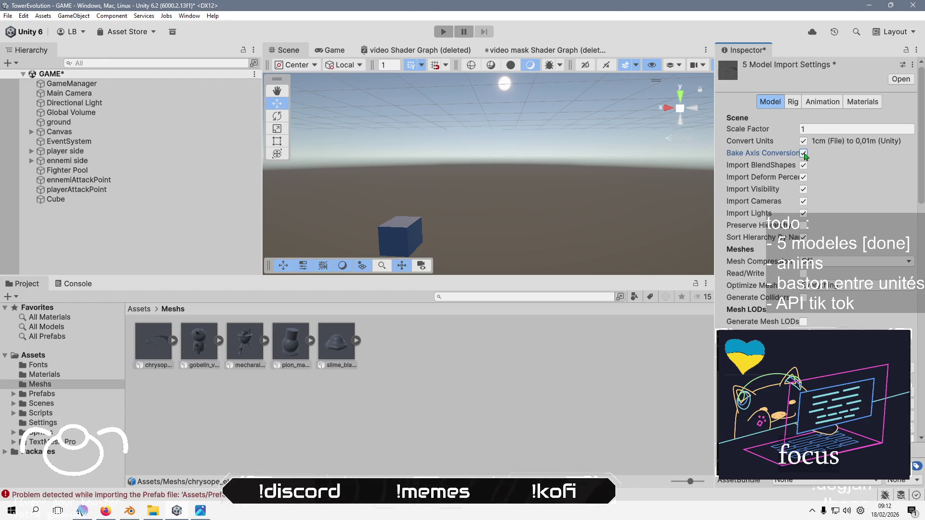
scroll(803, 153, down, 4)
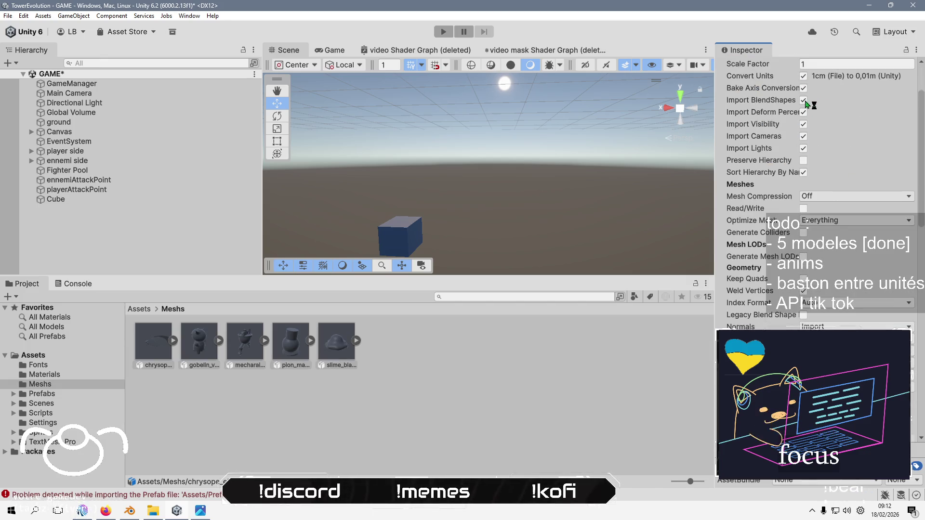
click(158, 333)
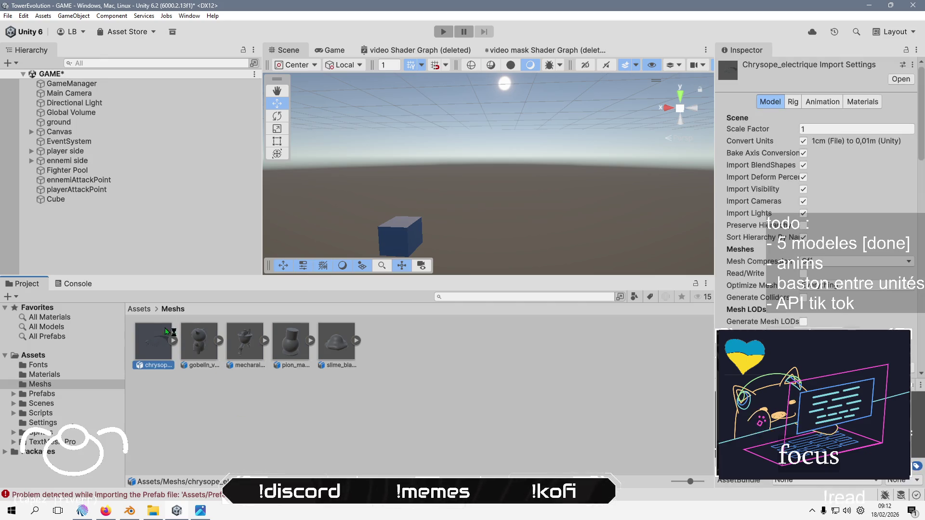
click(803, 153)
scroll(803, 153, down, 10)
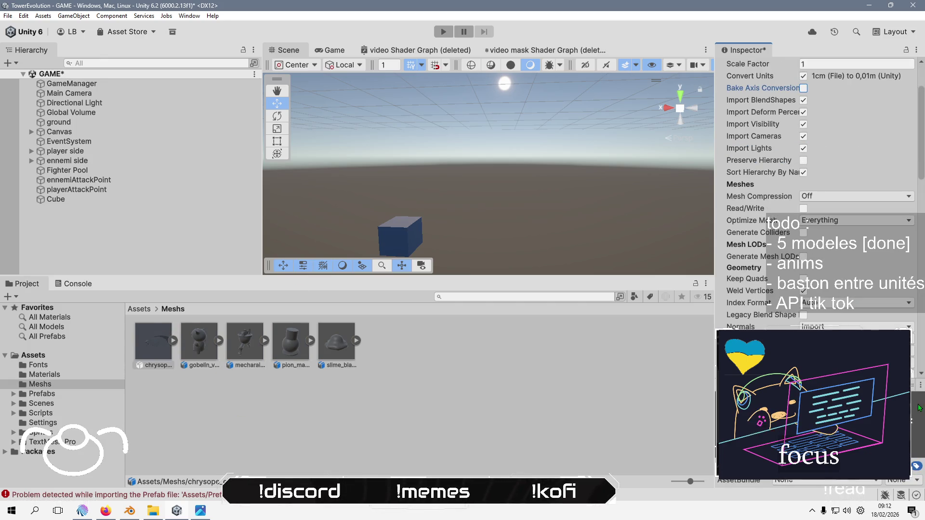
click(906, 312)
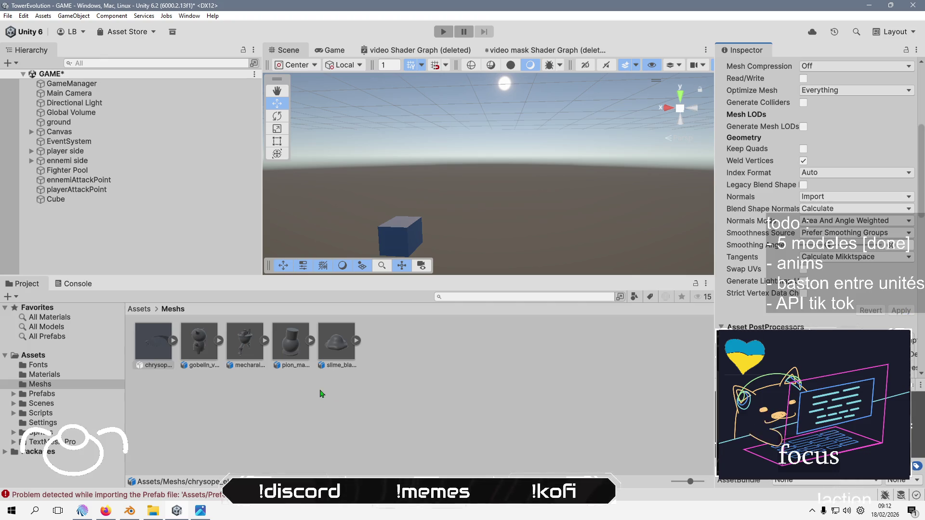
Toggle Bake Axis Conversion on the other four meshes and place chrysope_electrique in the scene
click(198, 340)
shift+click(336, 340)
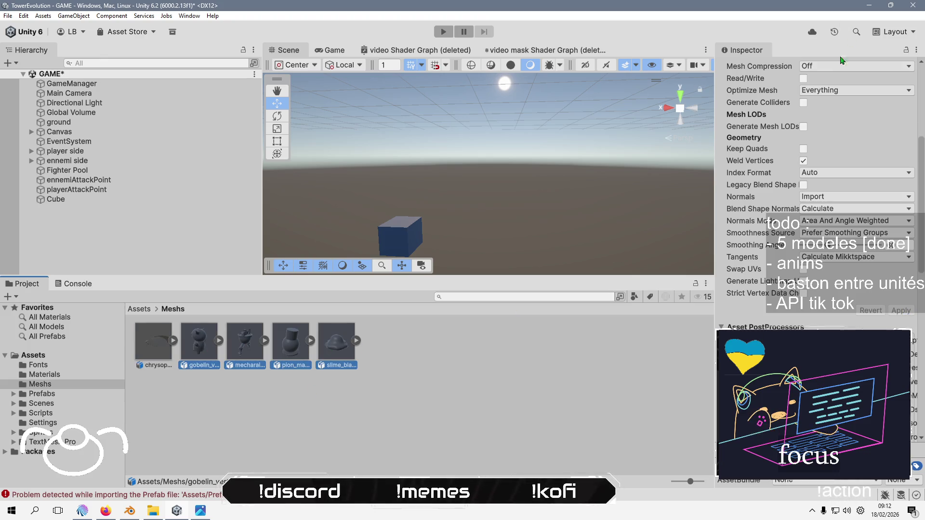
click(802, 153)
scroll(803, 153, down, 5)
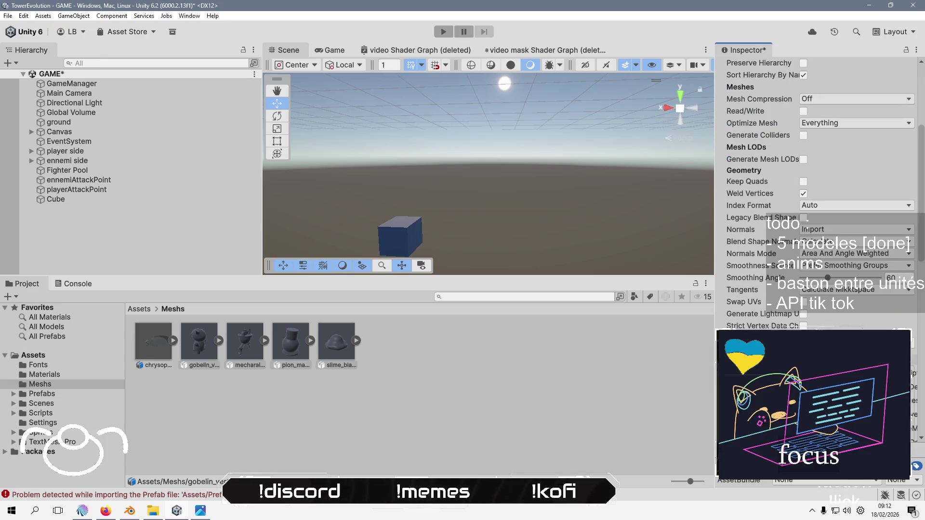
click(282, 440)
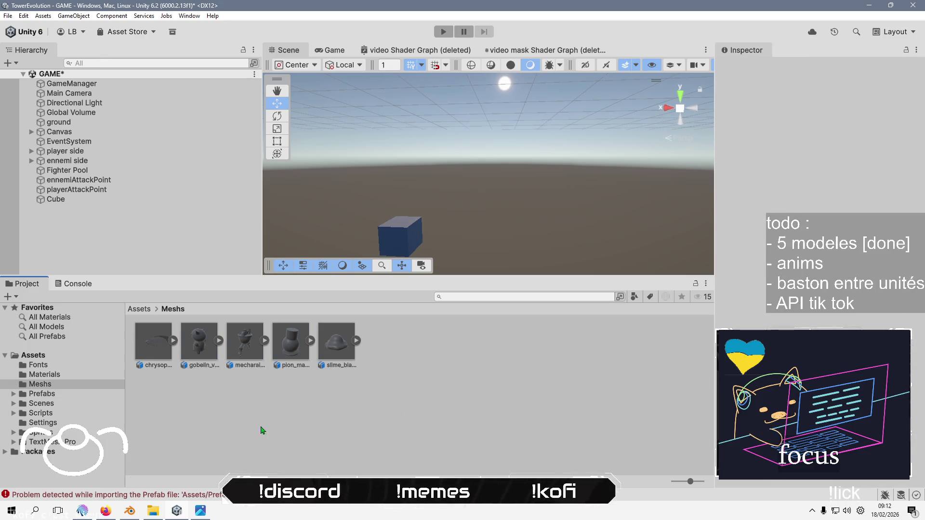
drag(164, 345, 131, 249)
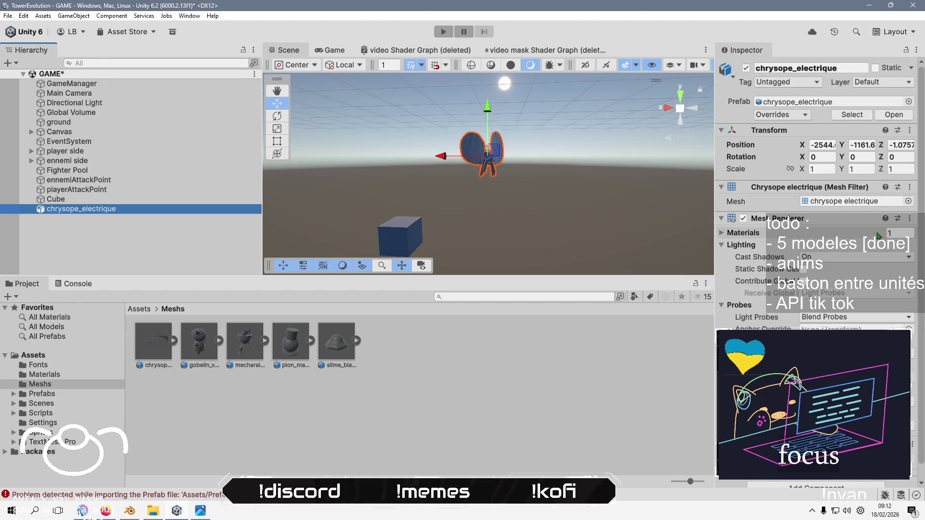
Create a new material named VertexColors in the Materials folder
click(137, 309)
double_click(200, 343)
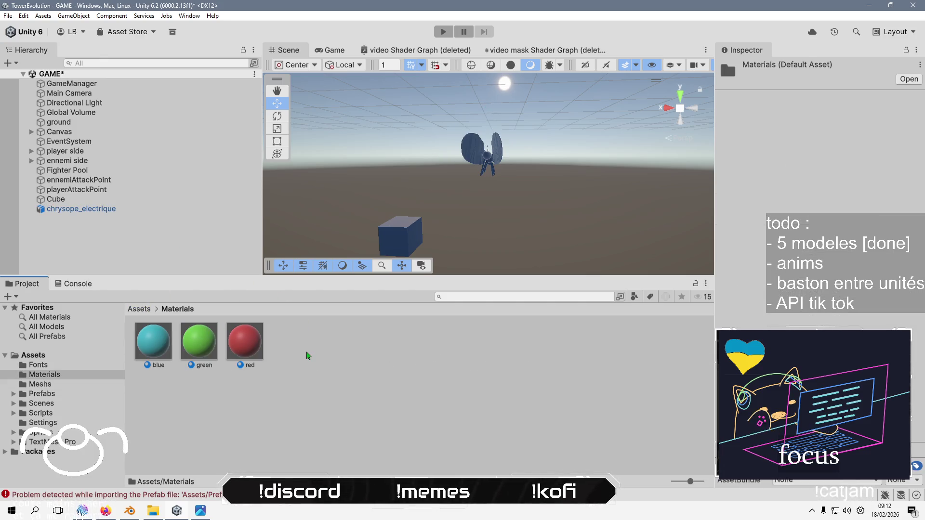
right_click(314, 371)
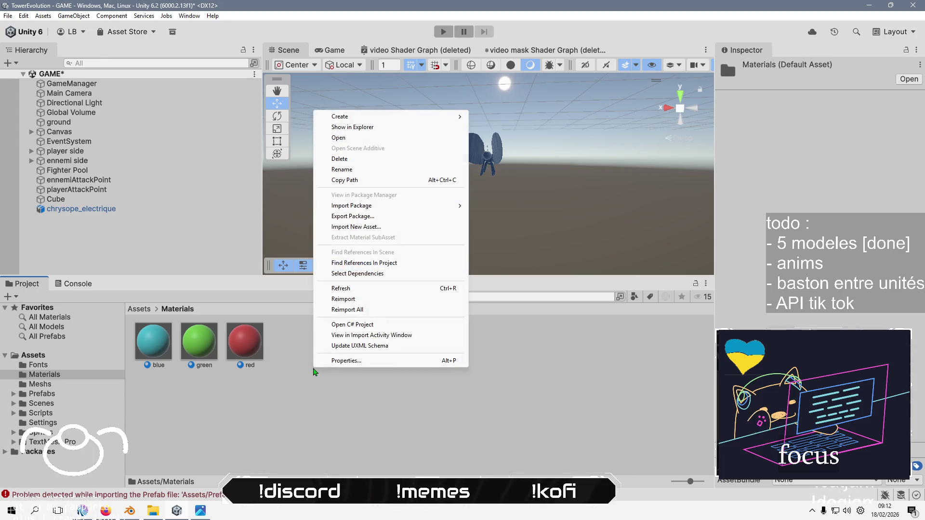
key(Down)
key(Right)
key(Down)
key(Return)
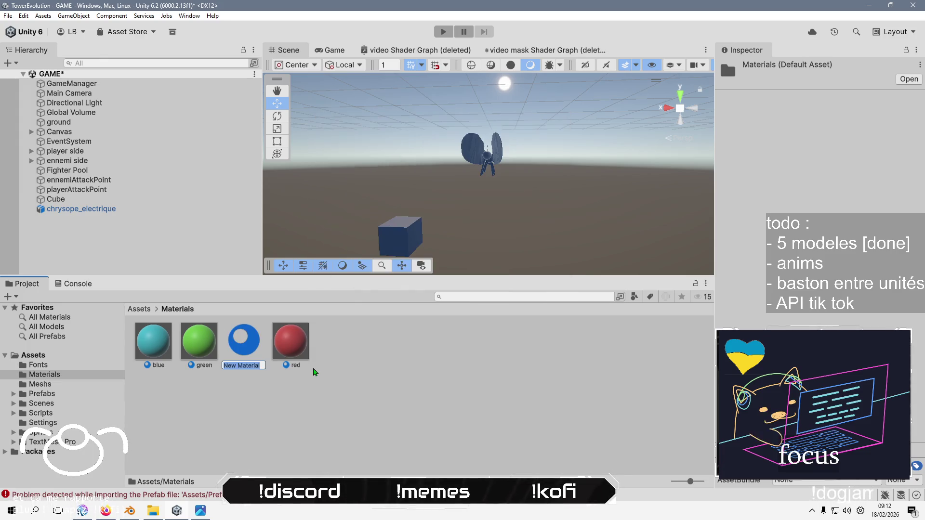
key(BackSpace)
text(Vertex)
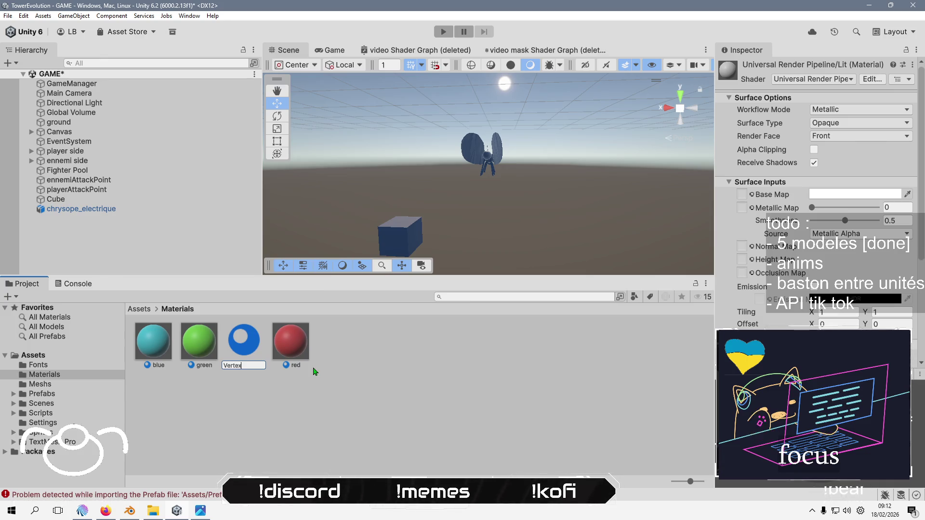
text(Color)
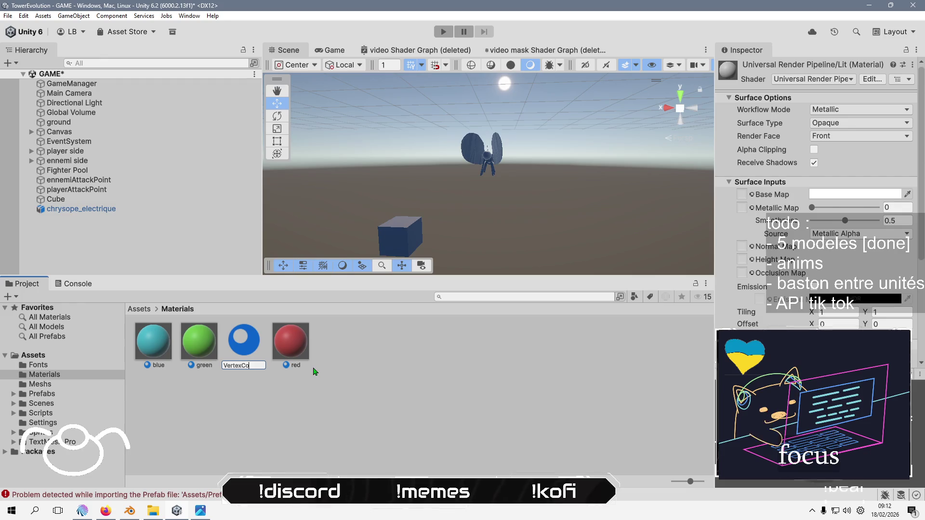
key(Return)
key(F2)
text(s)
key(Return)
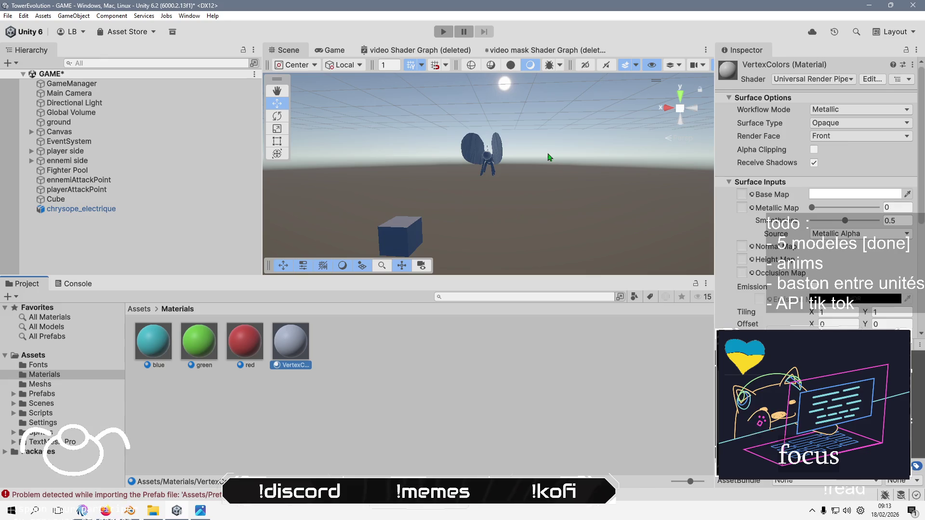
Create a new folder named Shaders in the top-level Assets folder
click(139, 309)
right_click(283, 404)
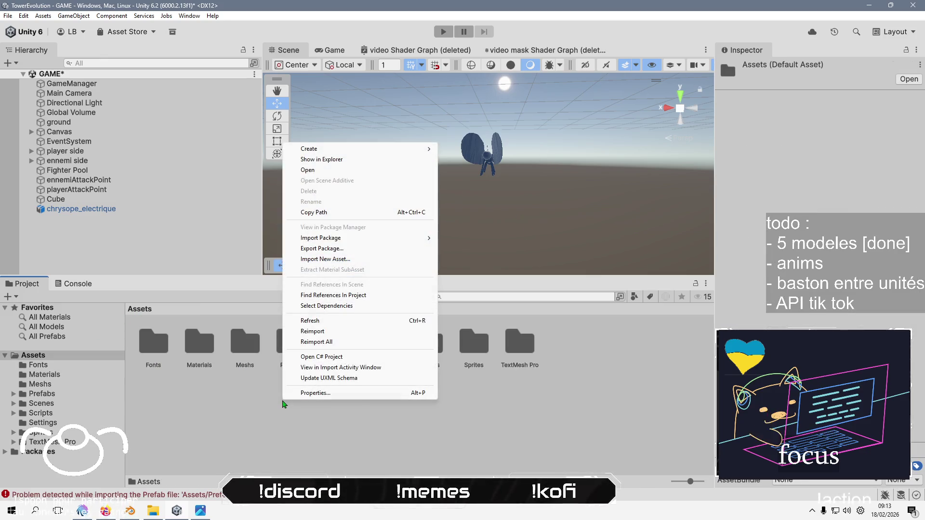
key(Down)
key(Right)
key(Down)
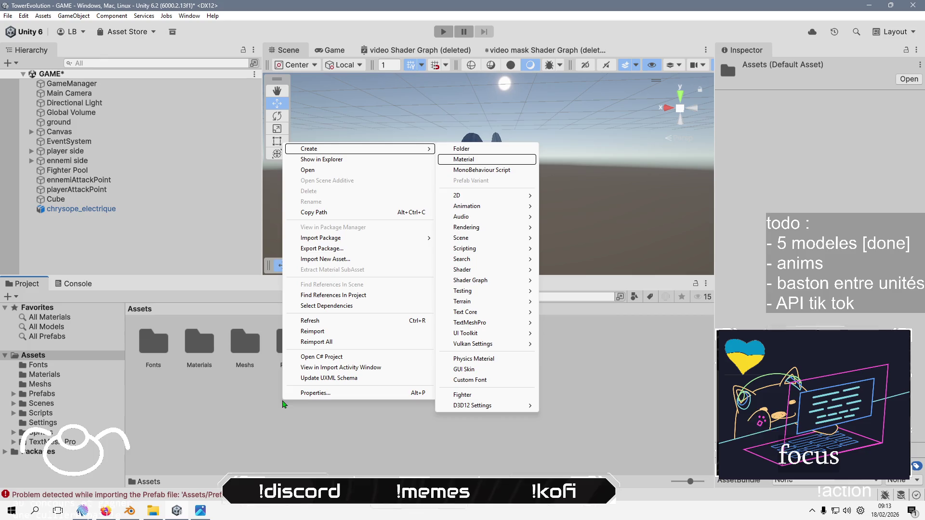
key(Return)
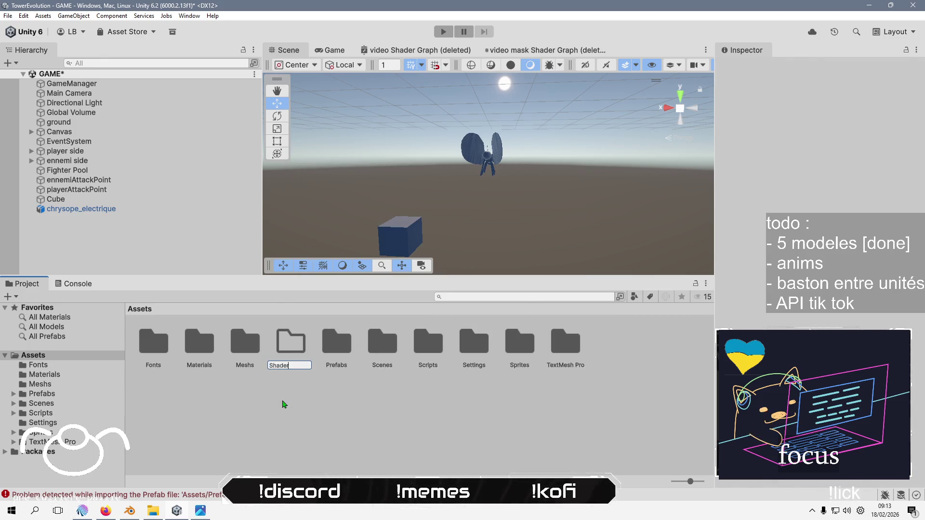
text(rs)
key(Return)
key(Return)
Start Import New Asset in the empty Shaders folder and browse up to TowerEvolution
right_click(284, 403)
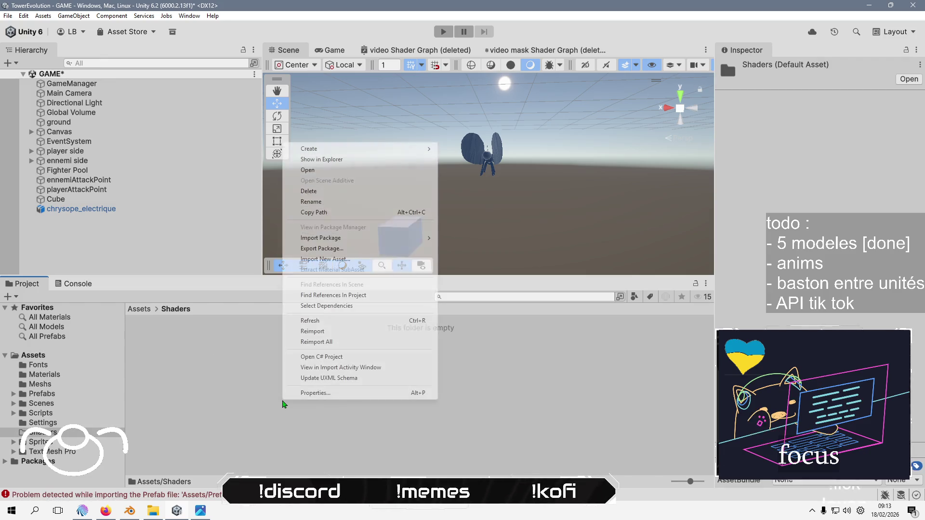
key(Down)
key(Down)
key(Down)
key(Down)
key(Down)
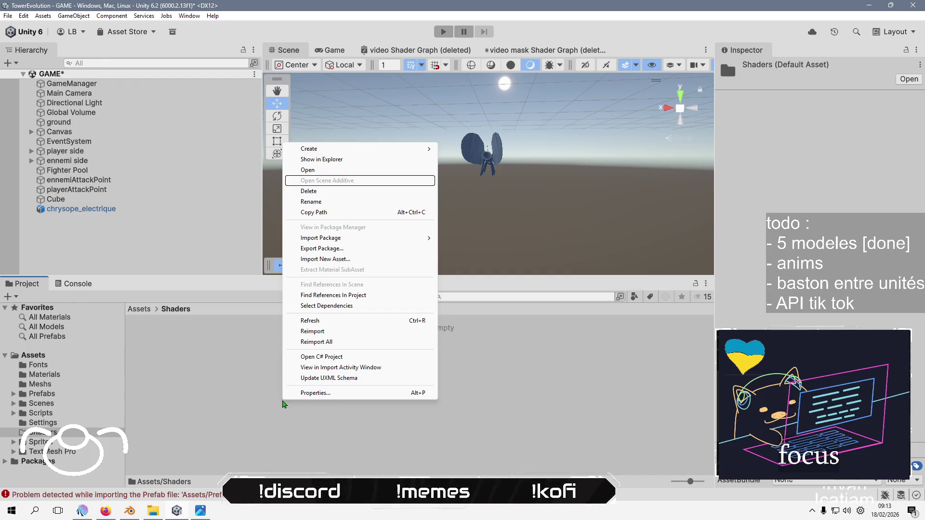
key(Return)
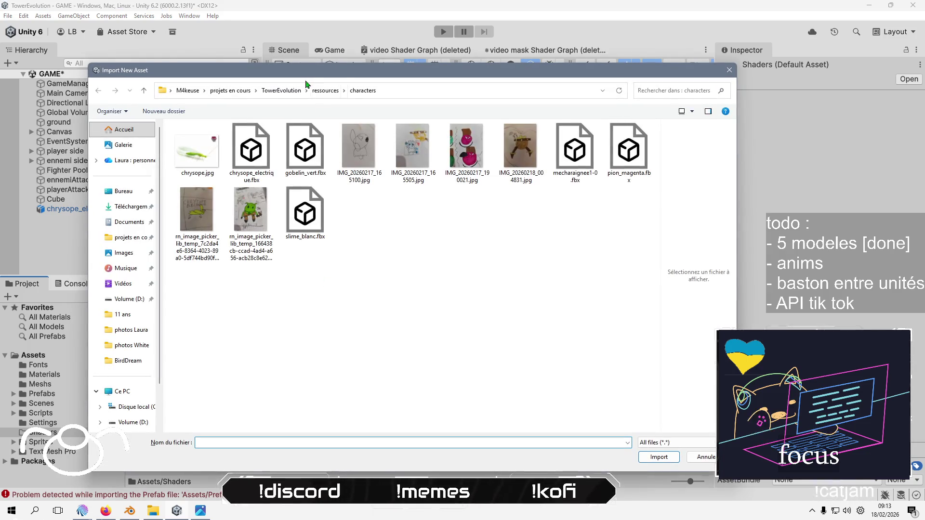
click(291, 94)
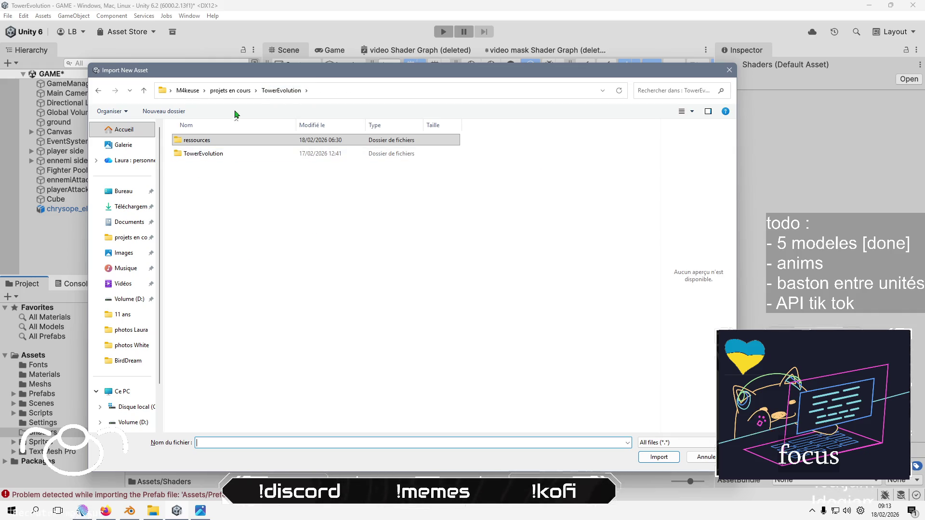
Import Vertex Color Graph.shadergraph from Banana Person Shooter > banana man 2021 > Assets > Shaders
click(230, 91)
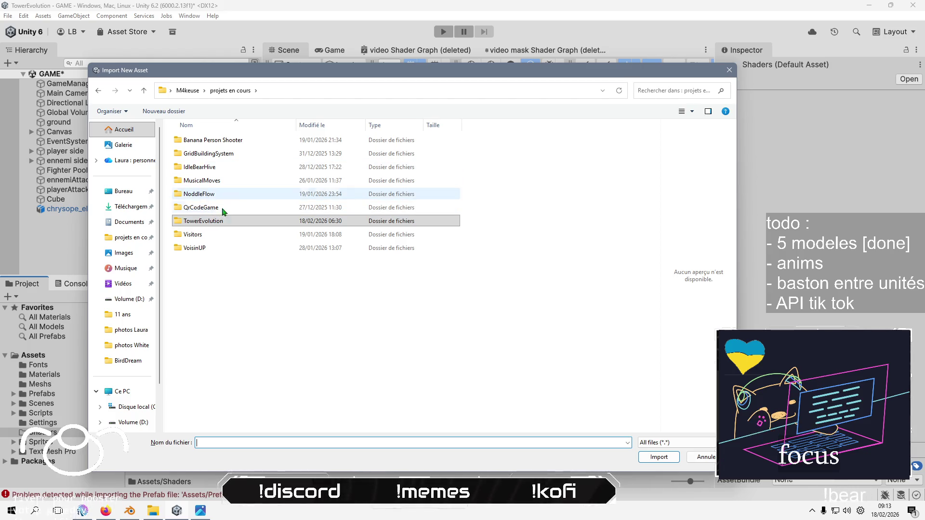
double_click(247, 142)
double_click(234, 145)
double_click(207, 154)
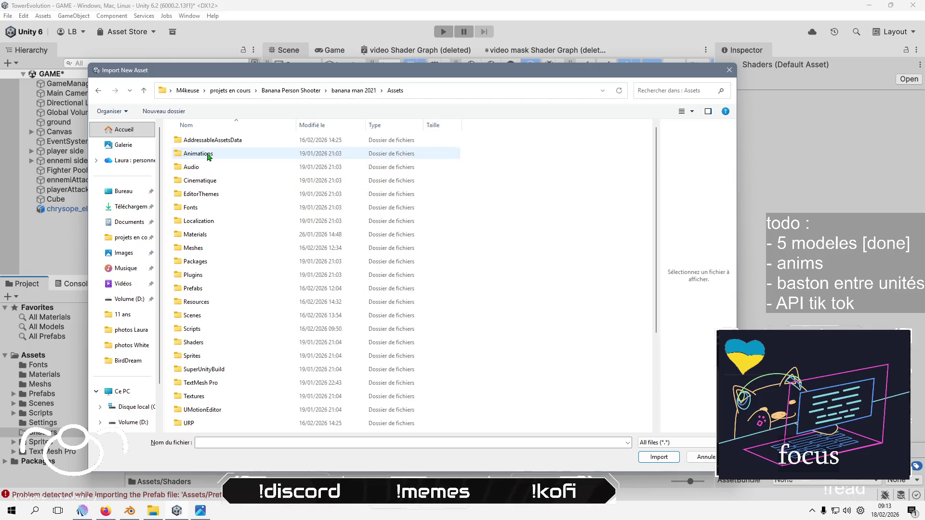
double_click(202, 342)
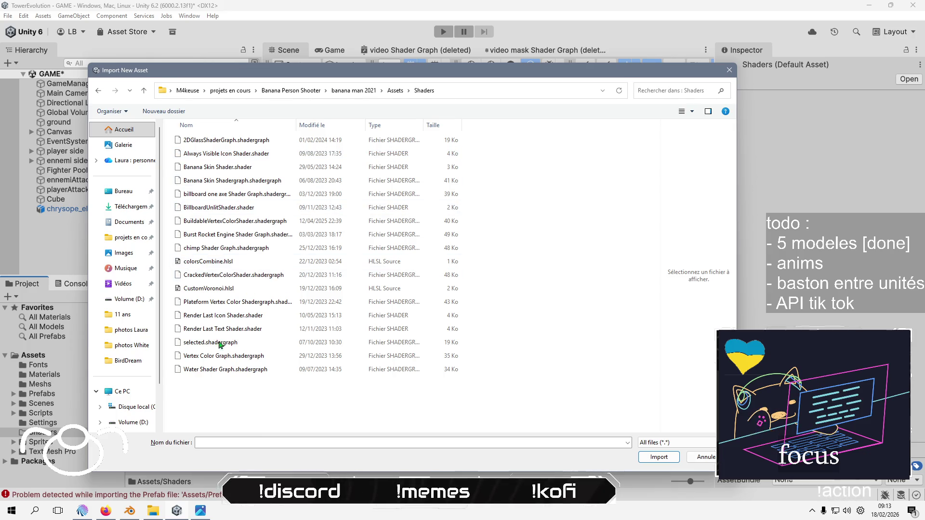
click(216, 355)
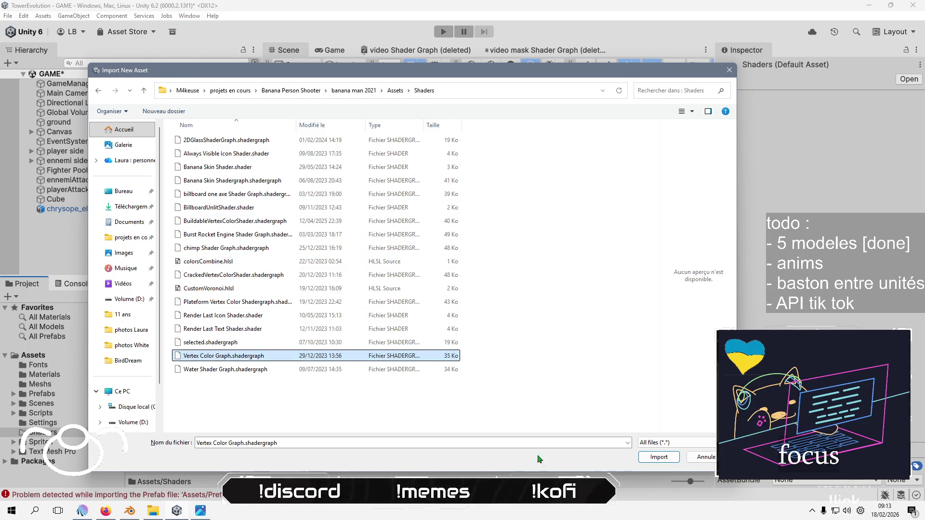
click(658, 458)
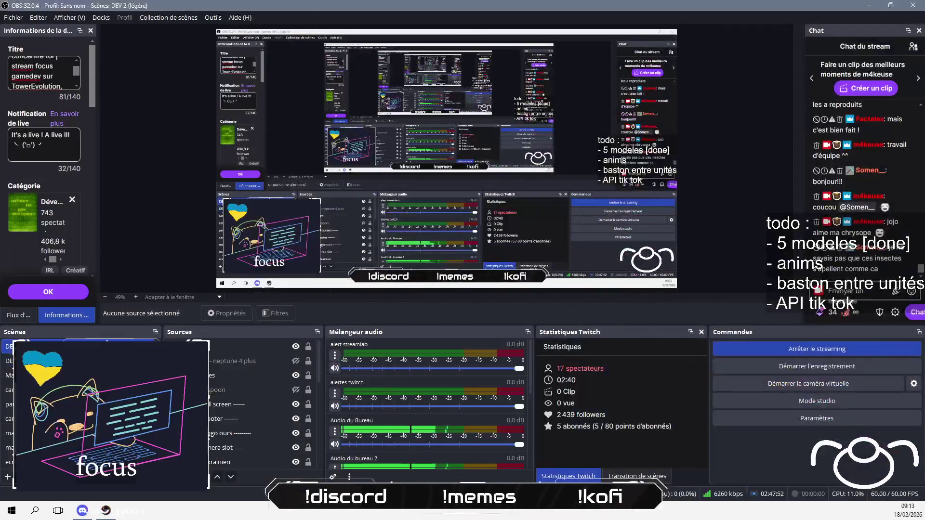
Send 'Ils sont tout petits normalement' in the stream chat and return to Unity
text(Ils sont)
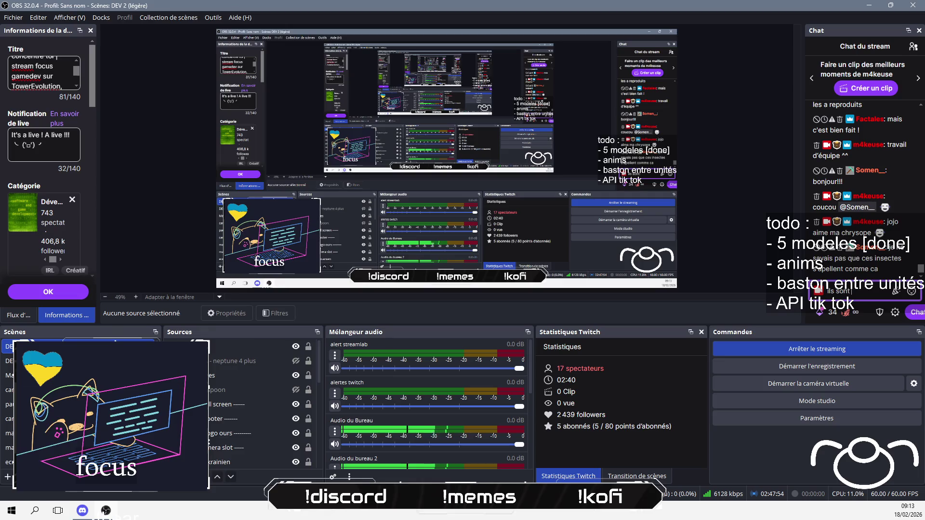
text( tout petits n)
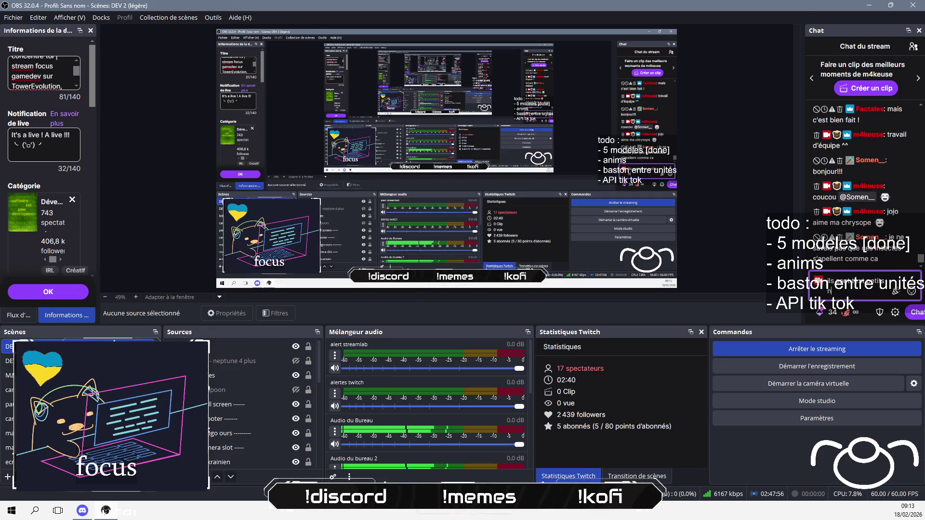
text(ormalement)
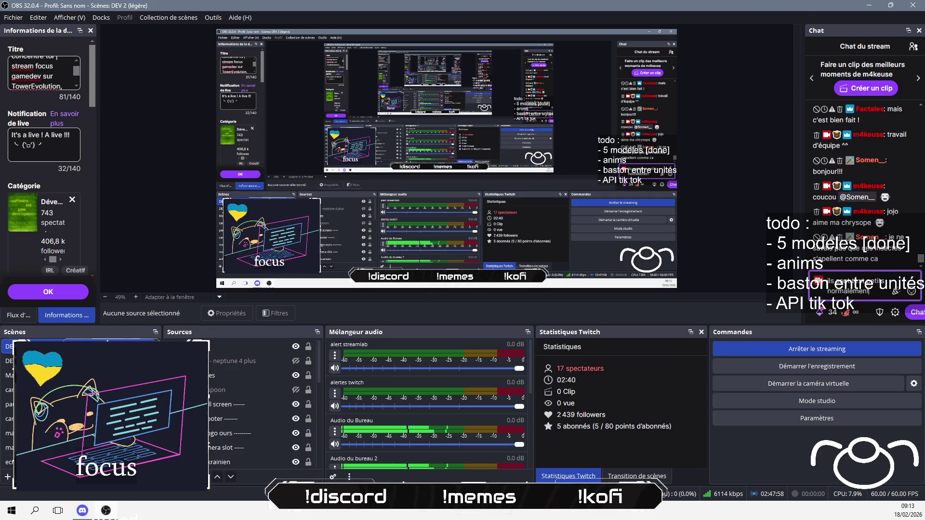
key(Return)
key(alt+Tab)
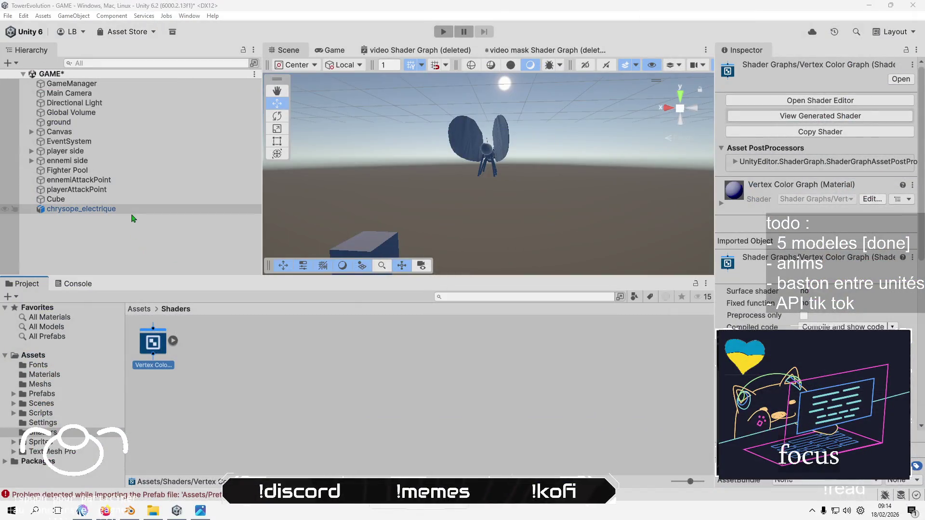
Set the VertexColors material's shader to Shader Graphs > Vertex Color Graph and apply it to the insect
click(142, 313)
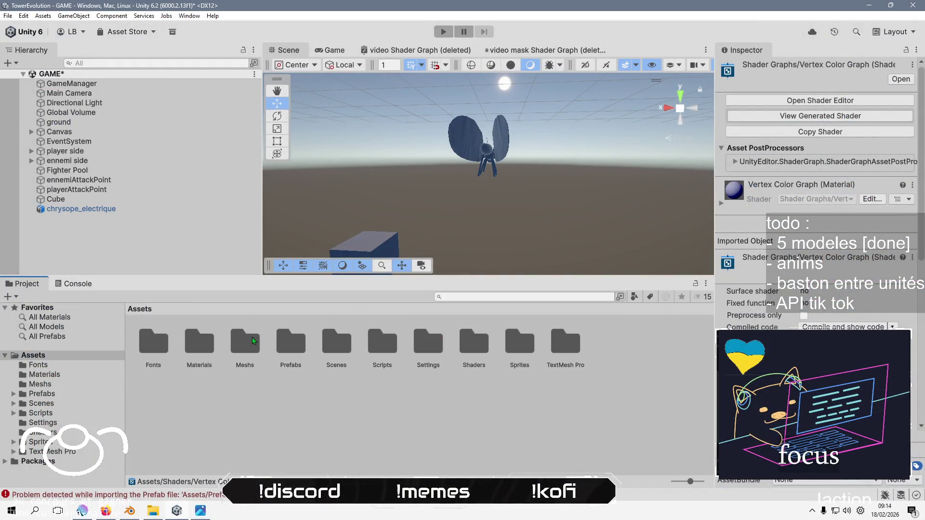
double_click(202, 343)
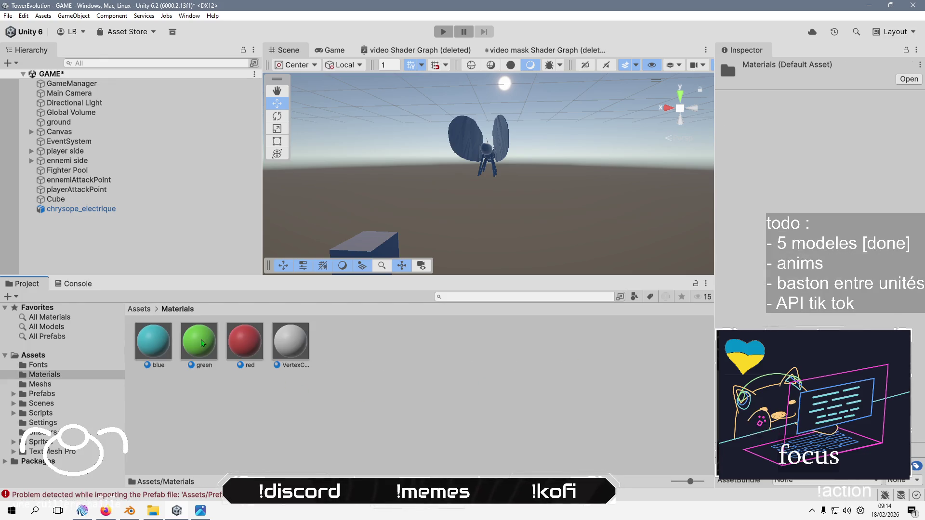
click(271, 342)
click(813, 79)
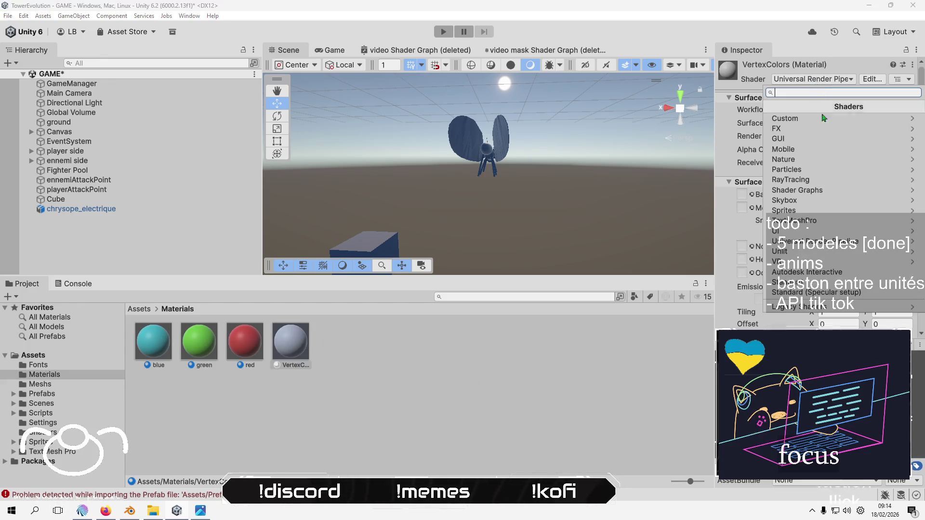
click(797, 190)
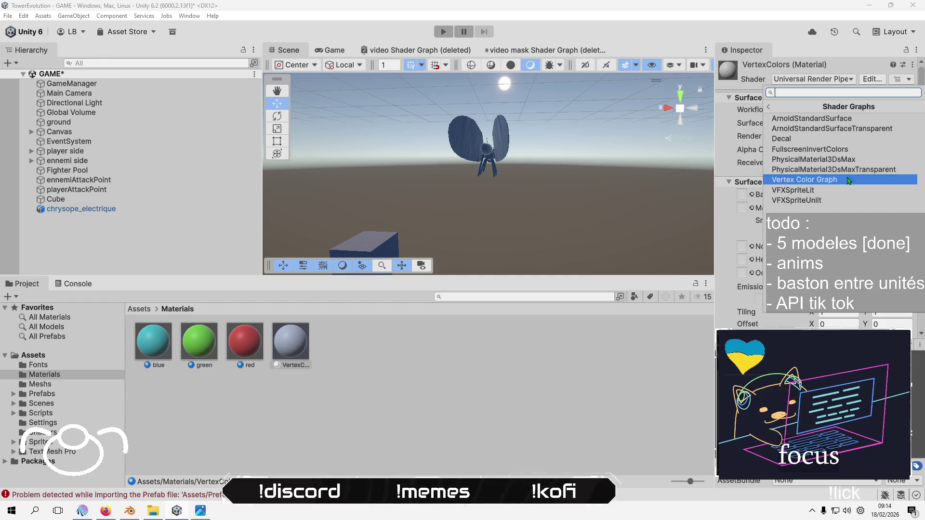
click(807, 181)
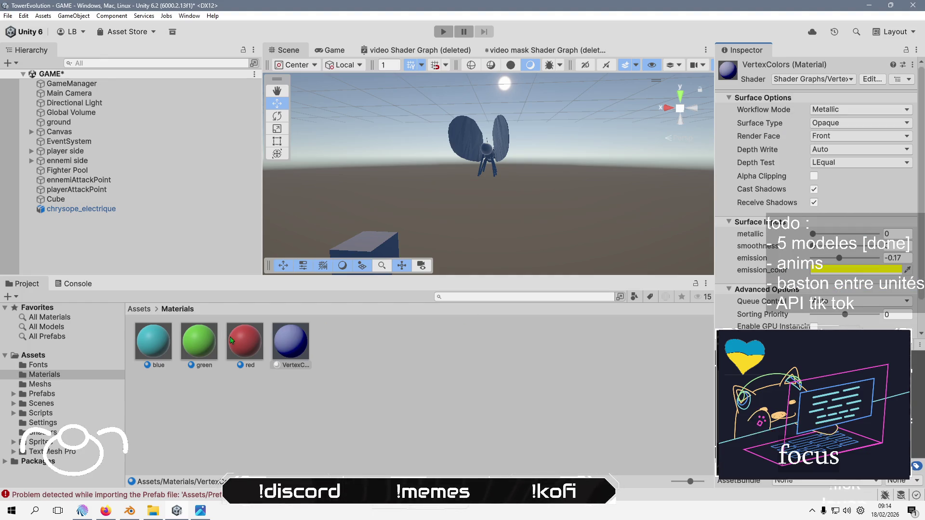
mouse_move(293, 352)
mouse_down()
mouse_move(505, 171)
mouse_move(506, 145)
mouse_up()
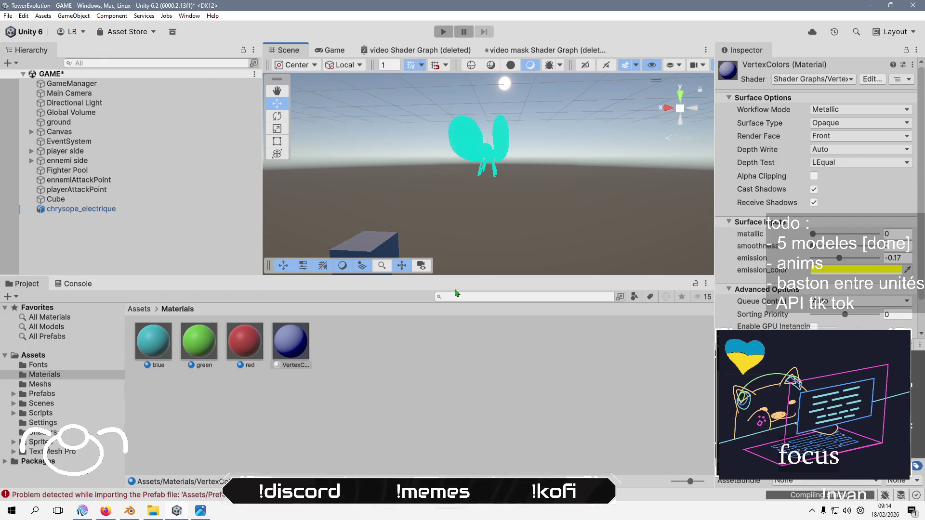
drag(475, 278, 462, 428)
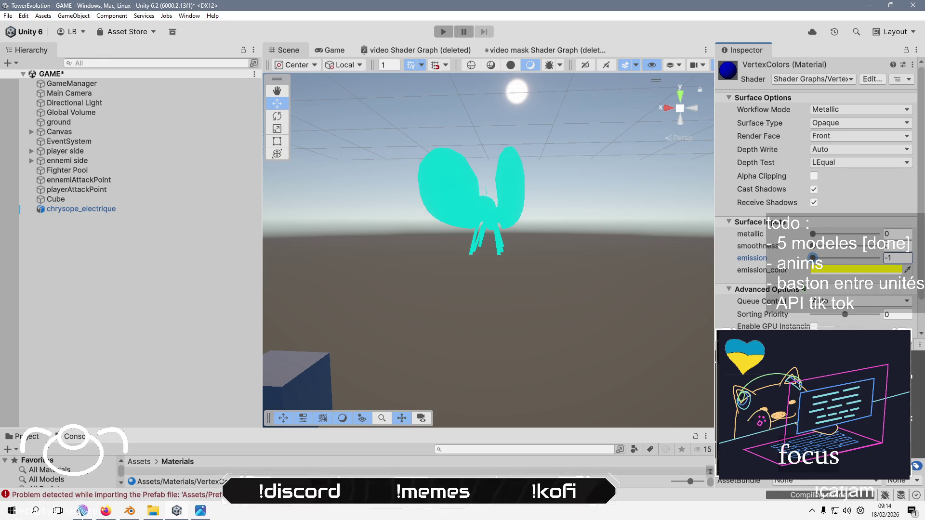
Set the material's emission colour to black, emission to 0 and smoothness to 0
click(838, 270)
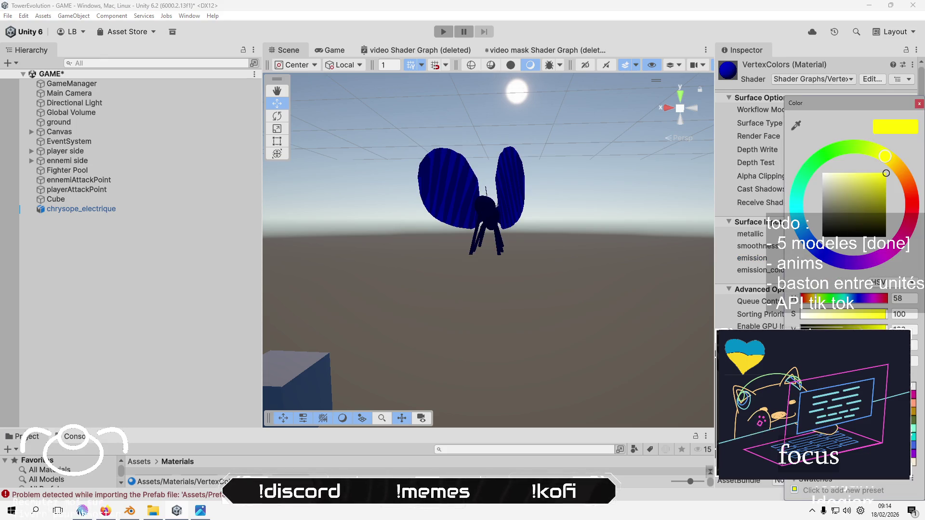
mouse_move(885, 173)
mouse_down()
mouse_move(802, 161)
mouse_move(885, 236)
mouse_up()
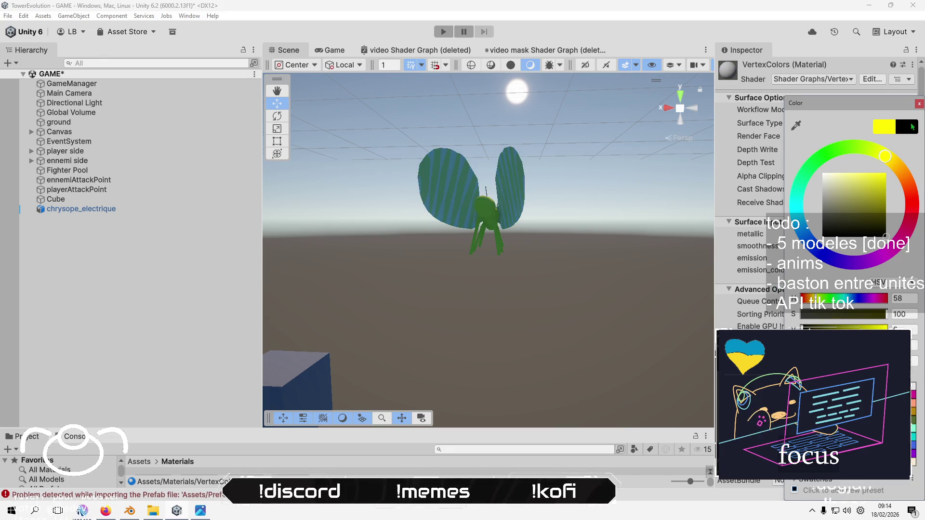
click(919, 104)
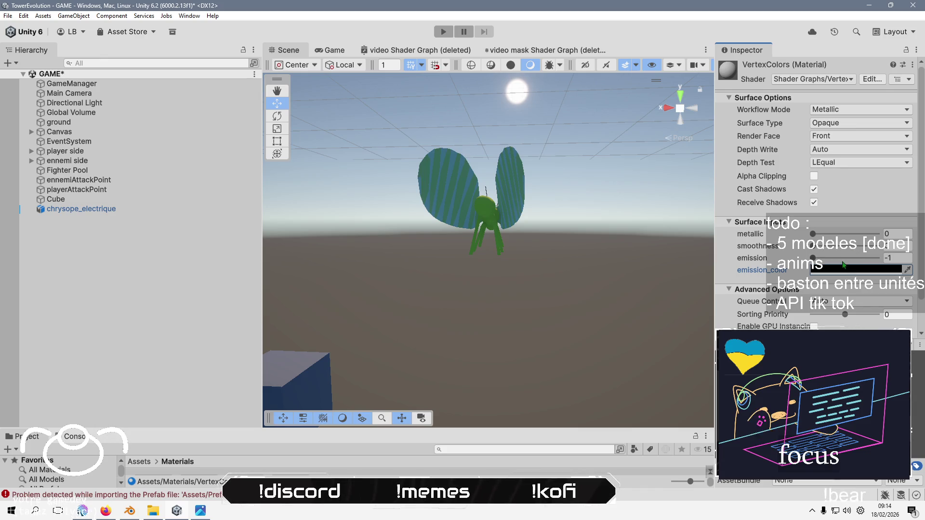
click(910, 255)
key(BackSpace)
text(0)
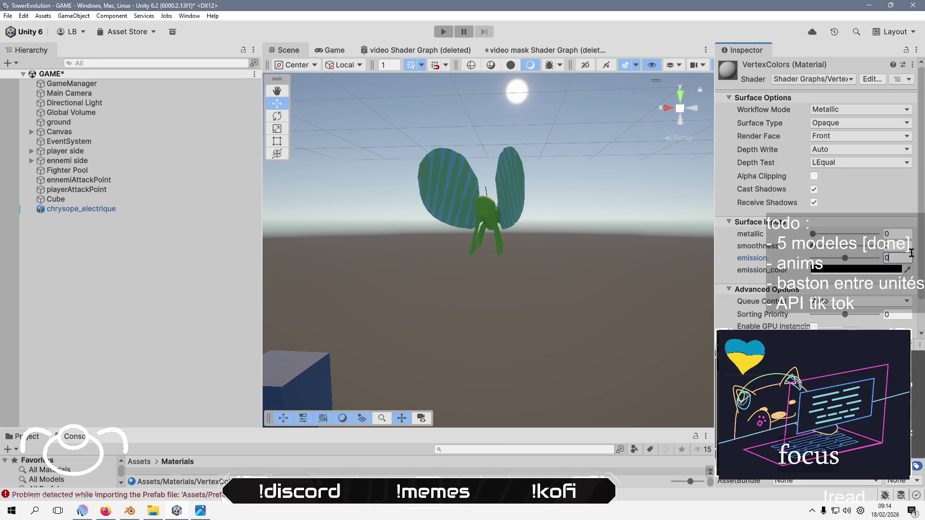
click(836, 246)
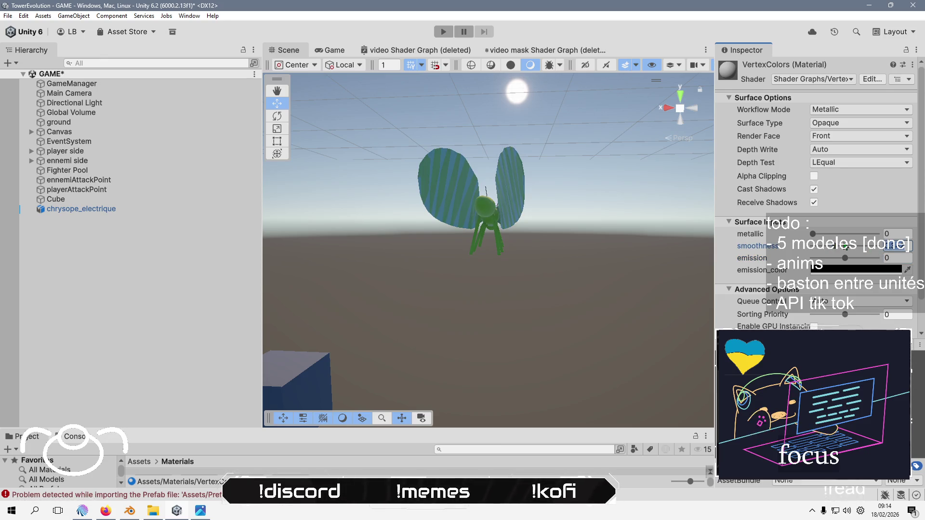
drag(845, 247, 812, 246)
mouse_move(481, 217)
mouse_down()
mouse_move(617, 343)
mouse_move(540, 326)
mouse_move(671, 319)
mouse_move(673, 305)
mouse_move(679, 313)
mouse_move(653, 279)
mouse_move(602, 265)
mouse_move(578, 270)
mouse_up()
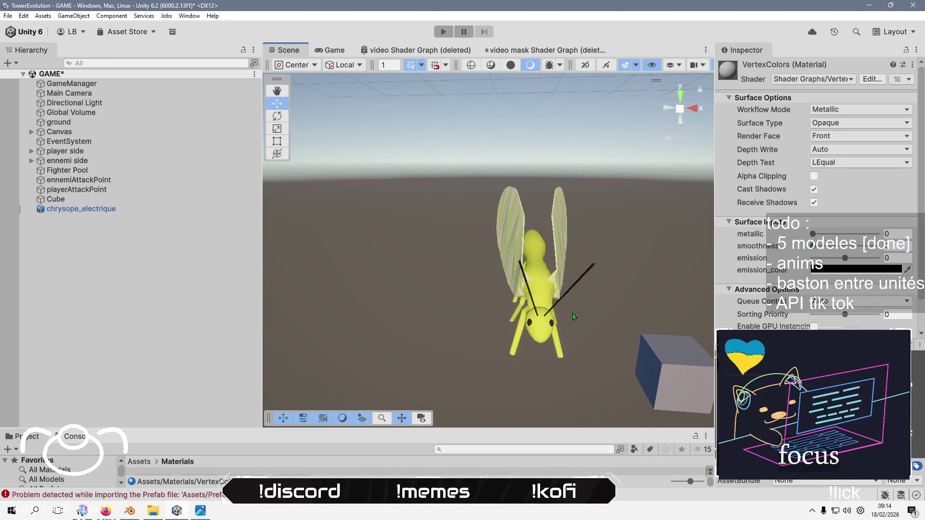
Delete the red, green and blue materials from the Project panel
scroll(553, 284, up, 5)
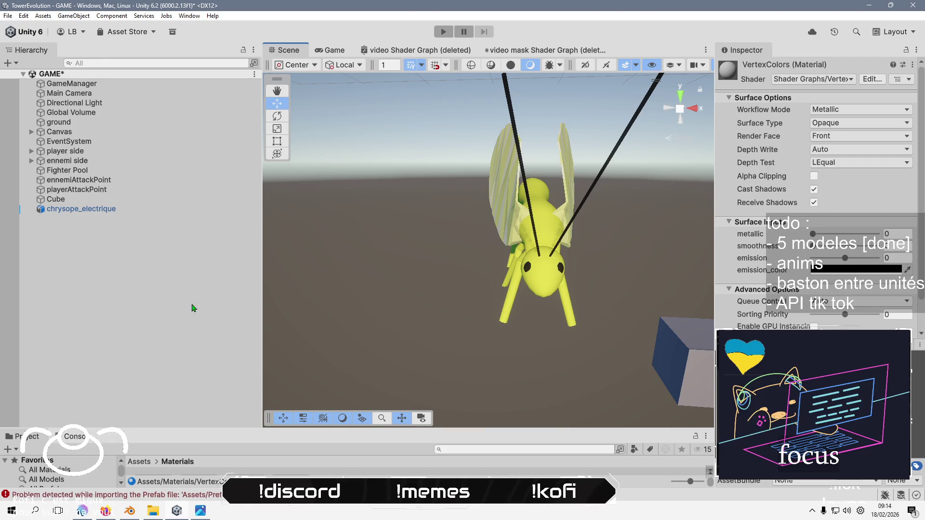
click(195, 307)
mouse_move(289, 310)
mouse_down()
mouse_move(429, 264)
mouse_move(128, 295)
mouse_up()
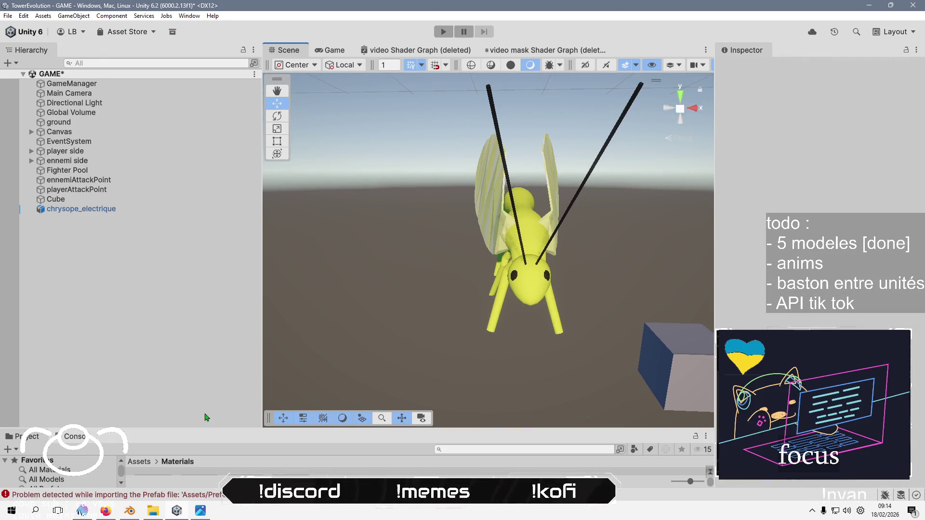
drag(208, 429, 210, 339)
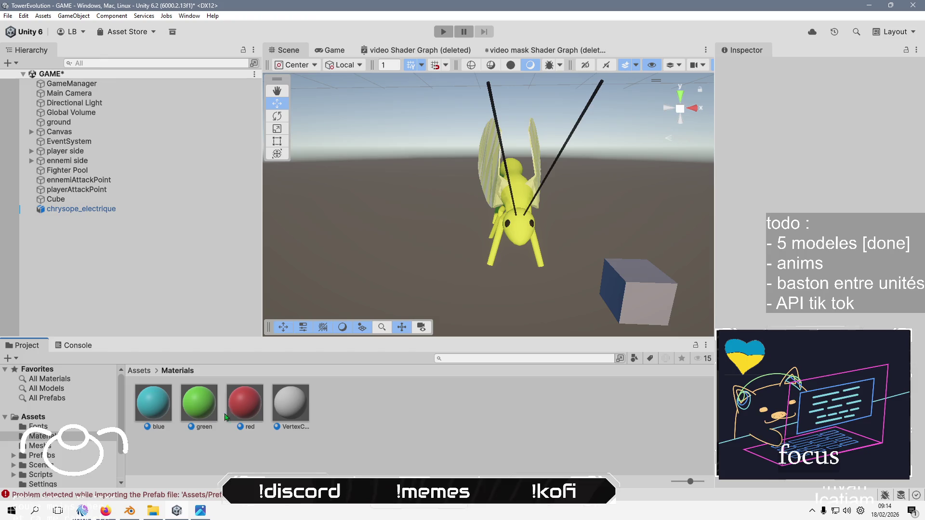
shift+click(159, 410)
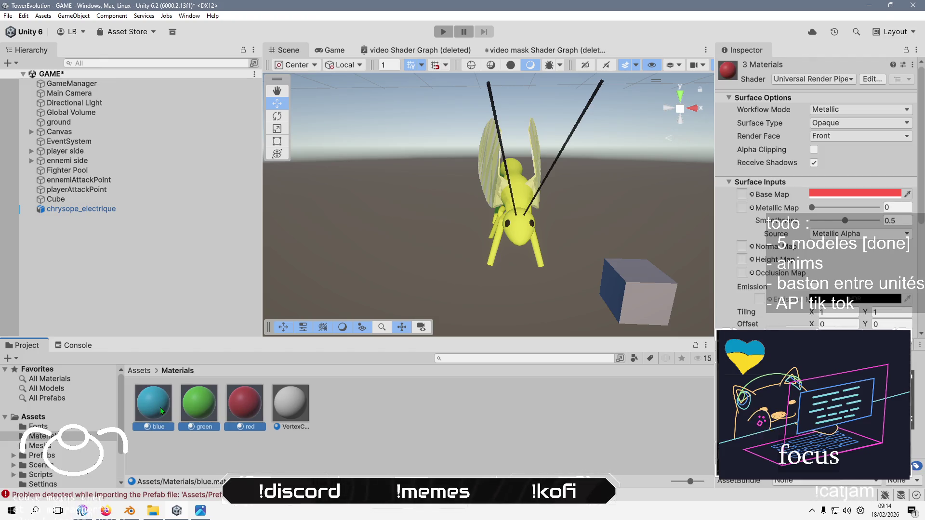
key(Delete)
click(467, 274)
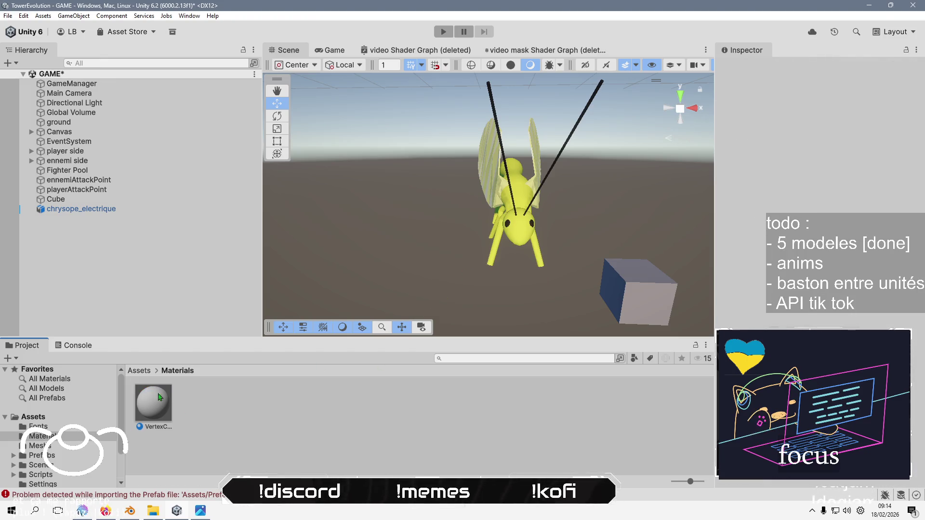
Add gobelin_vert from Meshs to the scene left of the insect, then return to Blender
click(139, 370)
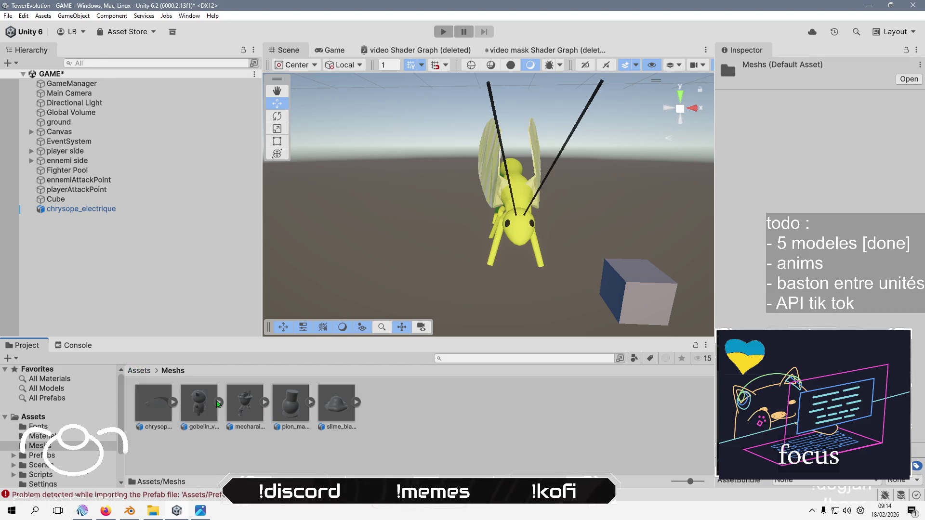
drag(193, 288, 191, 273)
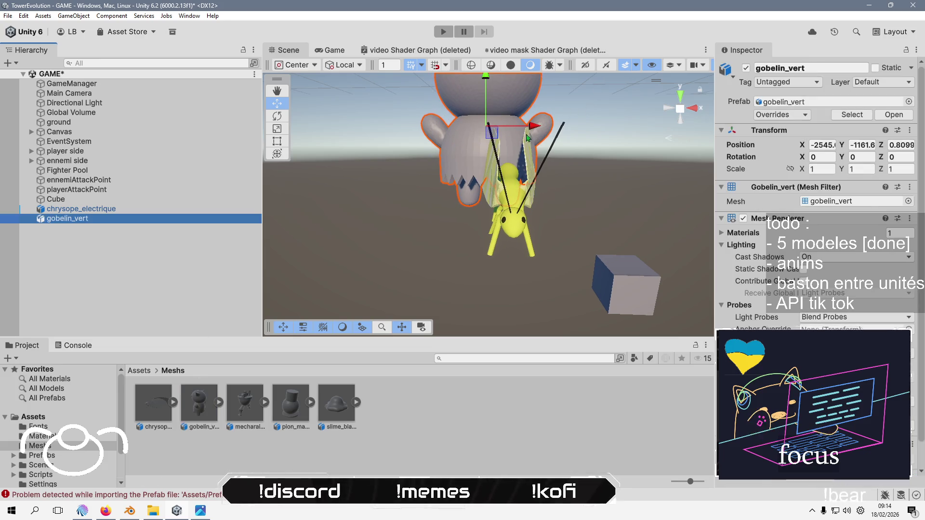
mouse_move(491, 126)
mouse_down()
mouse_move(384, 200)
mouse_move(400, 191)
mouse_up()
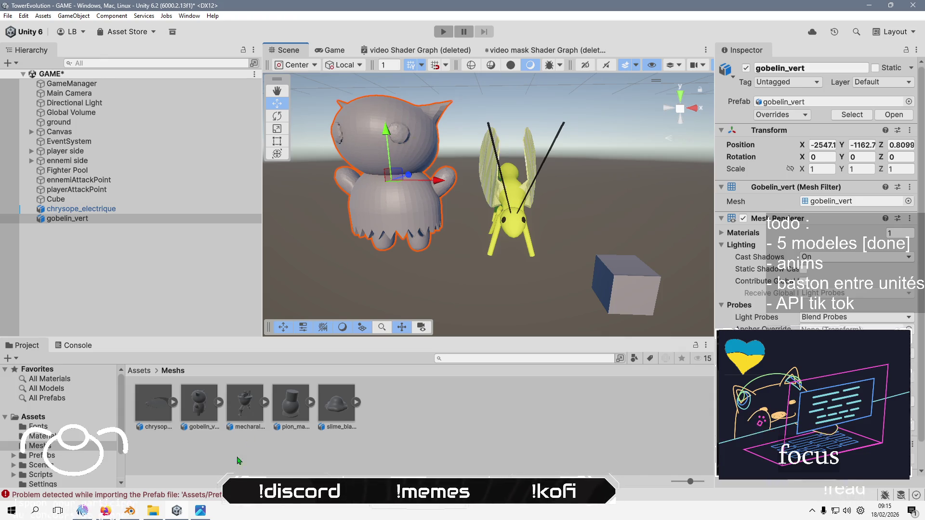
click(131, 510)
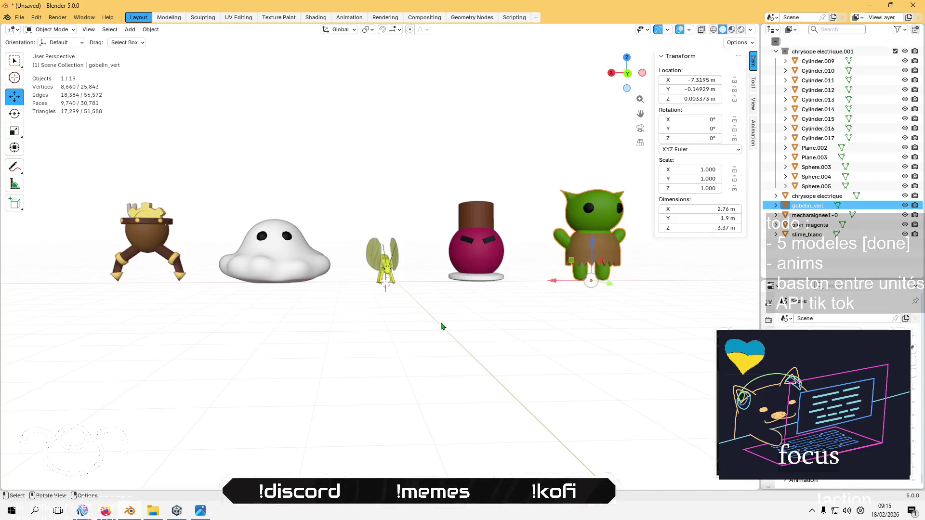
In Edit Mode, select all the goblin's faces and apply smooth shading
scroll(563, 305, up, 2)
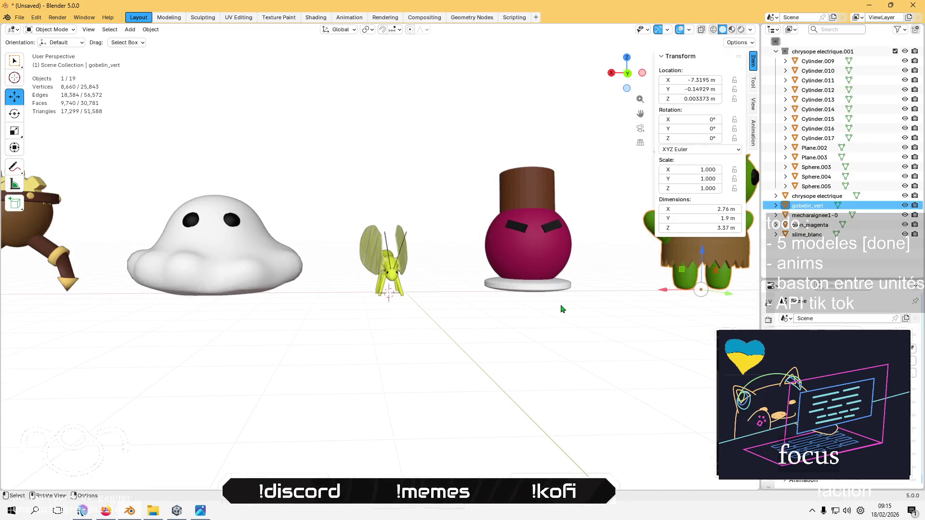
key(KP_Decimal)
scroll(378, 325, up, 2)
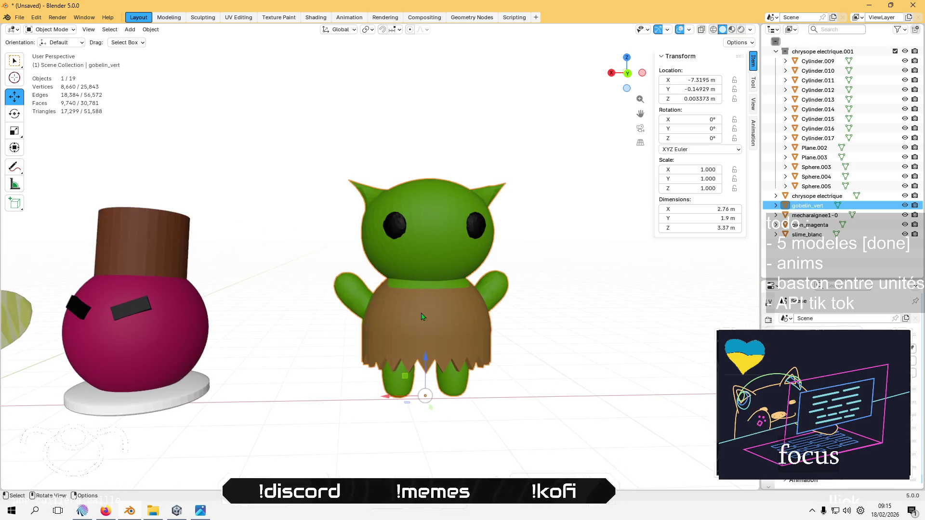
key(Tab)
key(3)
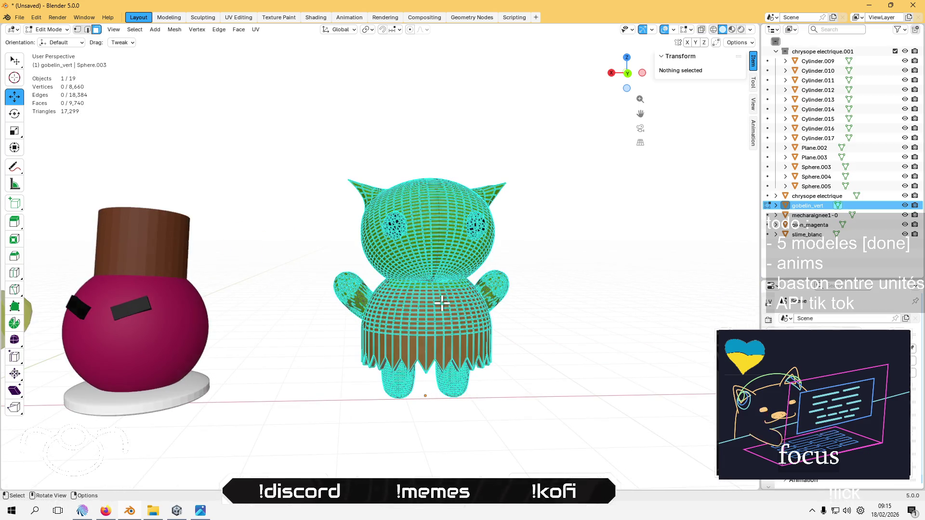
key(a)
right_click(442, 302)
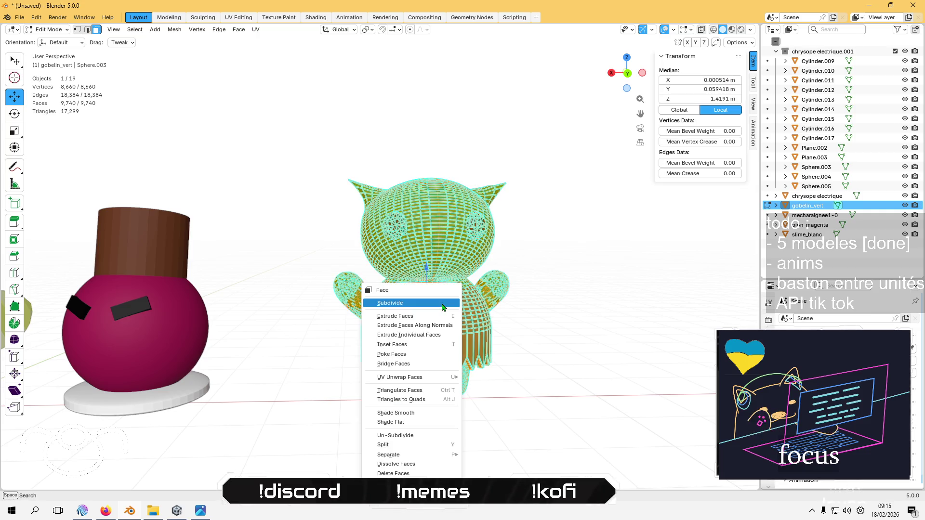
click(420, 412)
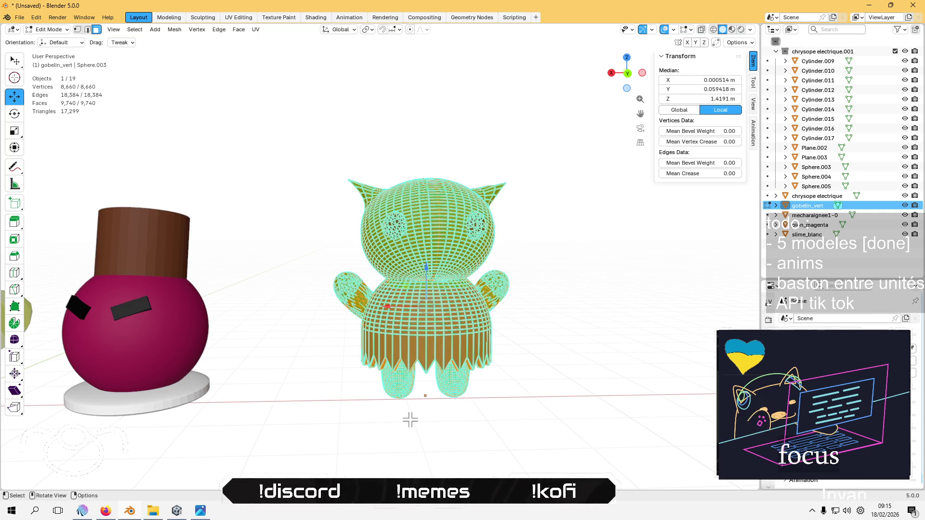
key(Tab)
key(Tab)
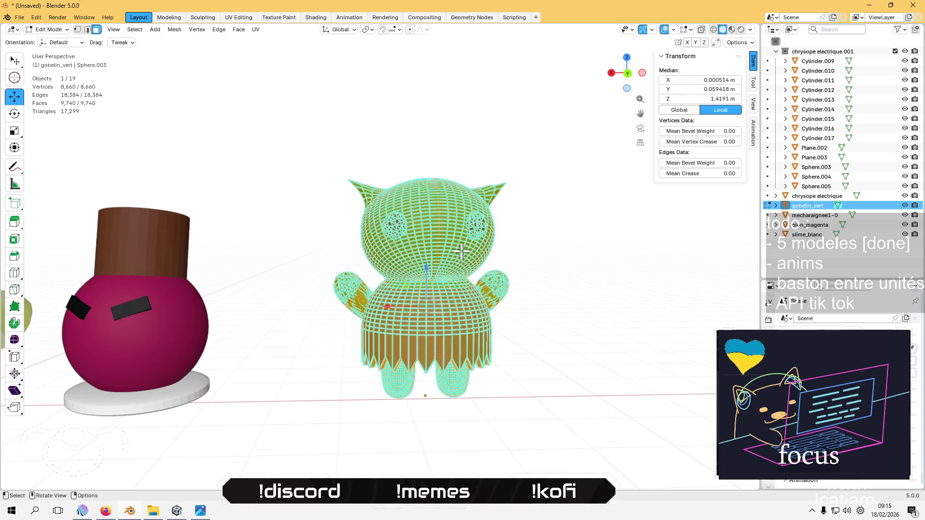
Reselect the whole goblin mesh and smooth its faces again from the face menu
scroll(453, 230, up, 5)
click(485, 185)
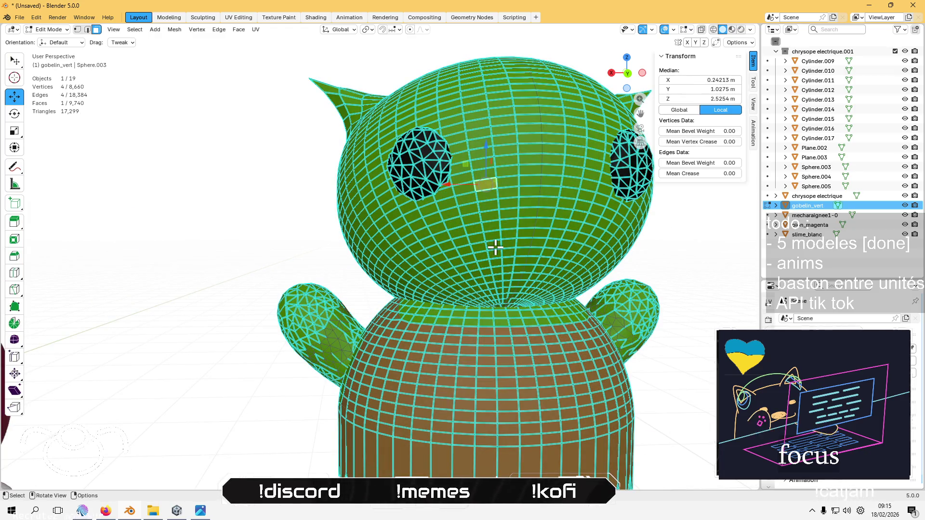
key(a)
right_click(495, 247)
click(495, 247)
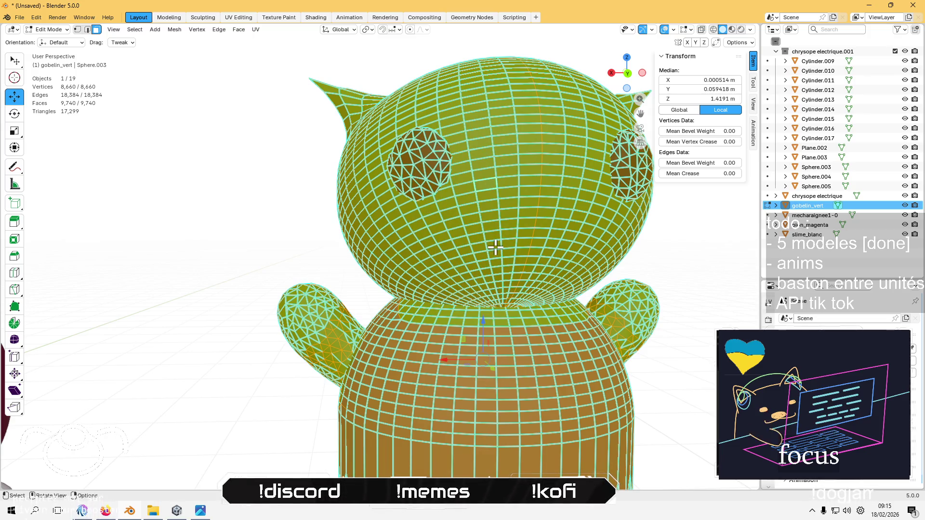
click(289, 237)
scroll(289, 237, down, 4)
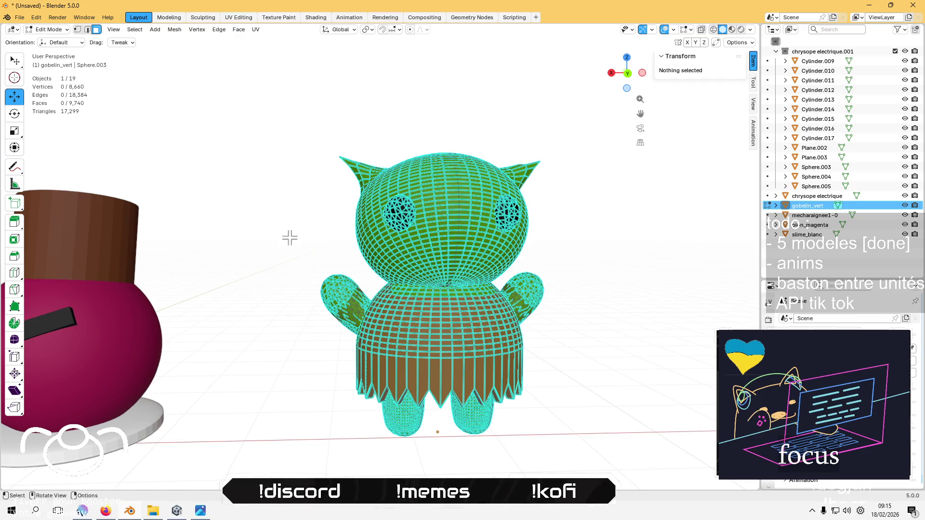
key(Tab)
Apply Mesh > Shading > Smooth Faces to the entire goblin mesh
mouse_move(340, 265)
mouse_down()
mouse_move(248, 272)
mouse_move(361, 244)
mouse_move(450, 260)
mouse_up()
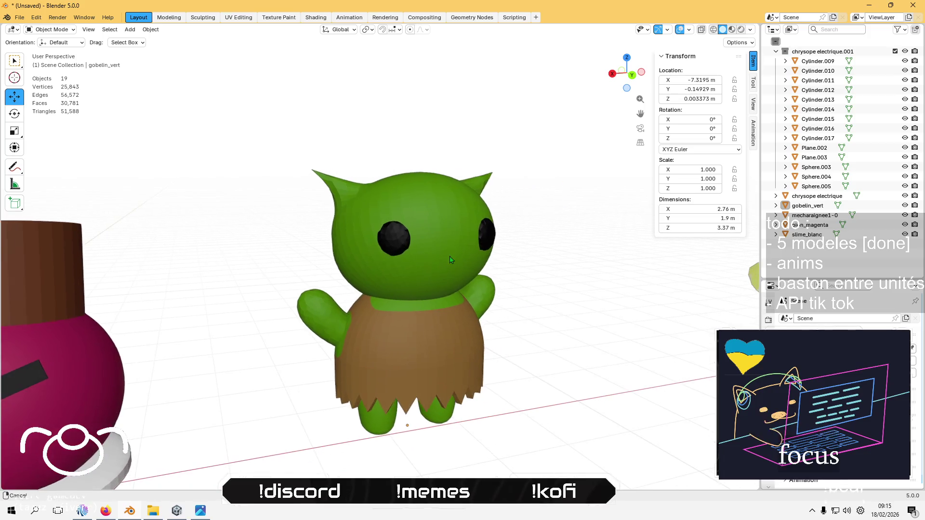
click(445, 260)
key(Tab)
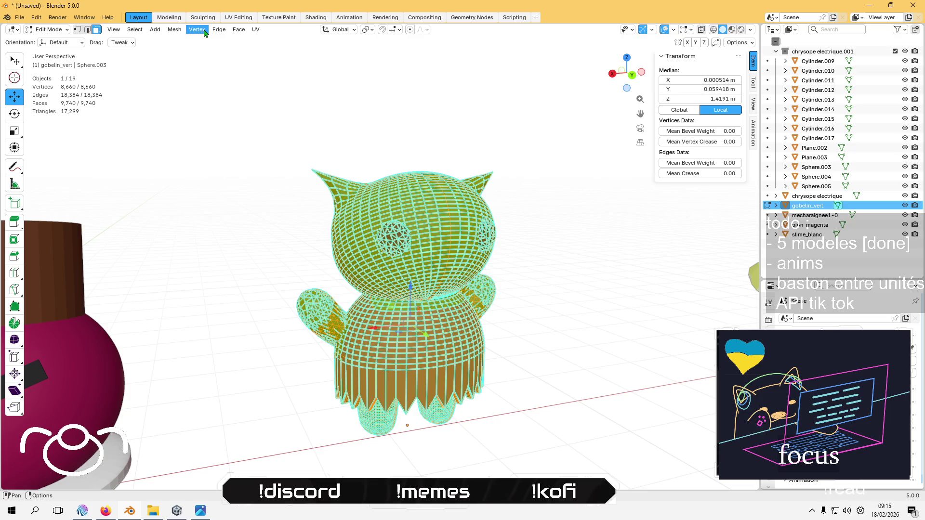
click(178, 31)
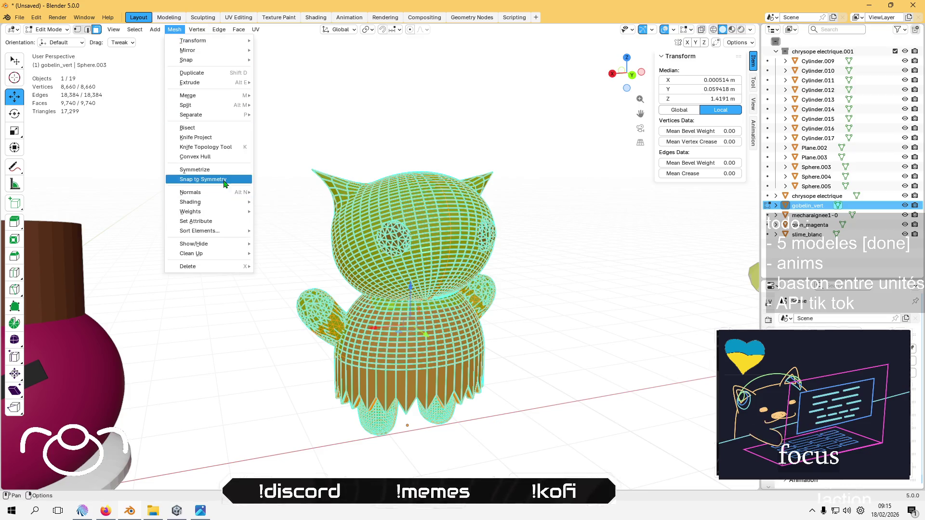
mouse_move(230, 202)
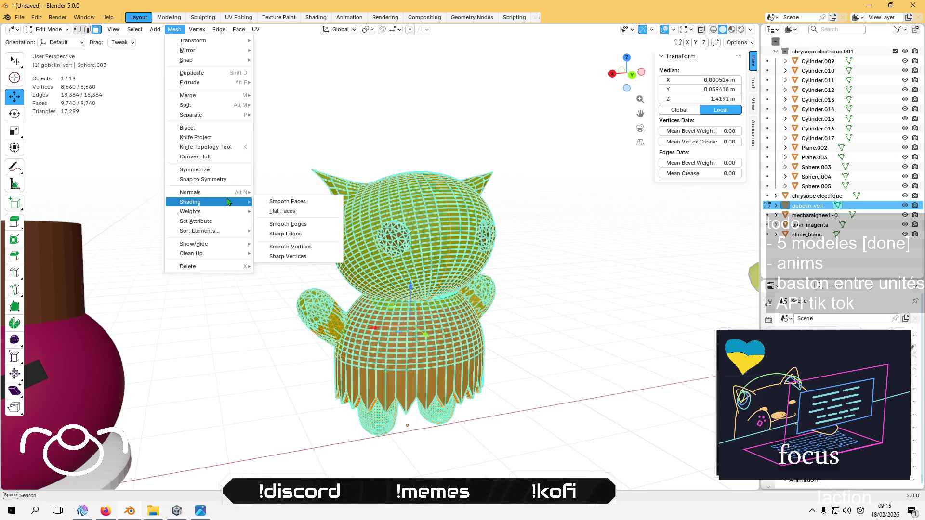
click(304, 202)
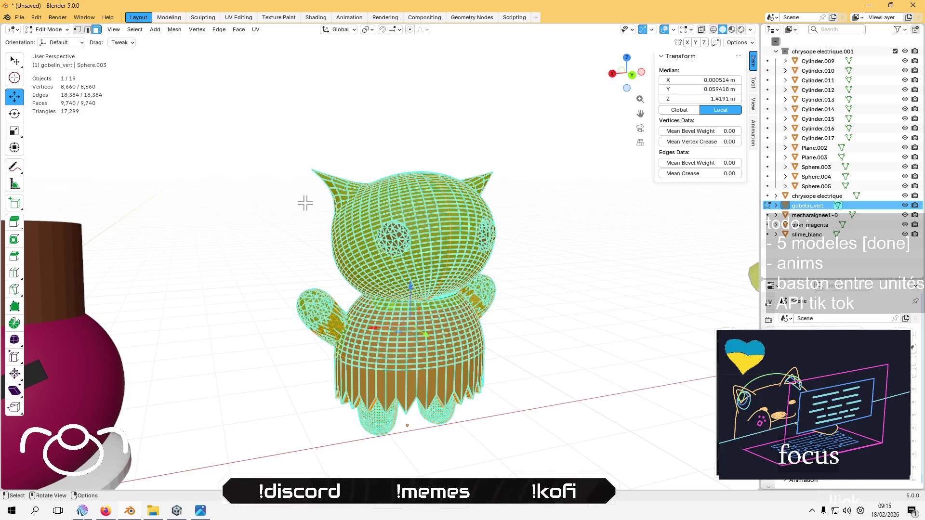
click(297, 206)
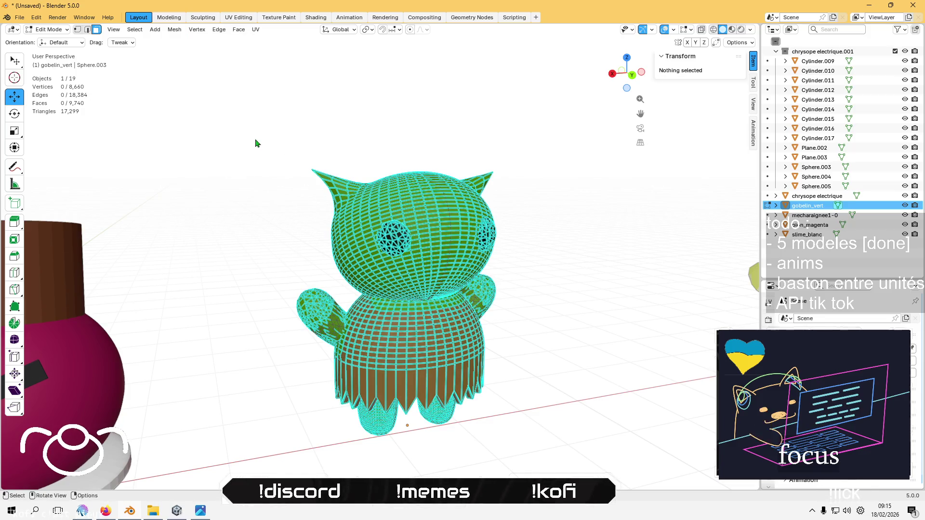
key(Tab)
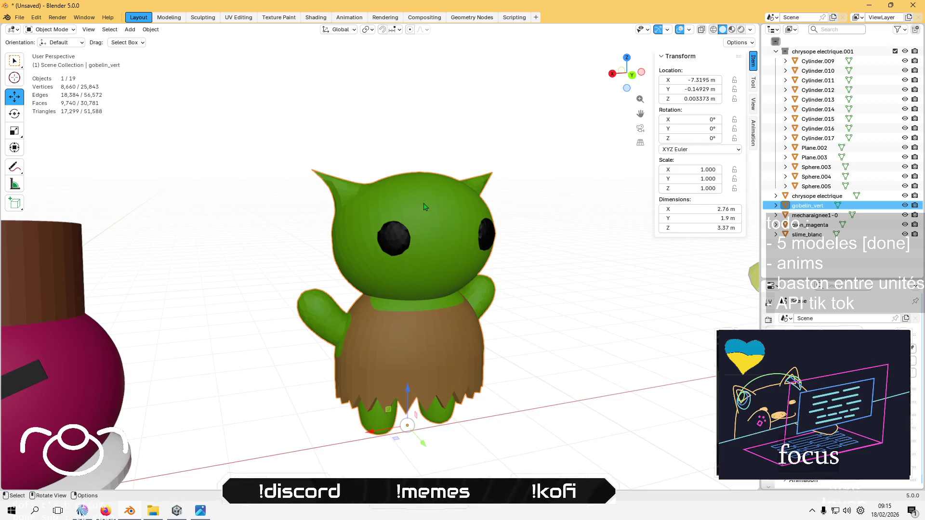
Shade the goblin object smooth and orbit to check the result
right_click(424, 207)
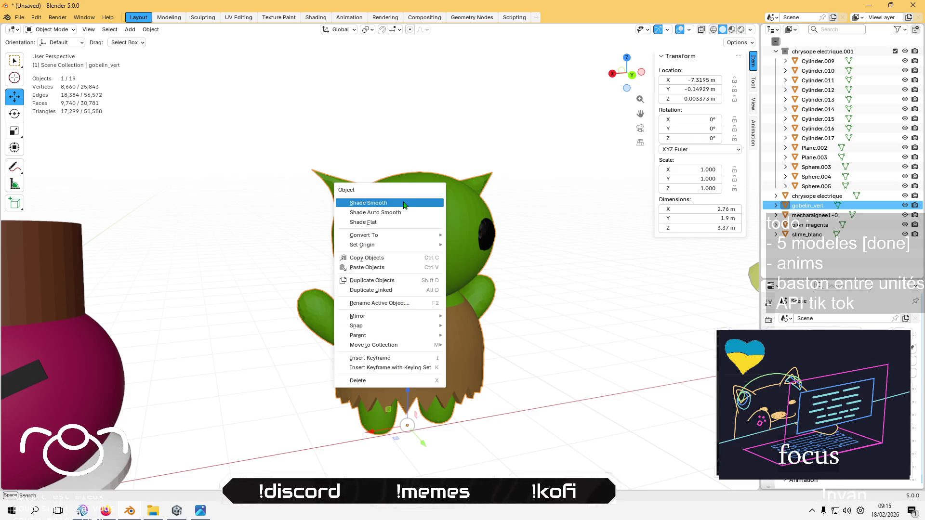
click(404, 205)
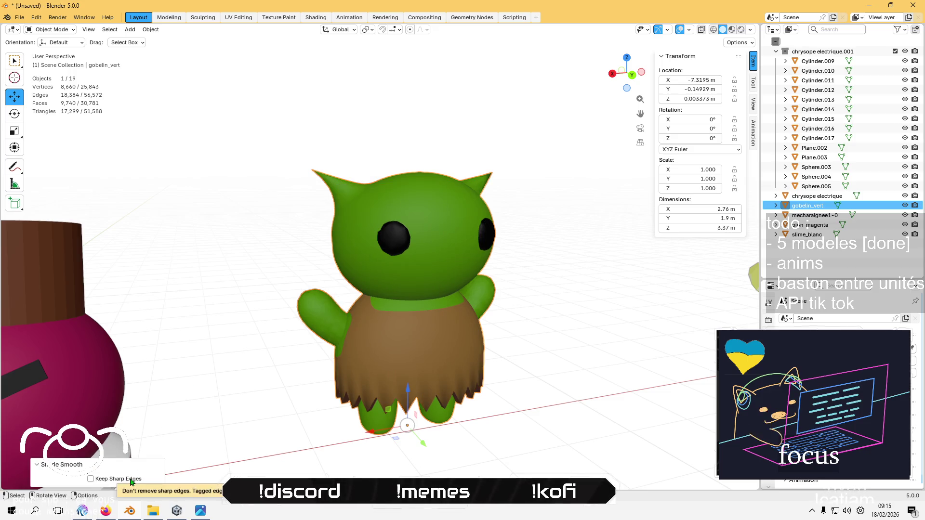
click(227, 367)
mouse_move(227, 365)
mouse_down()
mouse_move(262, 337)
mouse_move(206, 357)
mouse_move(173, 392)
mouse_move(263, 355)
mouse_move(286, 332)
mouse_up()
click(427, 242)
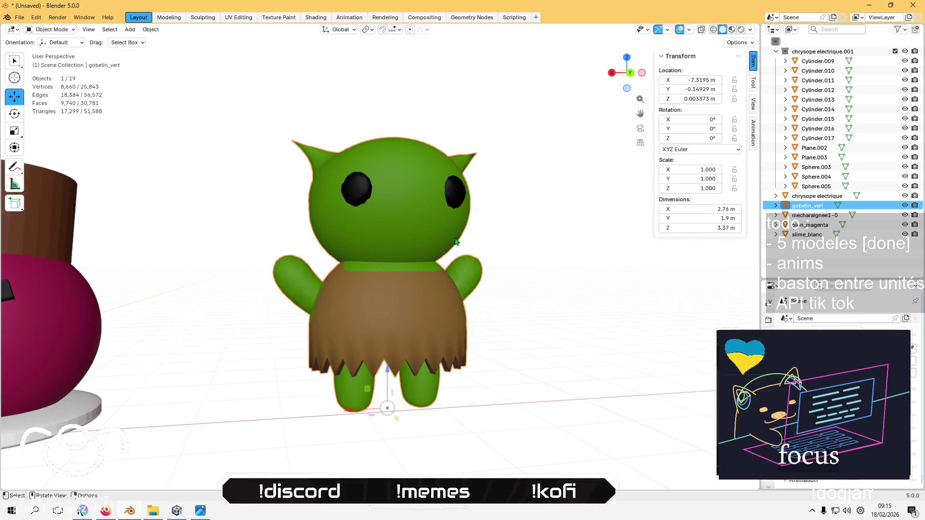
Export the goblin as FBX over gobelin_vert.fbx in the characters folder, then return to Unity
click(20, 17)
mouse_move(62, 164)
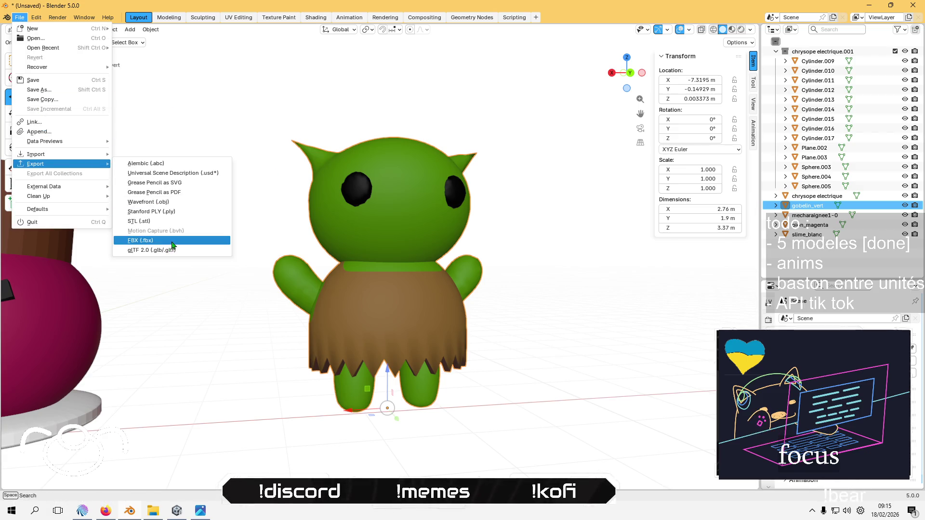
click(172, 245)
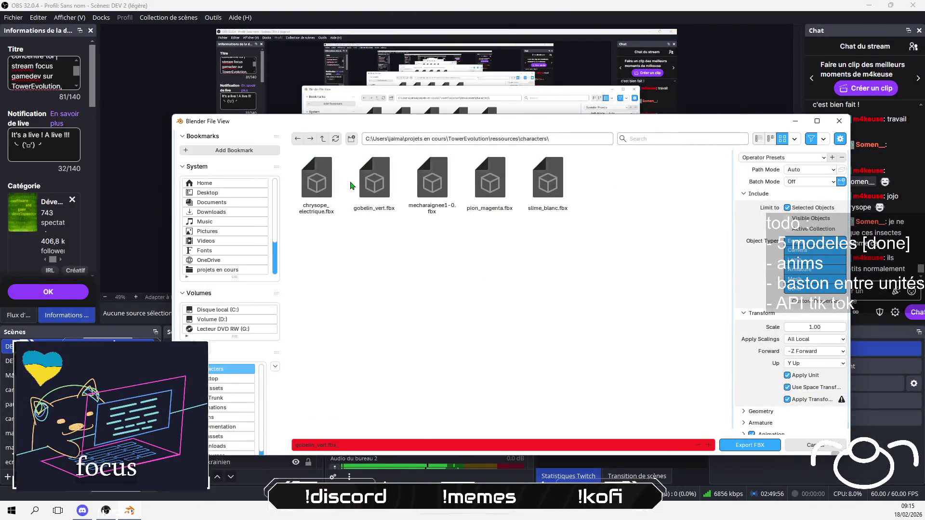
click(351, 186)
click(740, 441)
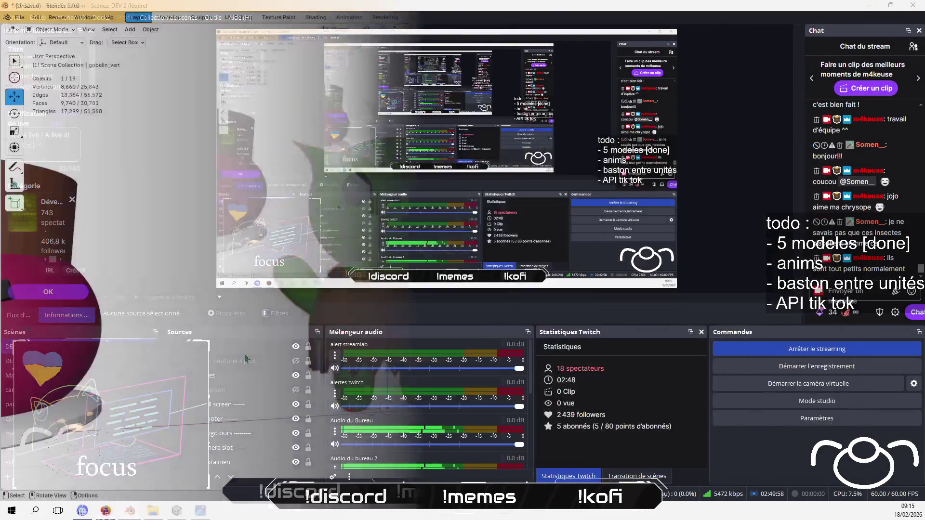
click(183, 516)
click(196, 397)
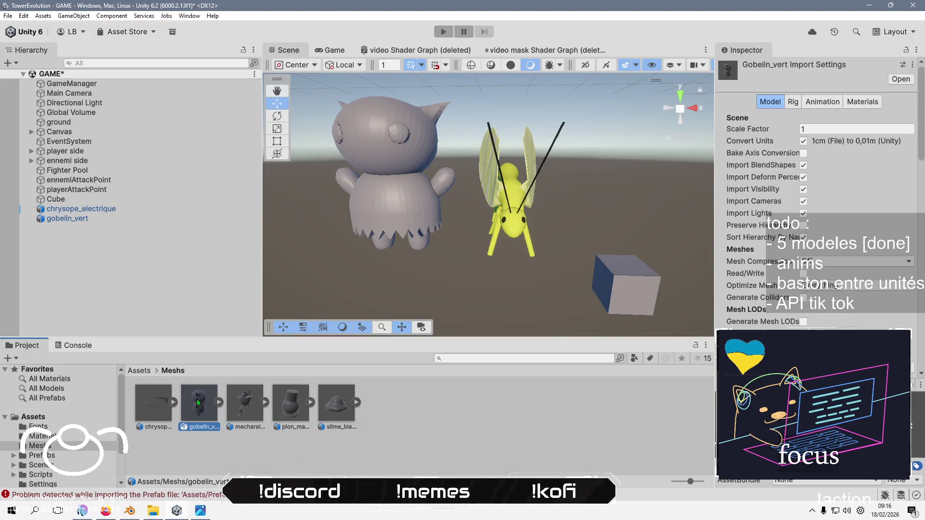
Reimport the gobelin_vert asset in the Meshs folder
right_click(196, 398)
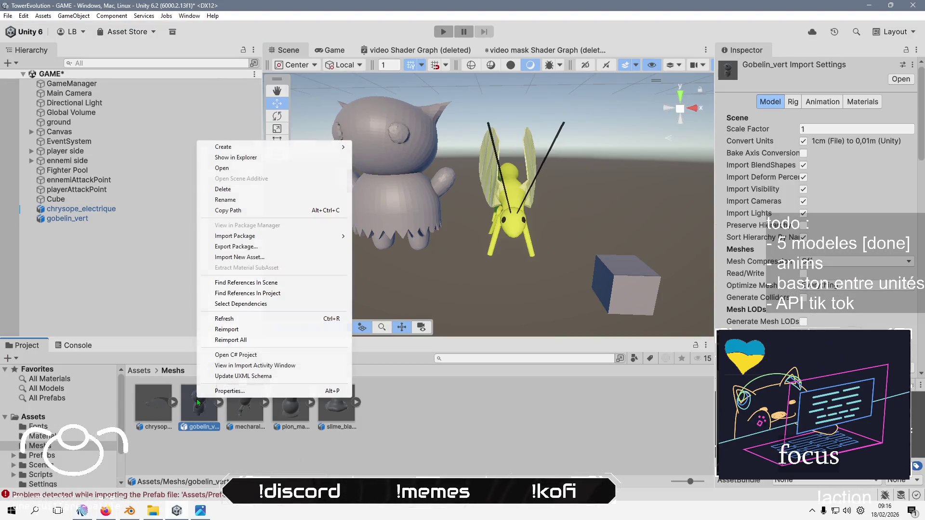
click(263, 329)
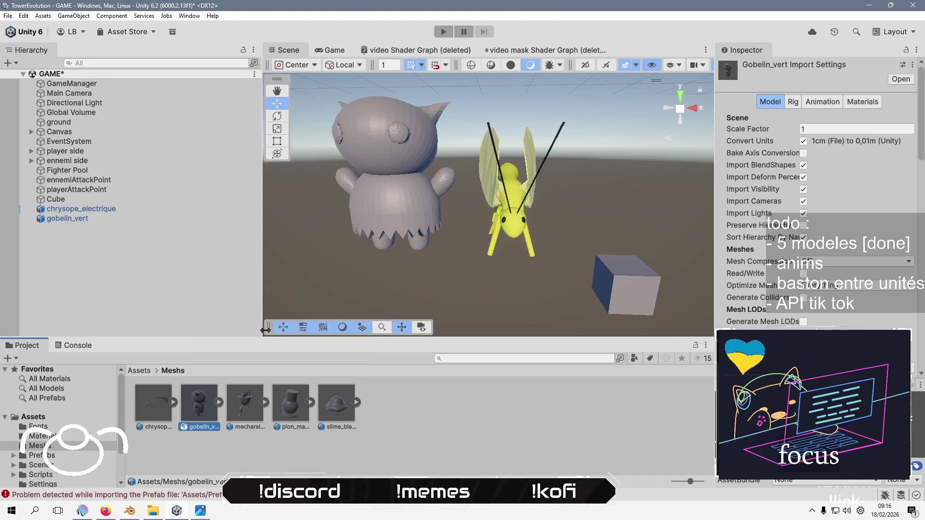
click(207, 468)
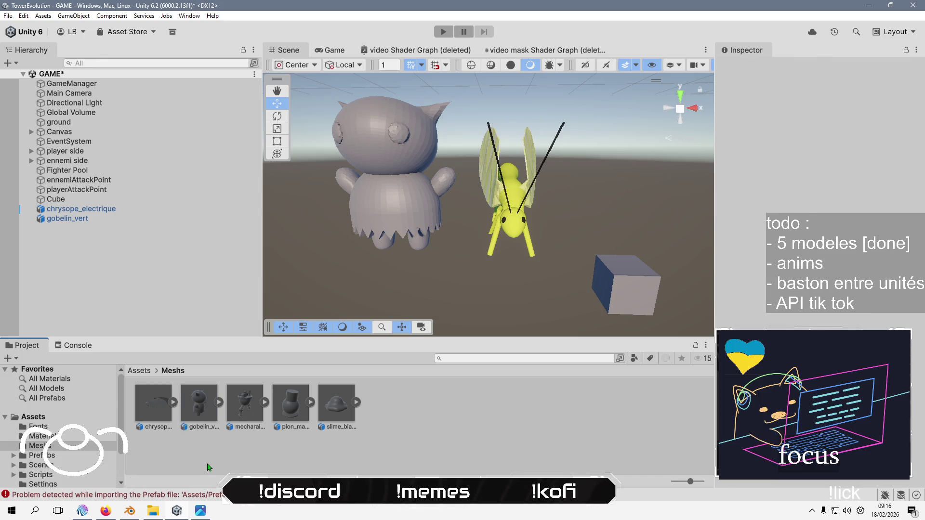
click(211, 403)
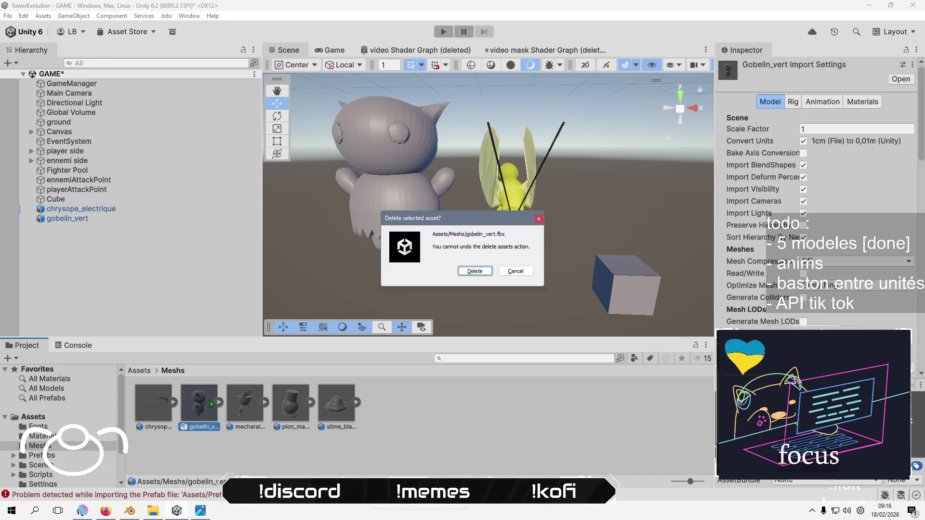
Import gobelin_vert.fbx from TowerEvolution/ressources/characters into the Meshs folder
right_click(225, 448)
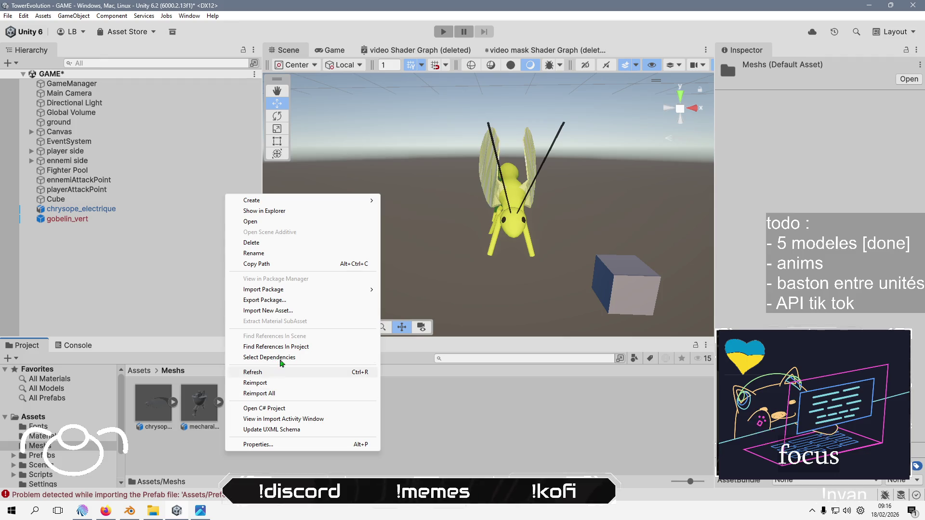
click(299, 310)
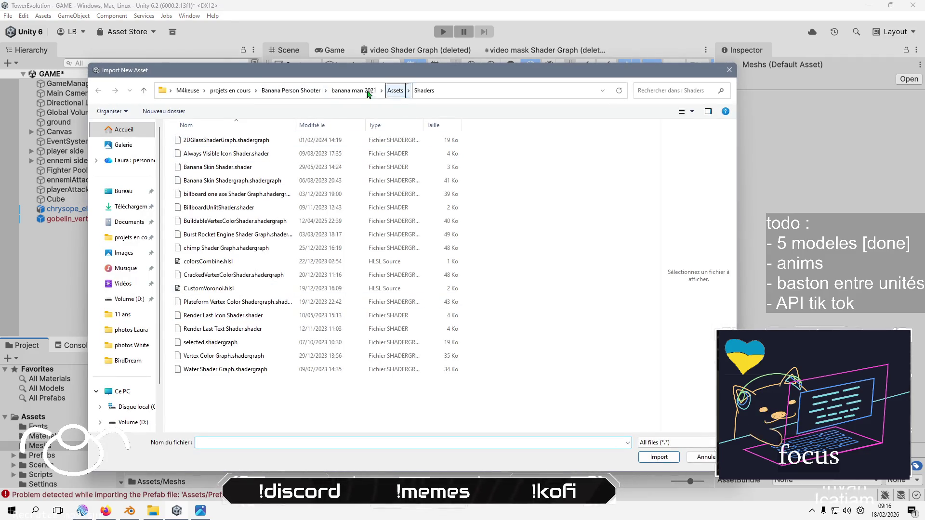
click(230, 91)
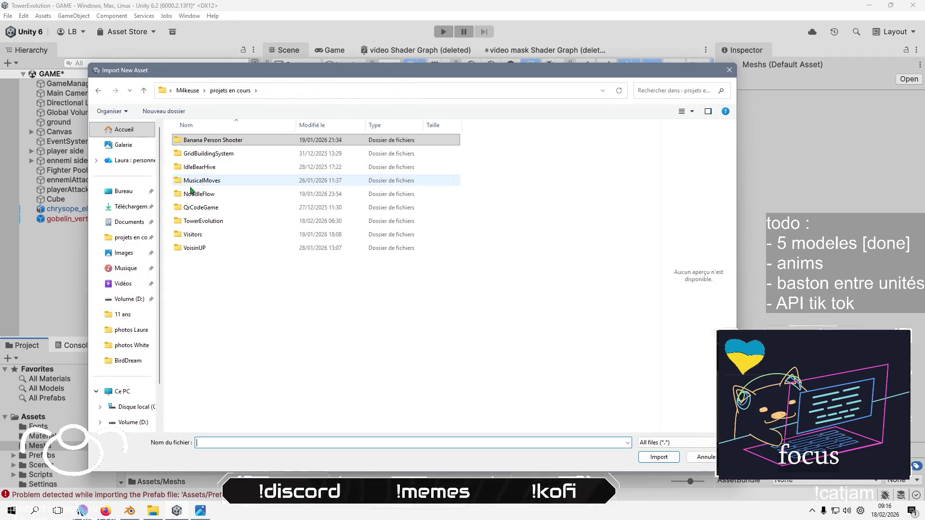
double_click(212, 220)
double_click(216, 140)
double_click(217, 140)
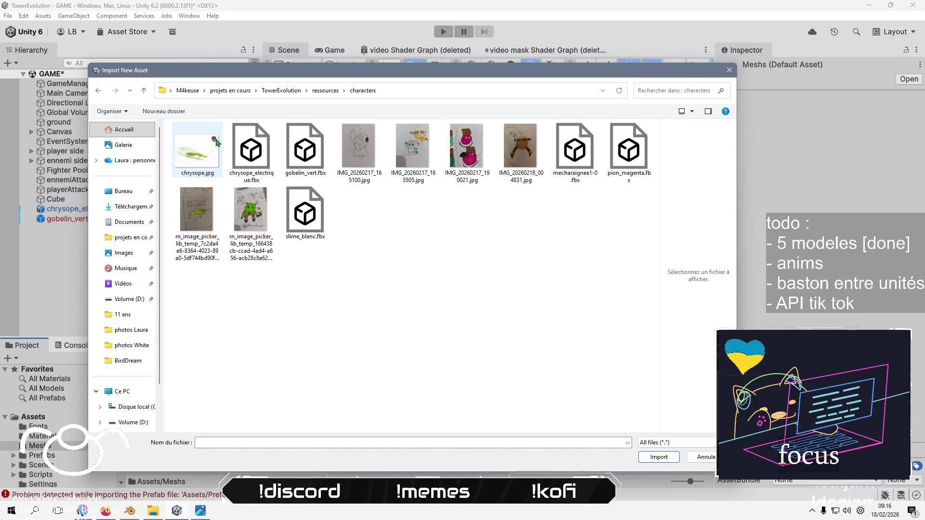
click(311, 156)
click(658, 457)
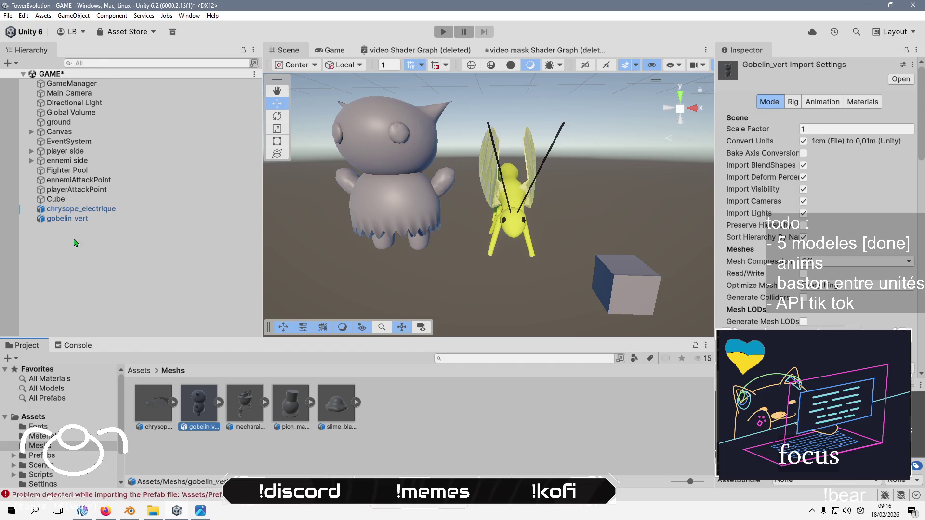
Set the goblin's Mesh Renderer Element 0 material to VertexColors
click(67, 218)
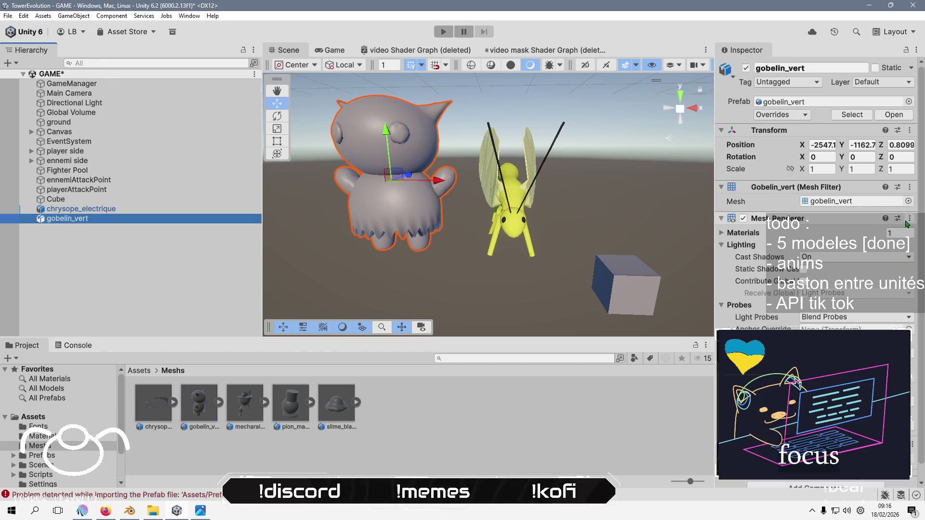
click(867, 233)
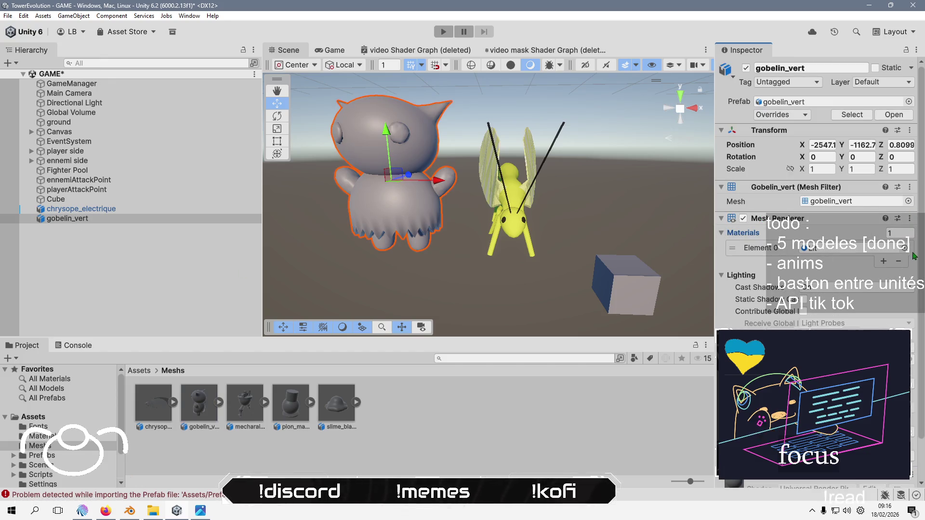
click(905, 248)
scroll(433, 375, down, 5)
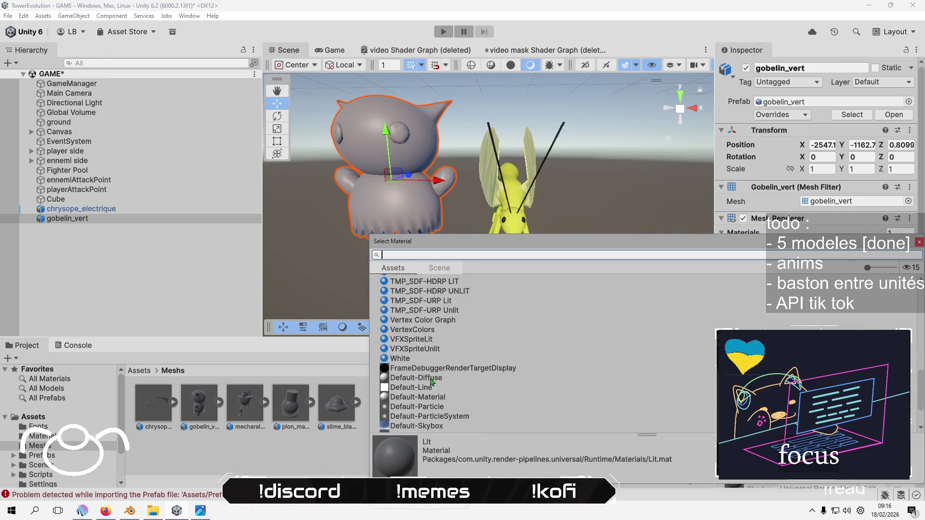
double_click(407, 334)
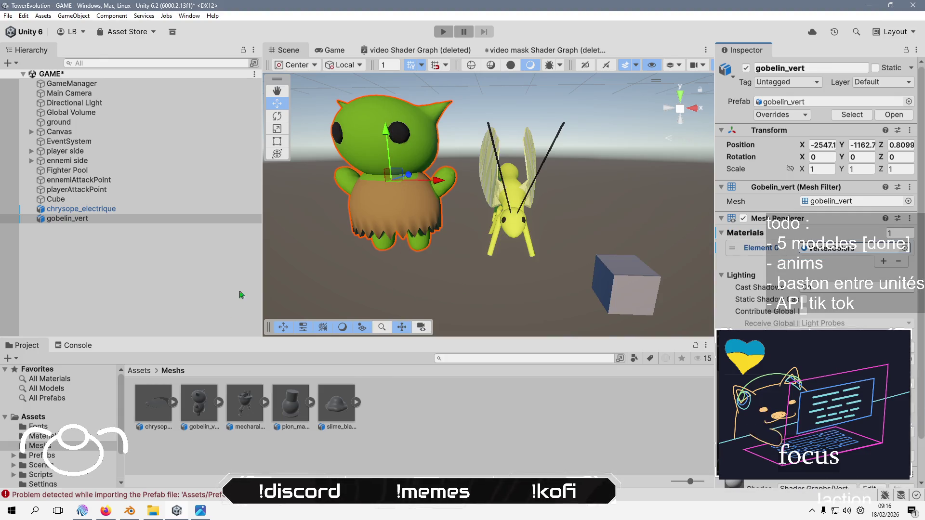
Place the mecharaignee model in the scene and move it beside the goblin
click(489, 221)
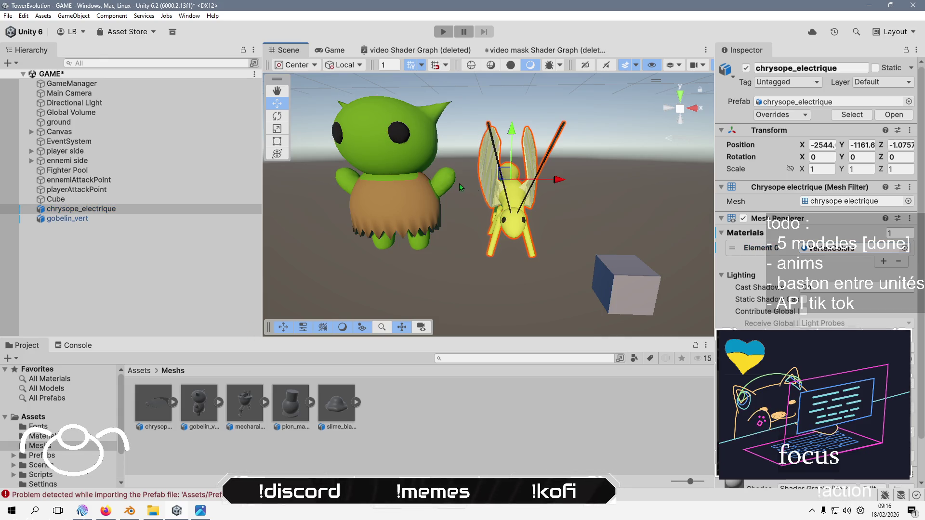
click(384, 176)
mouse_move(243, 406)
mouse_down()
mouse_move(351, 278)
mouse_move(327, 250)
mouse_up()
key(f)
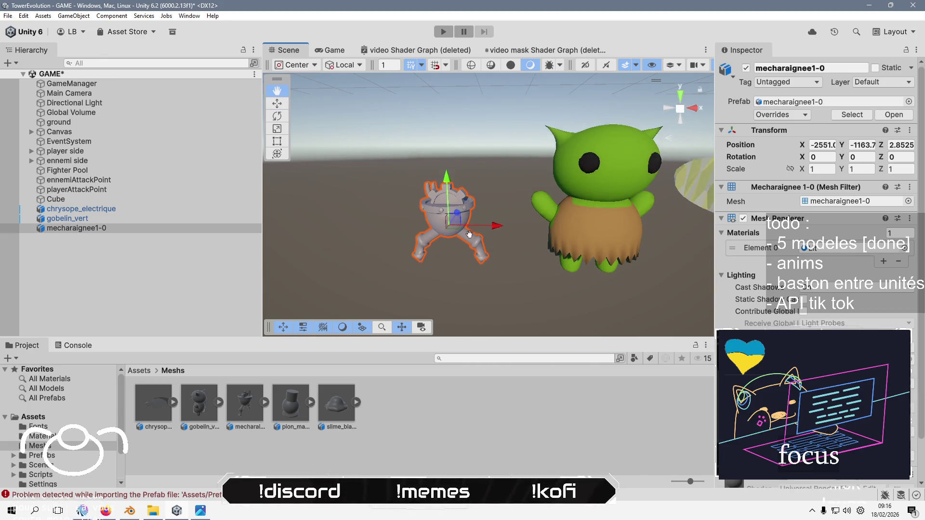
mouse_move(460, 223)
mouse_down()
mouse_move(426, 227)
mouse_move(425, 169)
mouse_move(492, 246)
mouse_move(496, 265)
mouse_up()
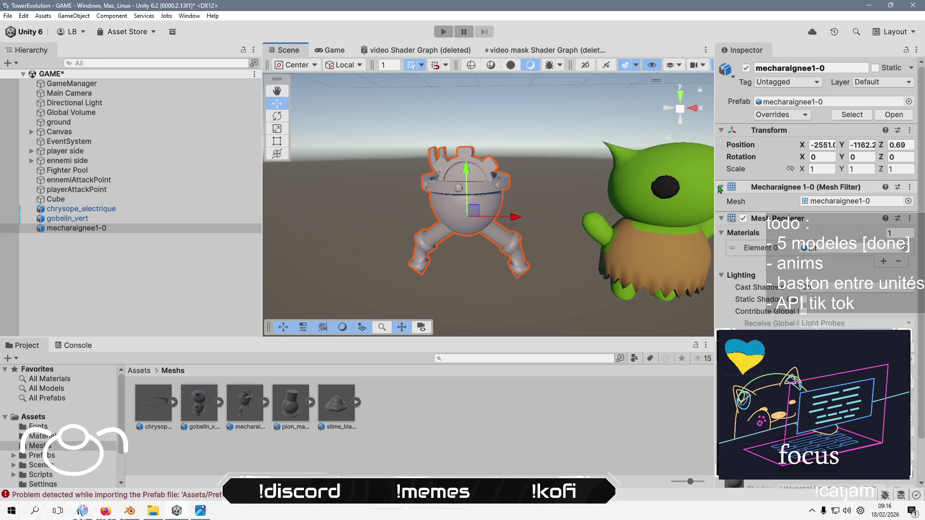
Set the mecharaignee model's Element 0 material to VertexColors
click(906, 248)
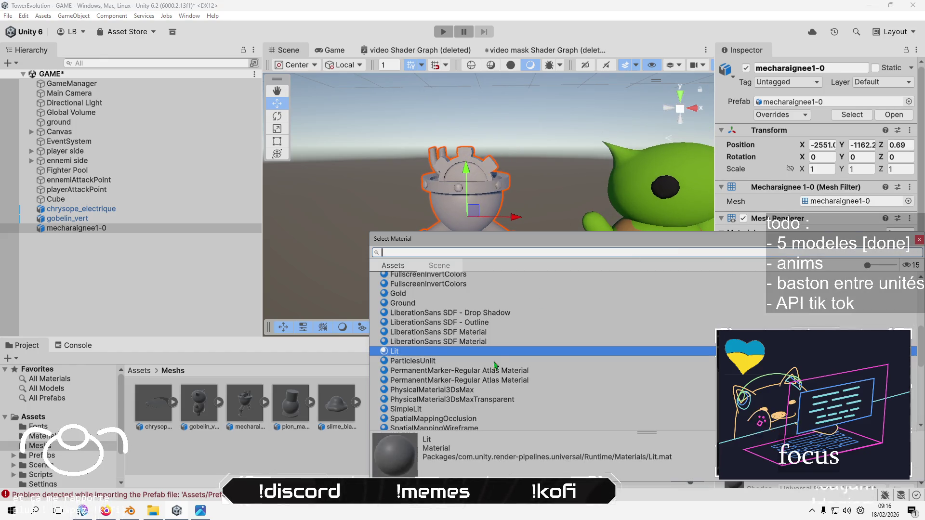
scroll(439, 407, down, 5)
click(439, 399)
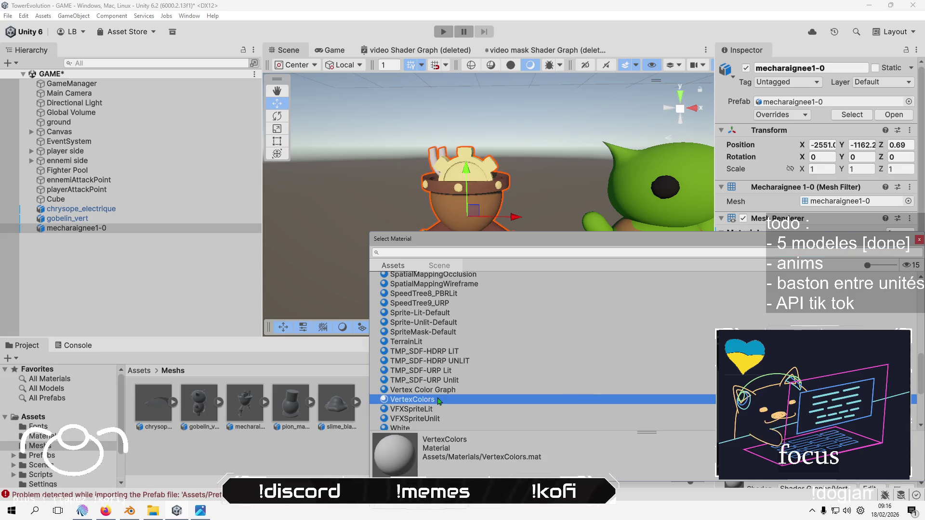
double_click(440, 400)
Add the pion_magenta model to the scene and move it into position
drag(290, 405, 338, 271)
click(321, 145)
mouse_move(321, 144)
mouse_down()
mouse_move(446, 244)
mouse_move(460, 232)
mouse_move(476, 172)
mouse_up()
click(446, 245)
drag(475, 206, 482, 198)
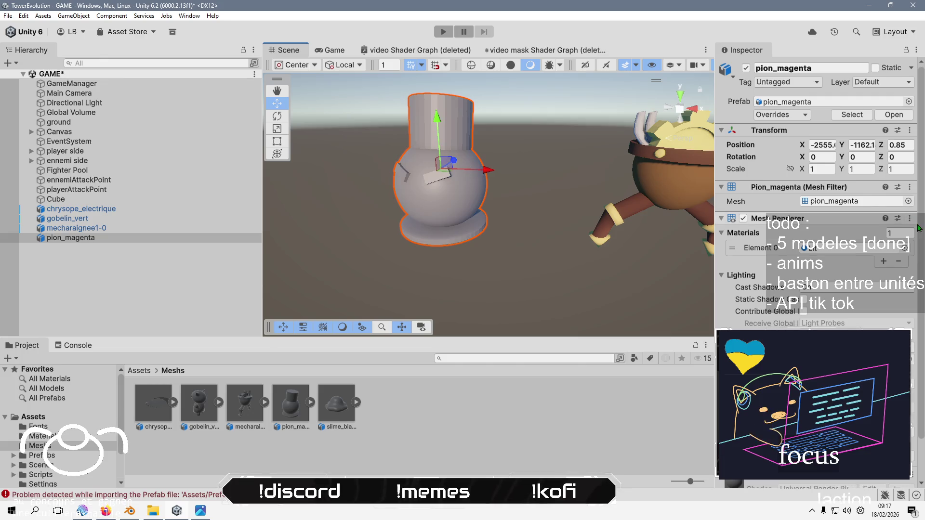
Give pion_magenta the VertexColors material to show its magenta colours, then return to Blender
click(904, 248)
scroll(416, 380, down, 3)
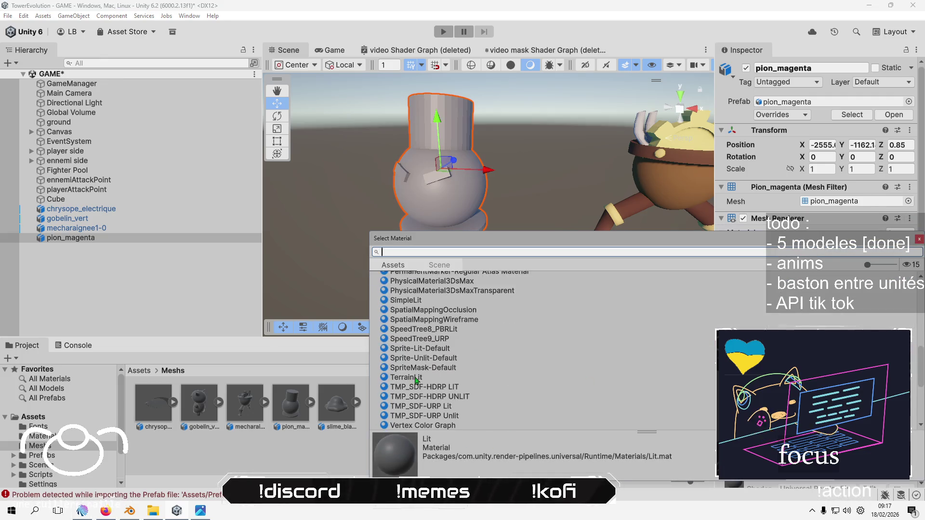
scroll(415, 385, down, 3)
scroll(453, 418, up, 3)
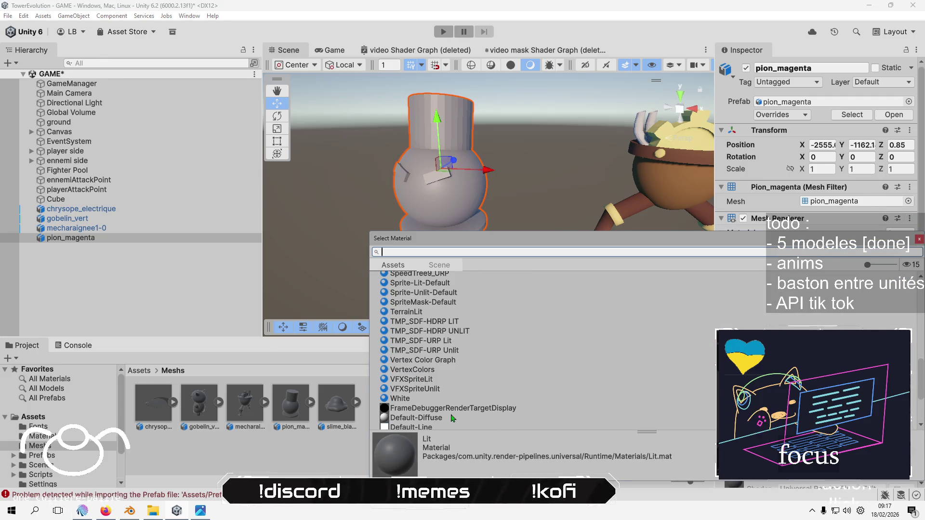
click(428, 373)
click(348, 277)
scroll(490, 269, up, 2)
mouse_move(491, 269)
mouse_down()
mouse_move(592, 261)
mouse_move(565, 149)
mouse_up()
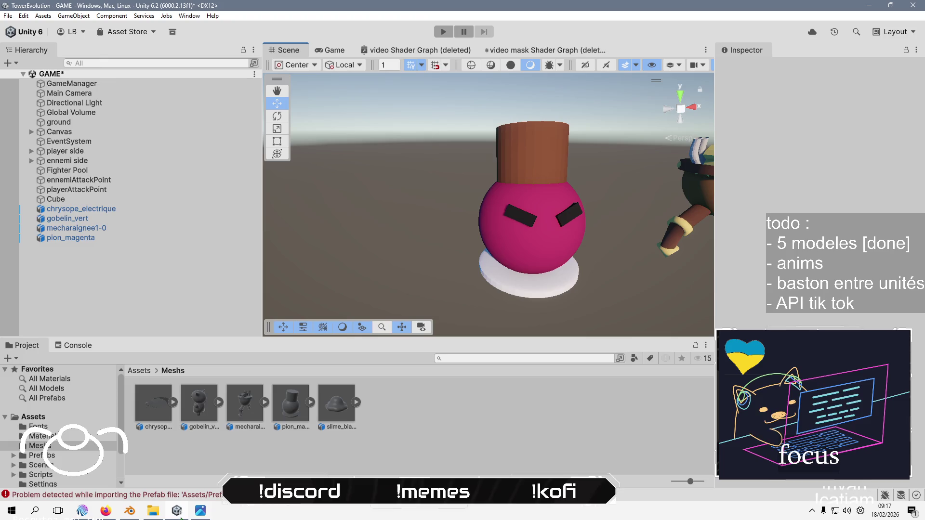
key(alt+Tab)
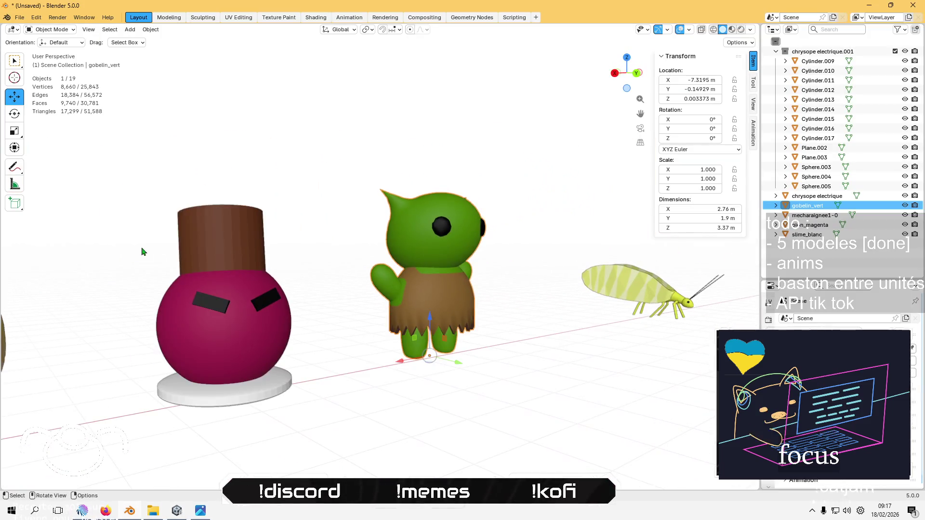
Select the pion_magenta pawn's hat faces in Edit Mode and apply Shade Smooth to them
click(250, 252)
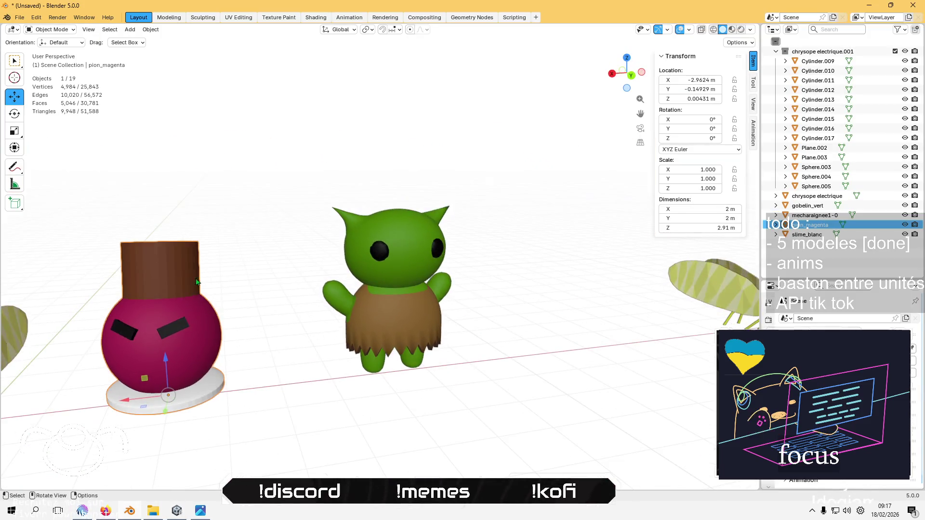
key(Tab)
scroll(313, 323, up, 4)
click(315, 310)
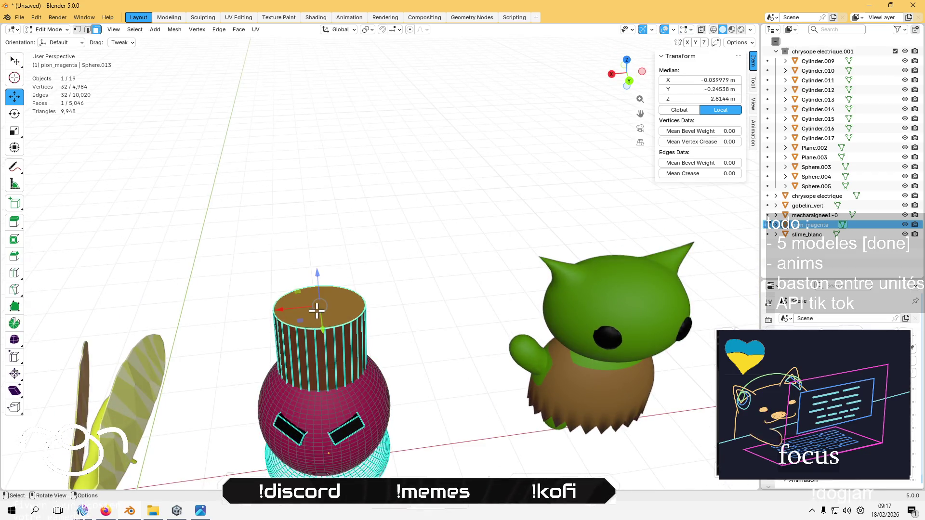
key(ctrl+KP_Add)
right_click(325, 307)
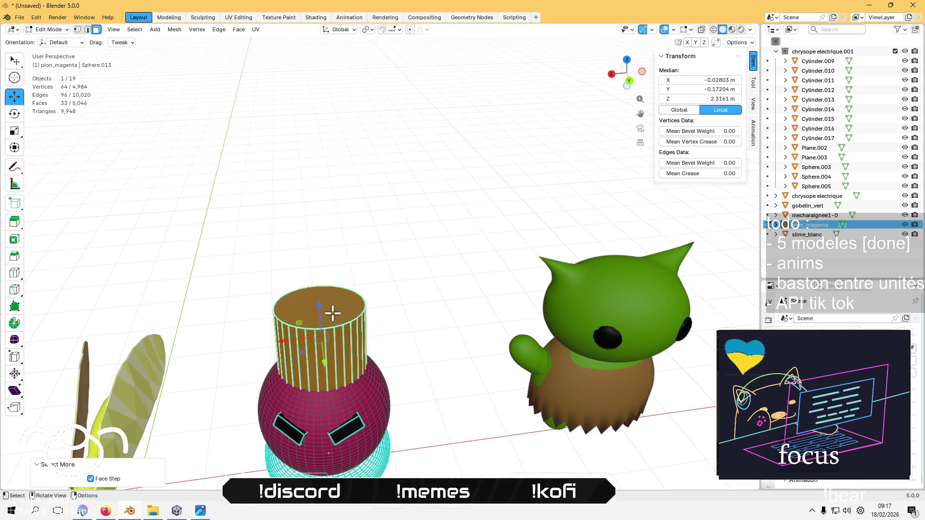
ctrl+click(332, 313)
right_click(337, 340)
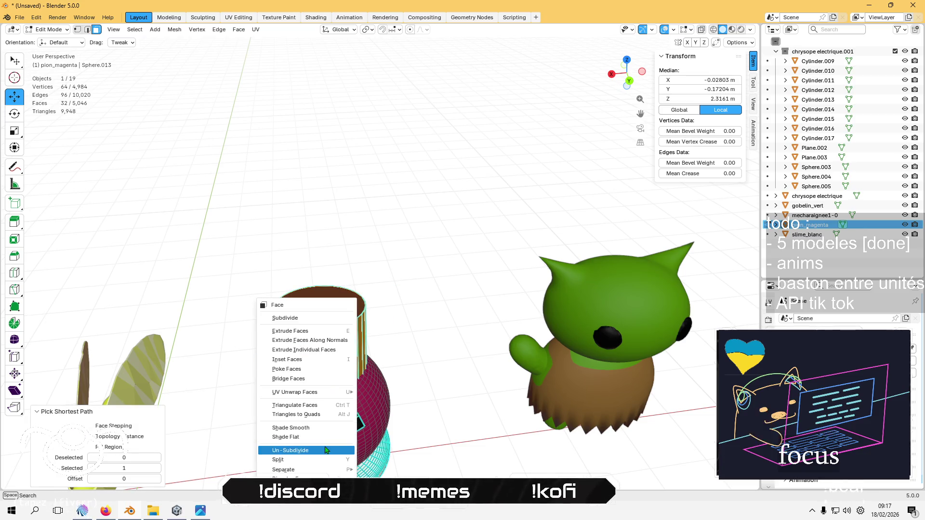
click(328, 428)
key(Tab)
Change the selected cylinder faces' shading from the Face menu, then clear the selection and exit
scroll(406, 364, down, 3)
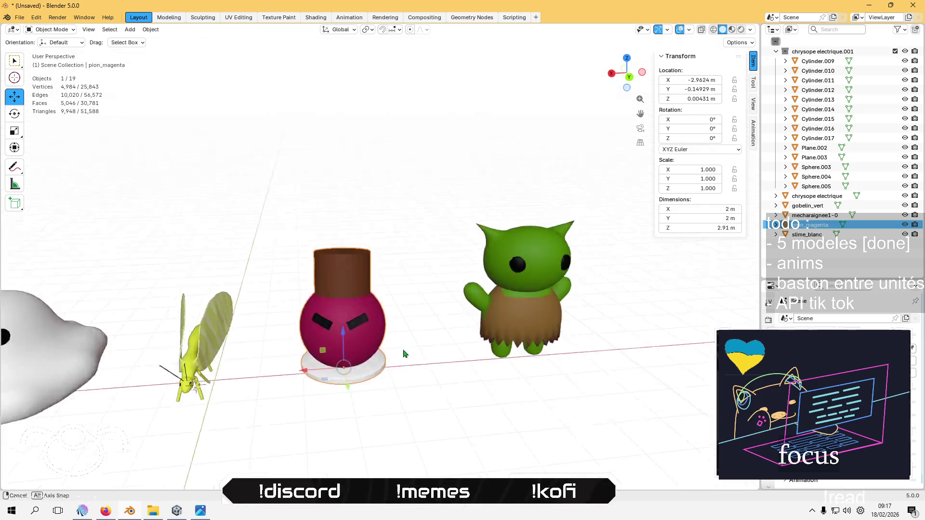
scroll(406, 364, up, 5)
key(Tab)
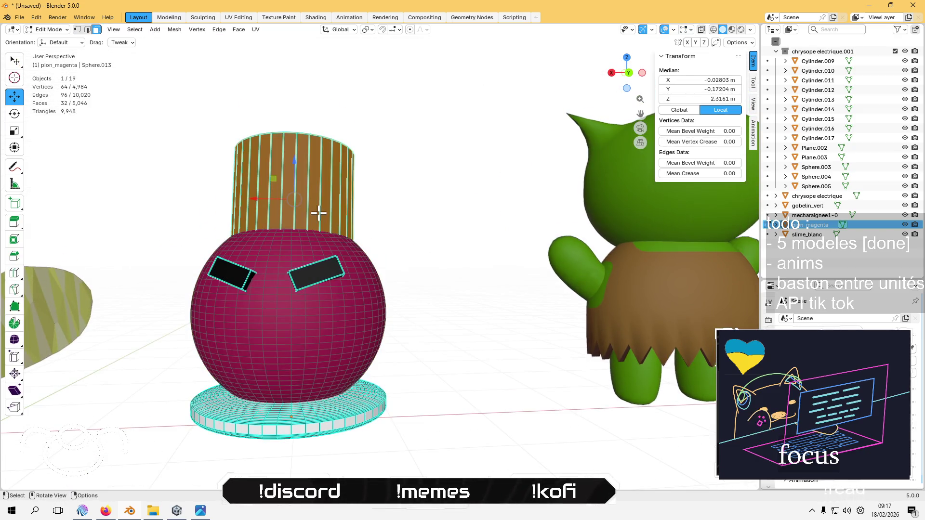
click(176, 30)
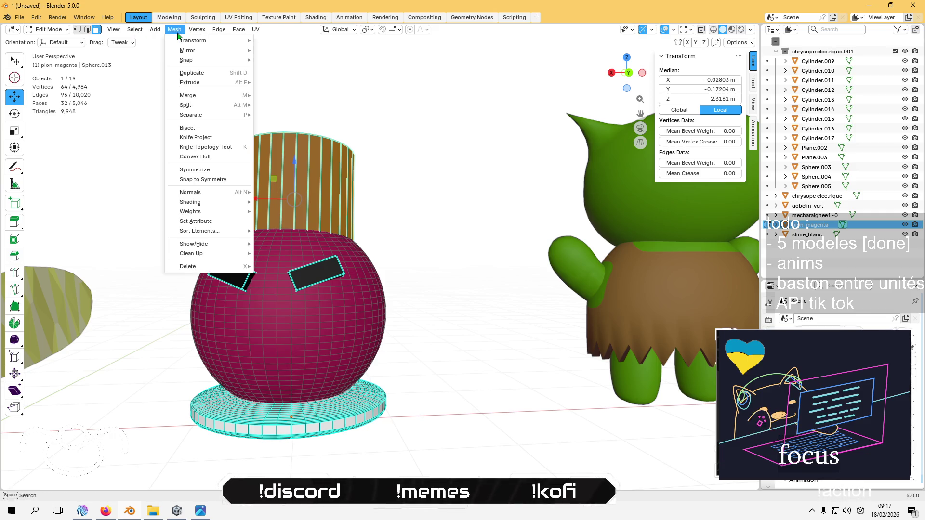
mouse_move(249, 33)
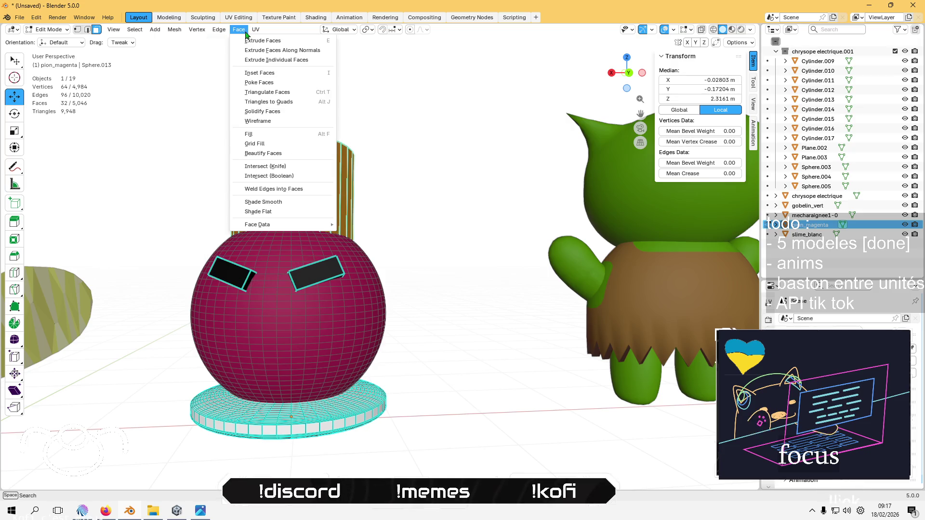
click(311, 202)
click(376, 153)
scroll(394, 182, up, 2)
key(Tab)
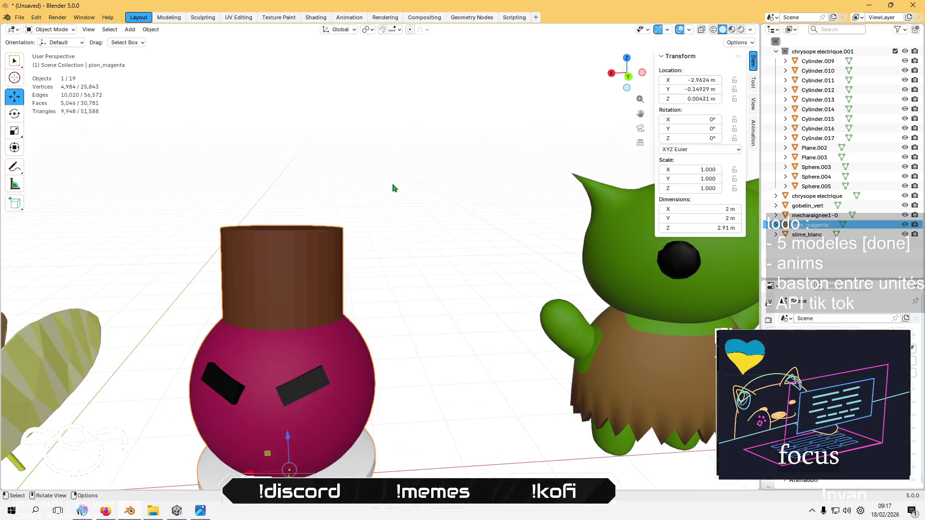
In solid shading, select the cylinder's side faces without its top face
key(Tab)
key(z)
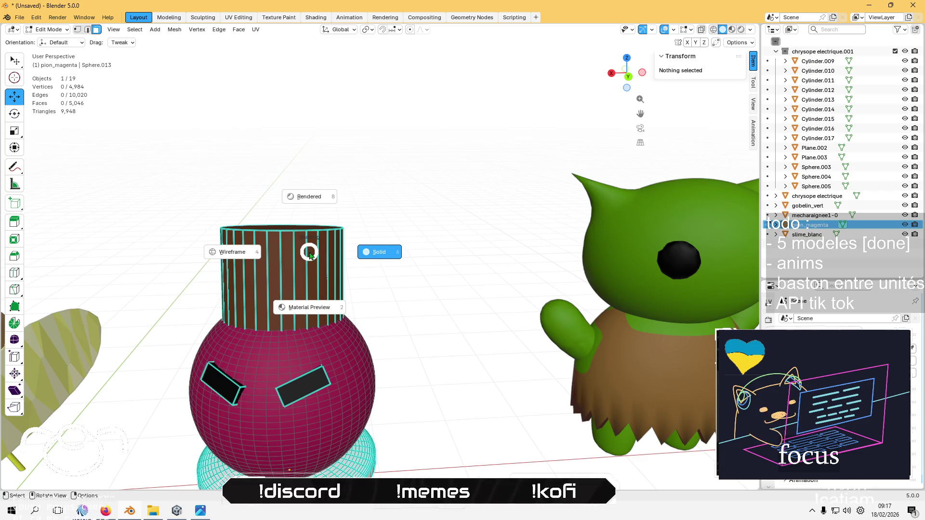
click(309, 254)
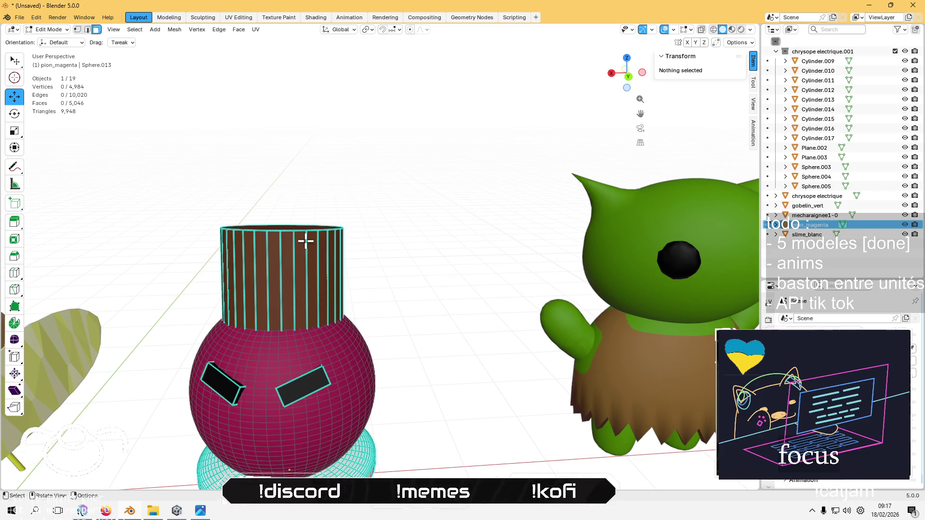
click(300, 238)
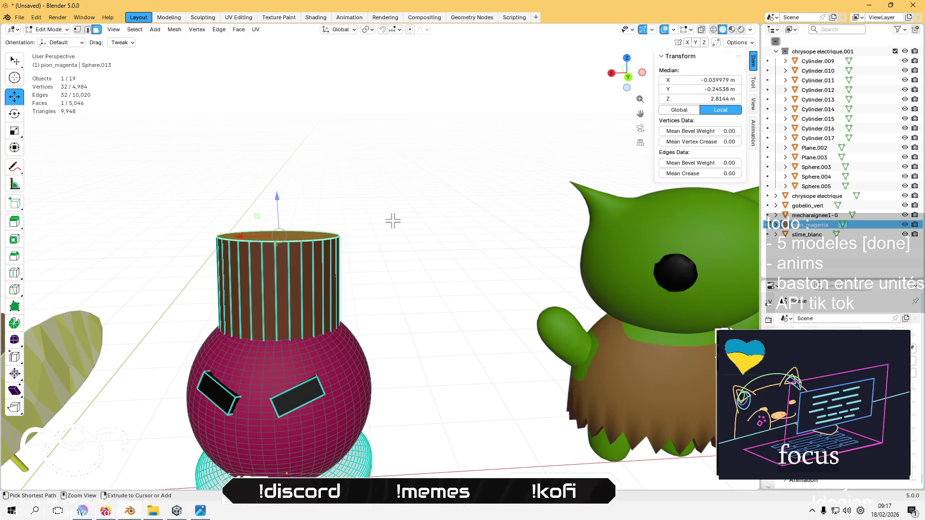
key(ctrl+KP_Add)
shift+click(304, 236)
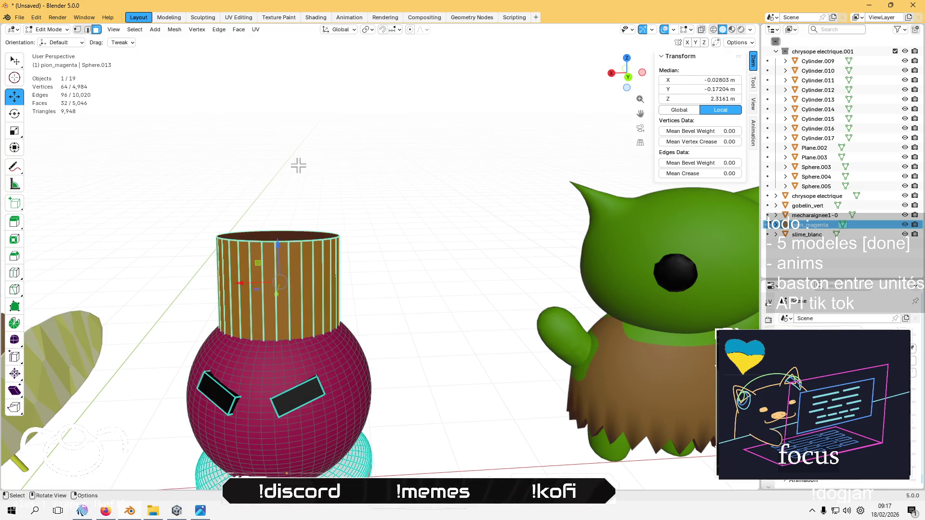
Apply Face > Shade Smooth and Smooth Faces to the selected cylinder side faces
click(179, 32)
mouse_move(232, 196)
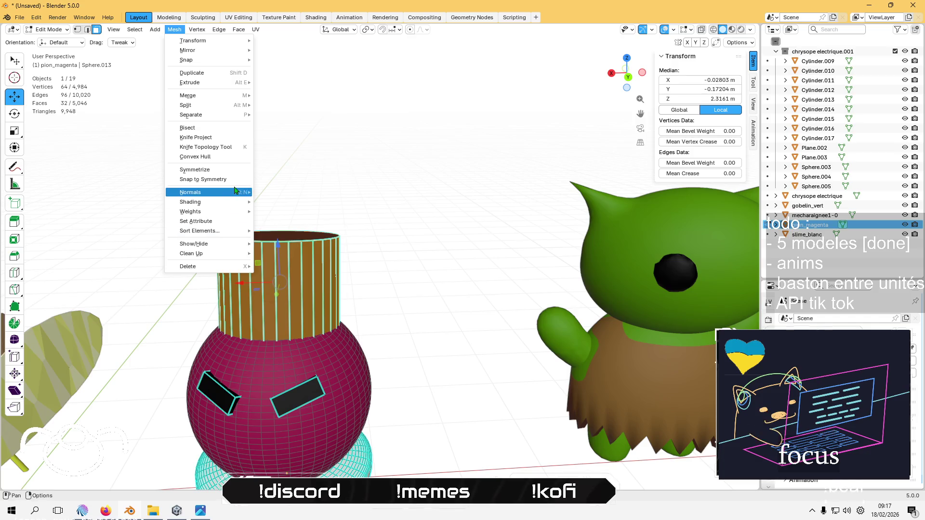
mouse_move(201, 35)
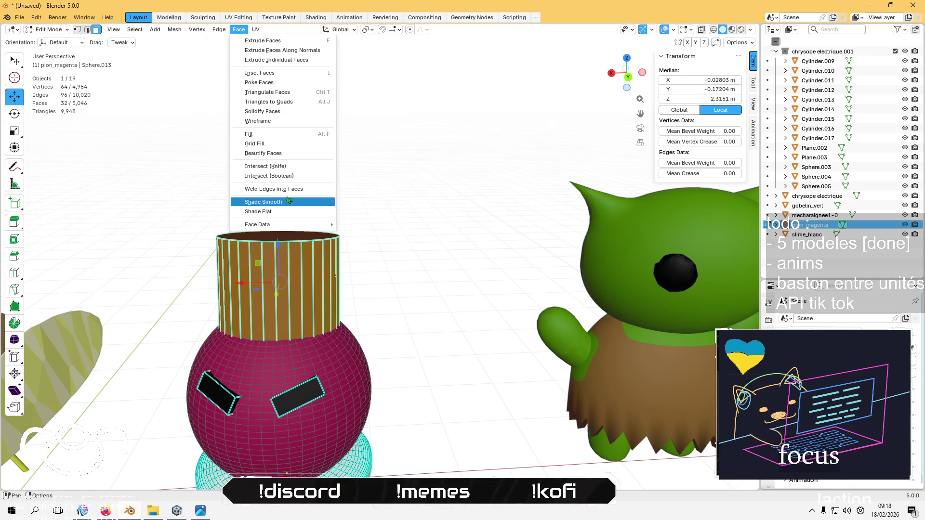
click(279, 203)
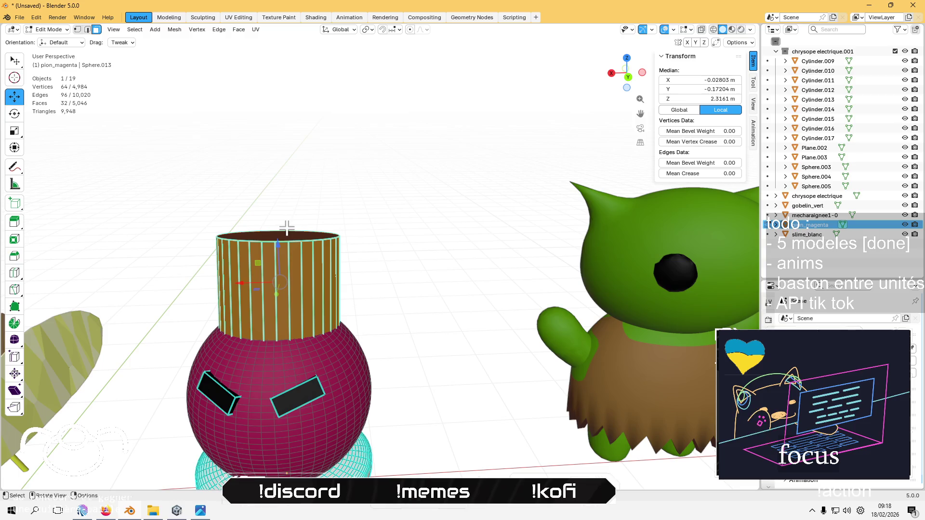
click(168, 30)
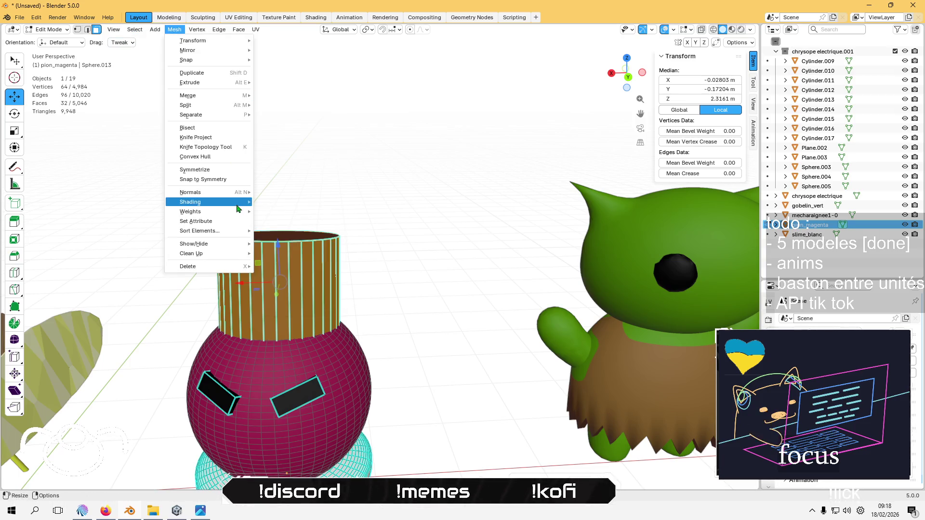
click(300, 206)
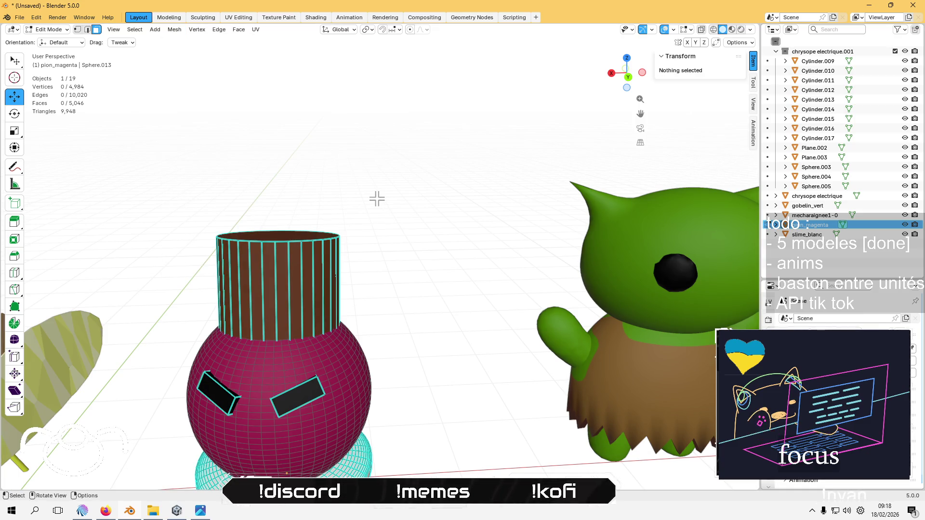
key(Tab)
key(Tab)
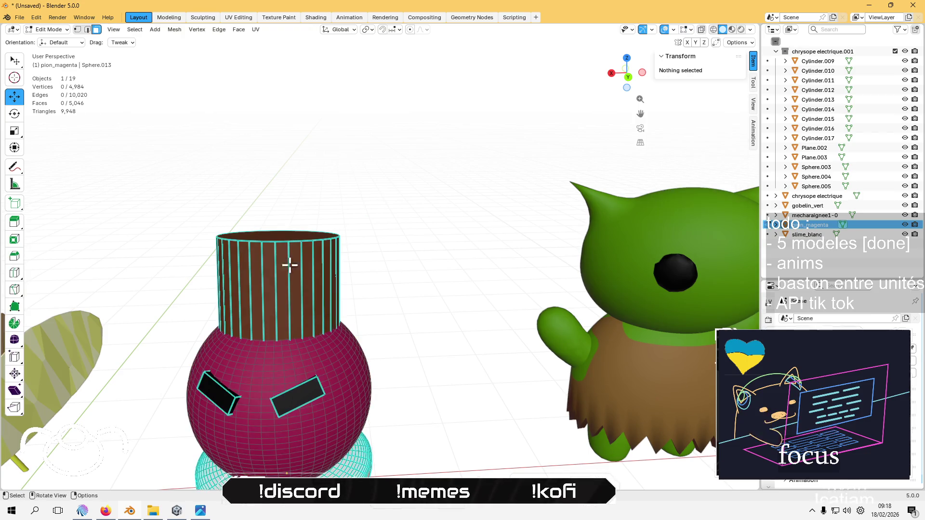
click(280, 258)
Select the whole pawn mesh, apply an option from the face menu, and check it in Object Mode
key(a)
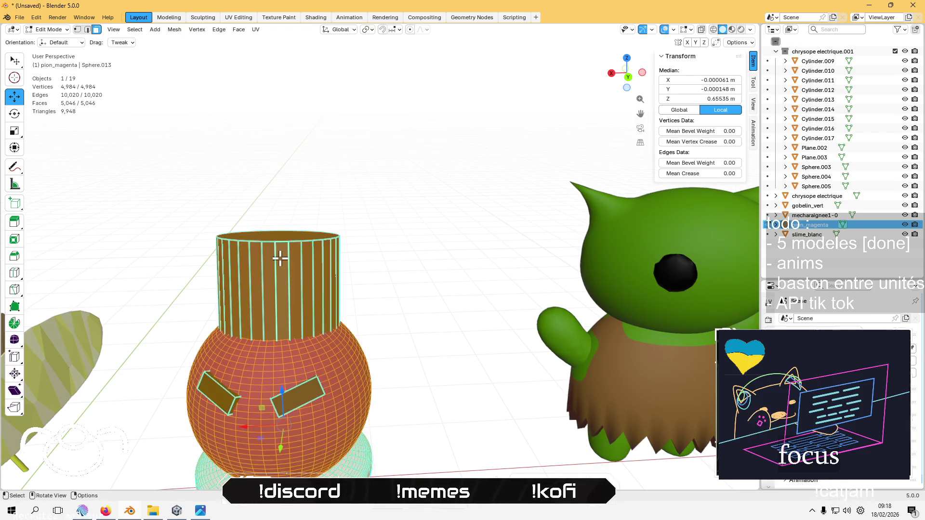
right_click(279, 258)
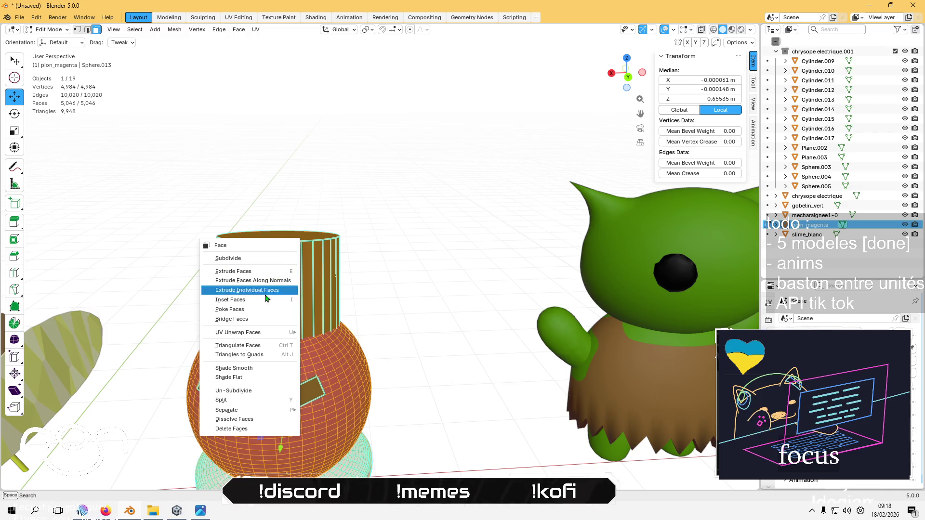
click(252, 364)
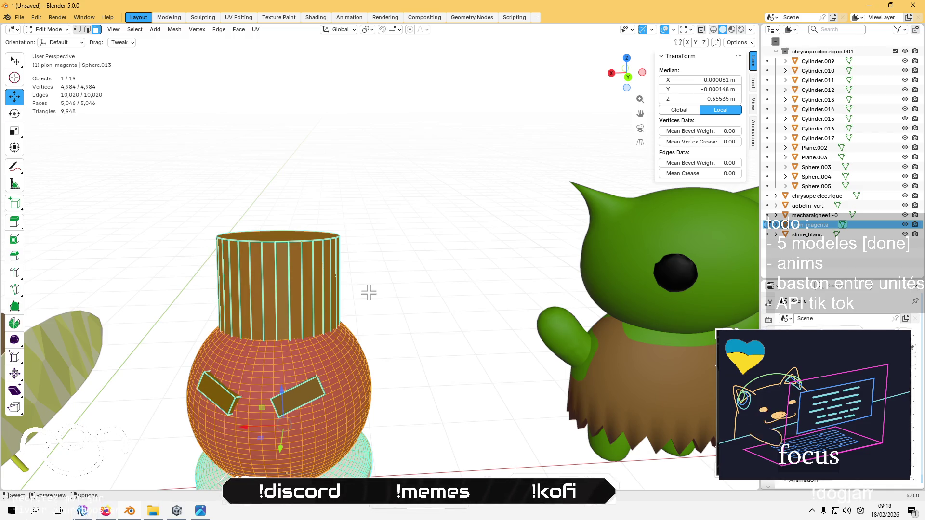
key(Tab)
scroll(373, 289, up, 6)
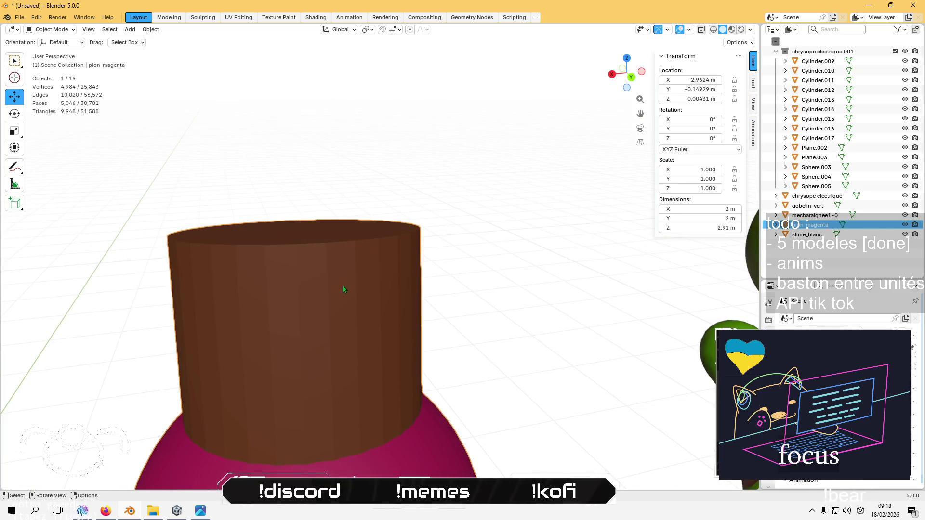
Select four adjacent side faces of the cylinder and change their shading
key(Tab)
click(340, 285)
shift+click(305, 299)
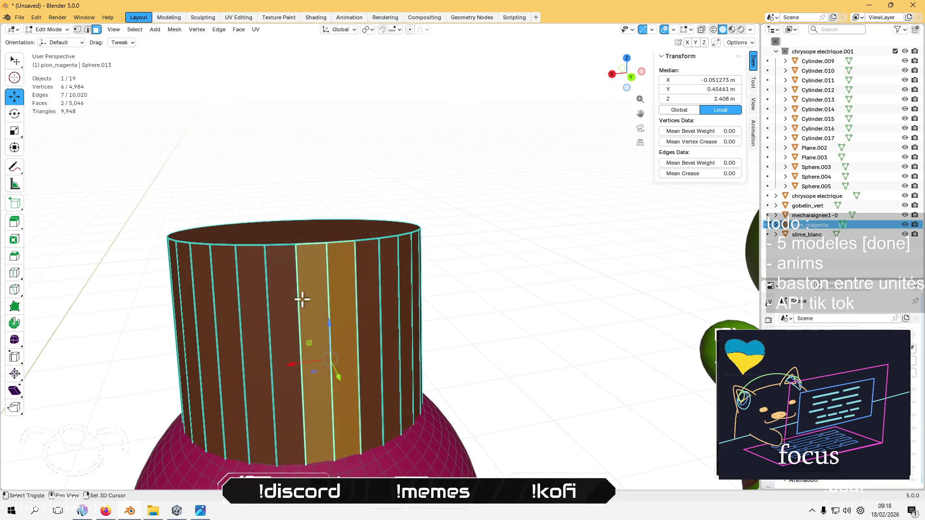
shift+click(282, 299)
shift+click(261, 299)
right_click(244, 299)
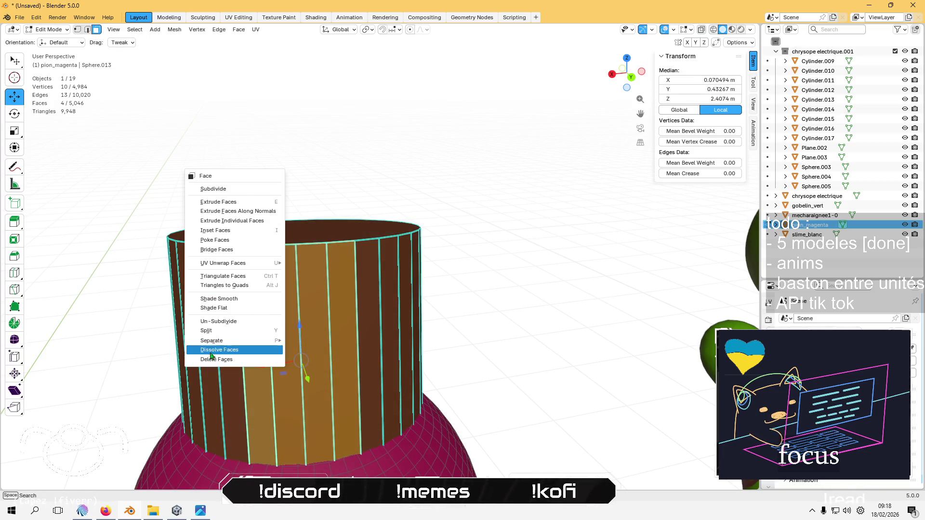
click(242, 303)
click(443, 291)
scroll(444, 291, up, 3)
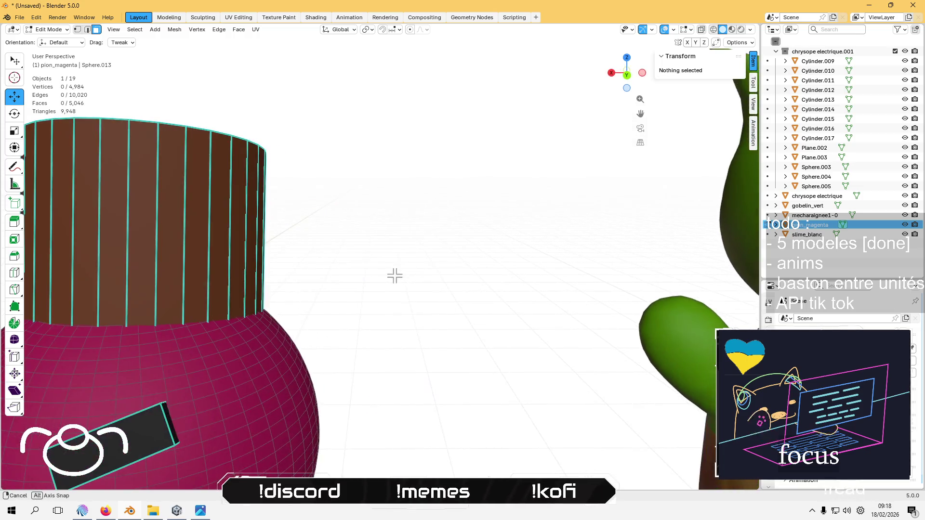
scroll(236, 245, down, 2)
scroll(249, 248, up, 3)
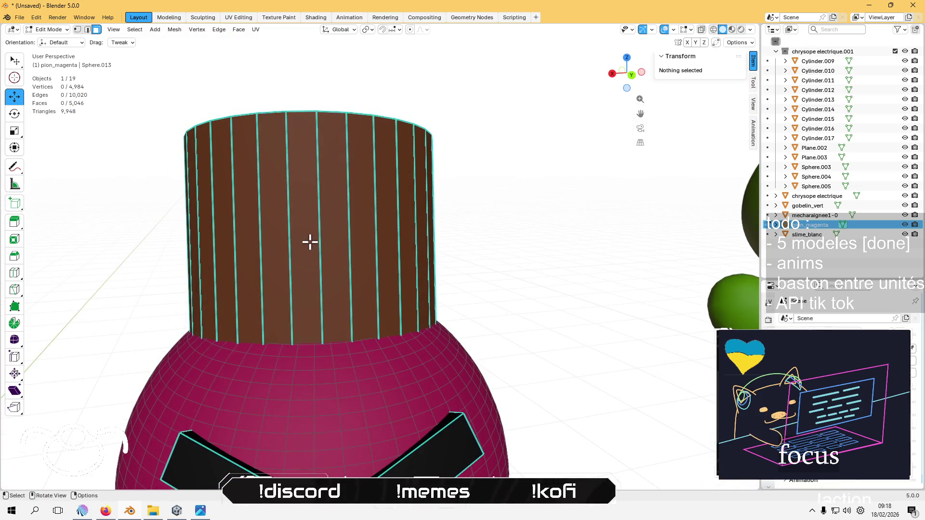
Select all and smooth-shade the whole mesh via Ctrl+F, then deselect the pawn in Object Mode
key(z)
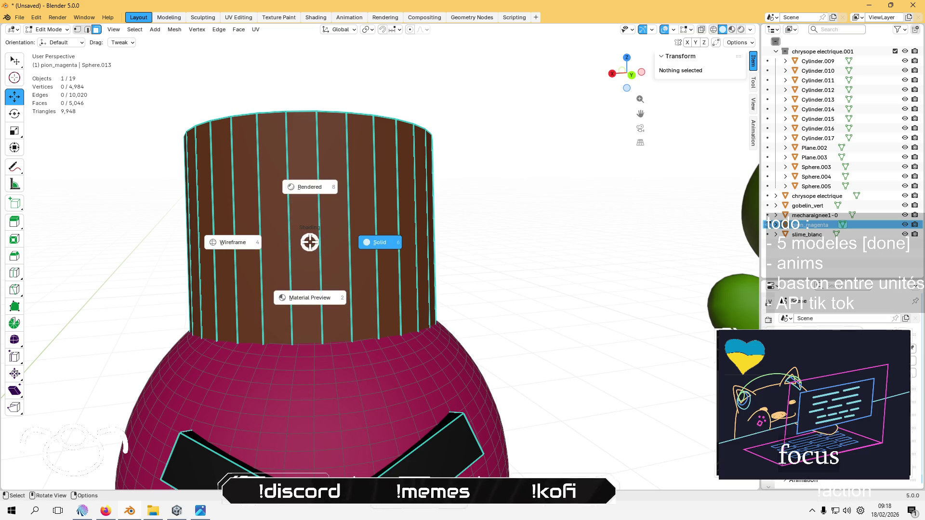
key(Escape)
key(a)
key(ctrl+f)
click(289, 221)
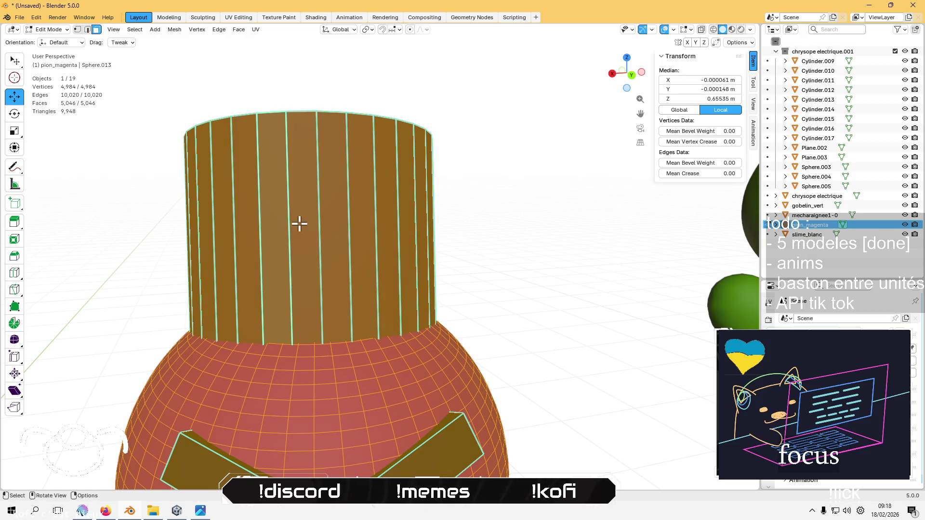
key(Tab)
click(561, 253)
scroll(549, 270, down, 3)
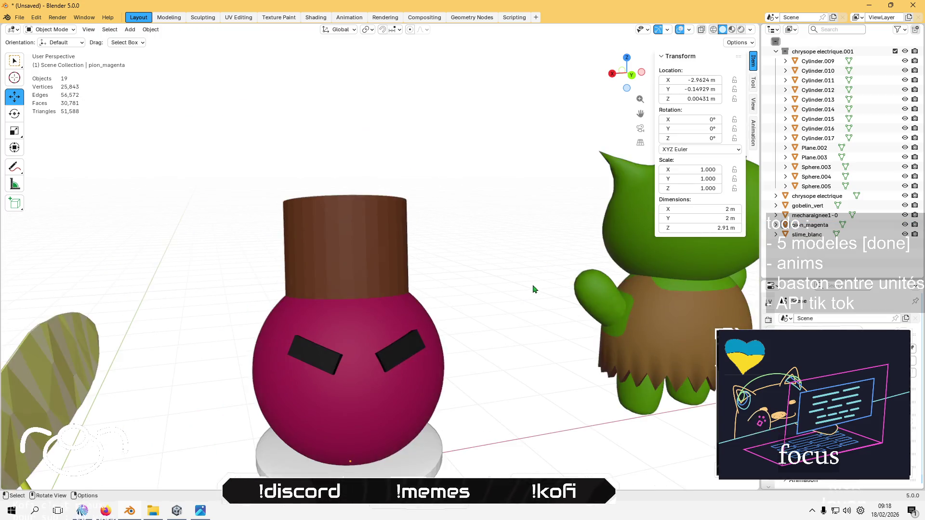
scroll(533, 285, up, 4)
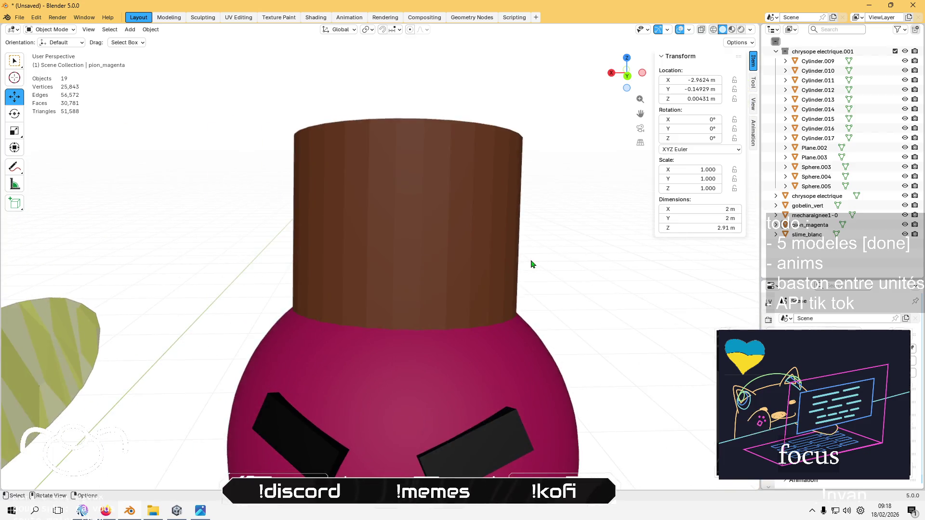
scroll(499, 285, up, 4)
Subdivide the brown cylinder's top and bottom faces
key(Tab)
click(357, 301)
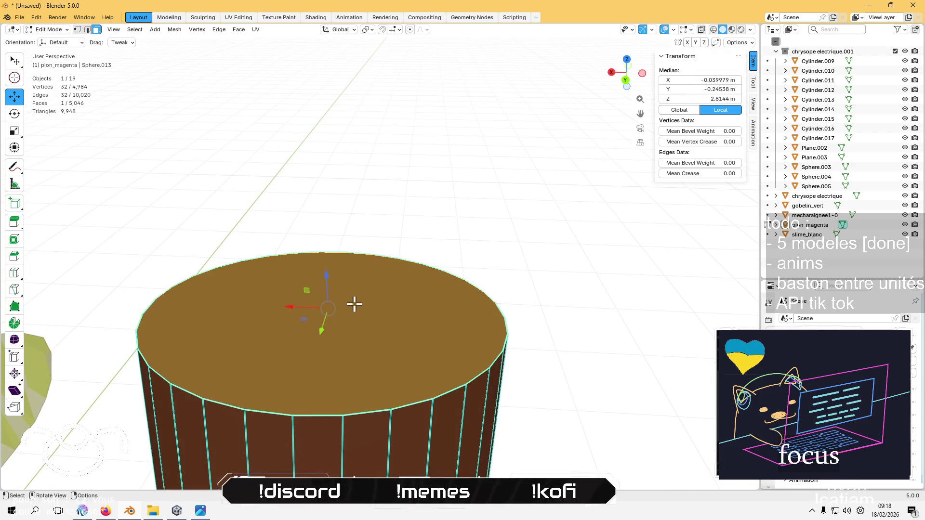
scroll(405, 314, down, 2)
mouse_move(404, 319)
mouse_down()
mouse_move(397, 337)
mouse_move(403, 287)
mouse_move(417, 405)
mouse_move(386, 299)
mouse_move(380, 229)
mouse_move(386, 320)
mouse_move(351, 233)
mouse_move(345, 163)
mouse_move(373, 313)
mouse_move(353, 229)
mouse_move(340, 287)
mouse_move(334, 244)
mouse_move(330, 275)
mouse_up()
shift+click(366, 212)
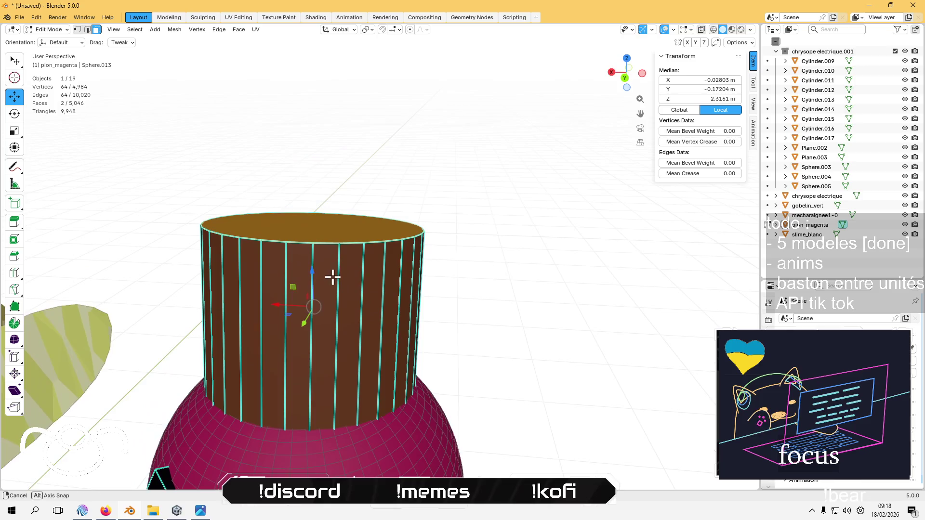
right_click(332, 238)
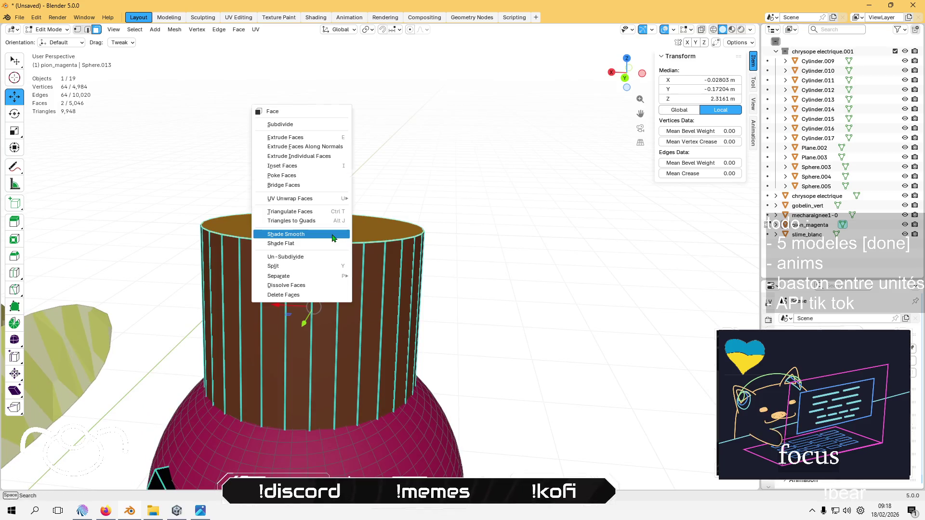
click(330, 124)
click(473, 204)
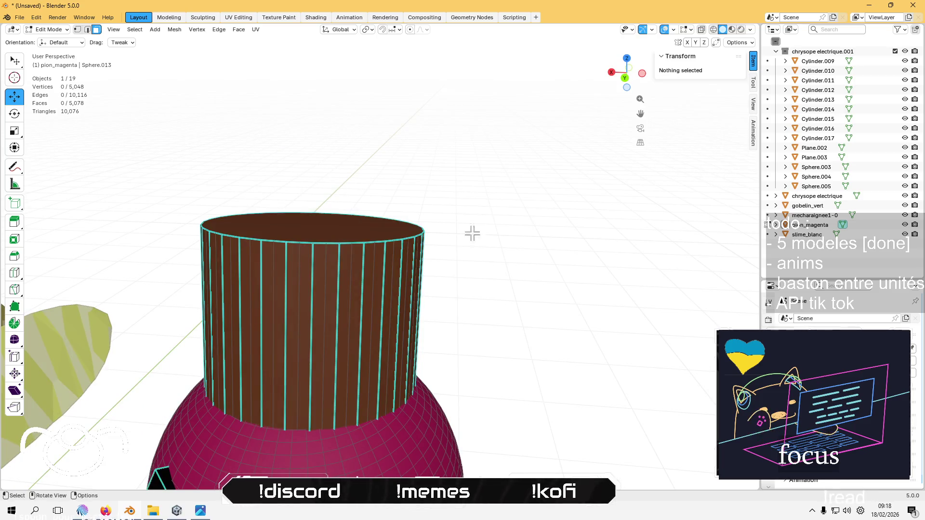
Reselect the magenta pawn, select its entire mesh and apply an operation from its context menu
drag(475, 220, 465, 253)
key(ctrl+Tab)
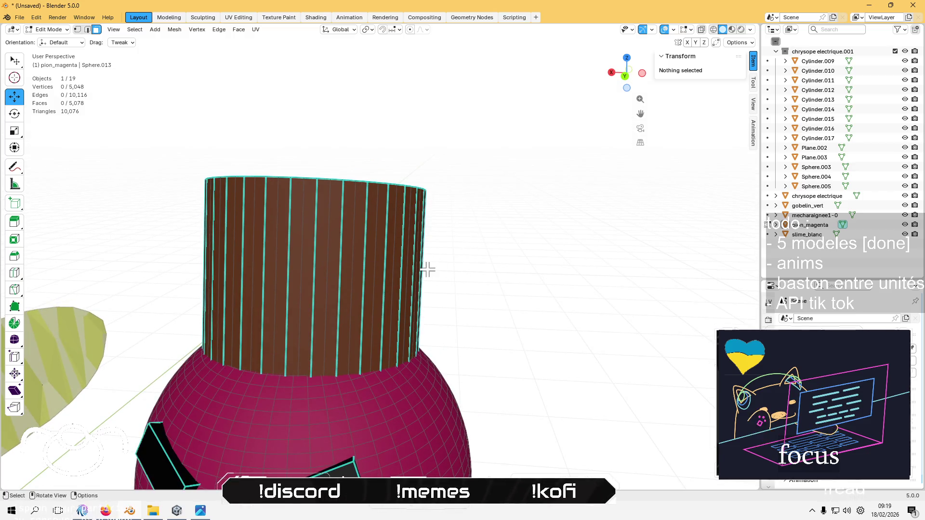
key(Tab)
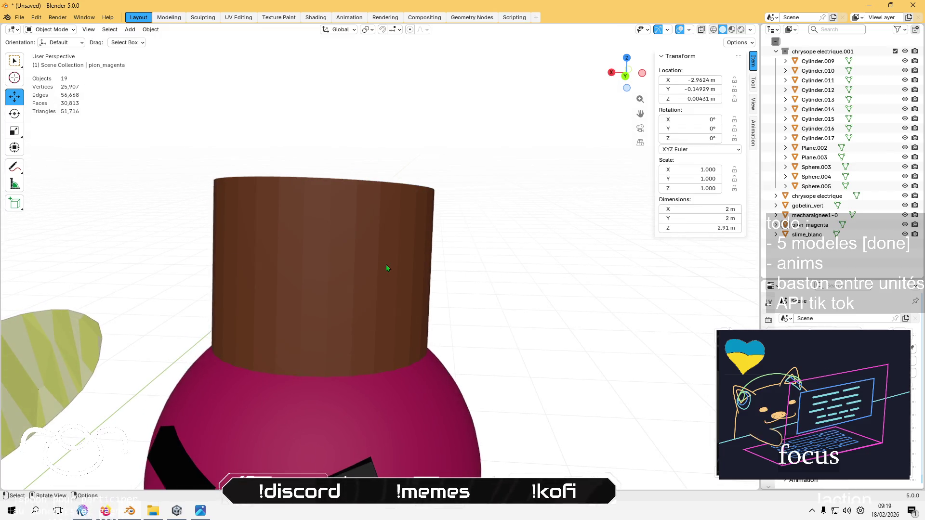
click(385, 265)
key(Tab)
key(ctrl+Tab)
key(a)
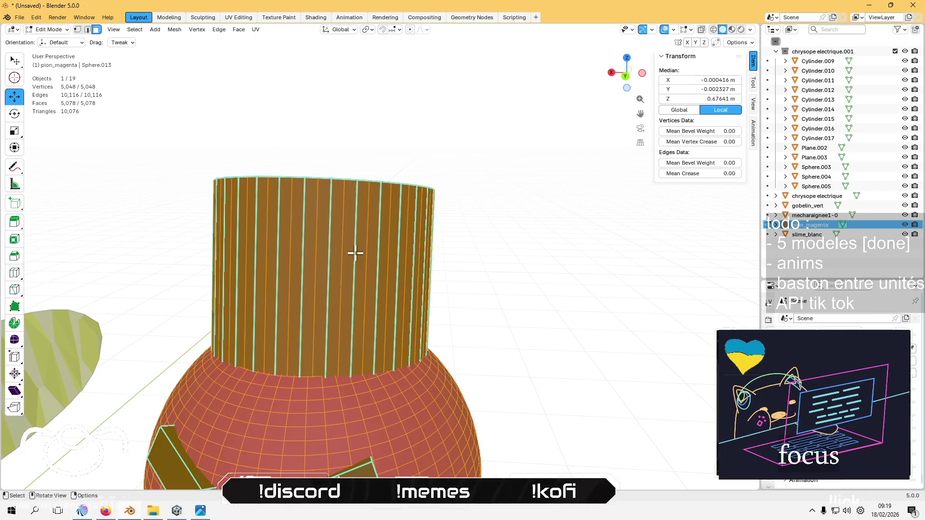
right_click(355, 252)
click(357, 358)
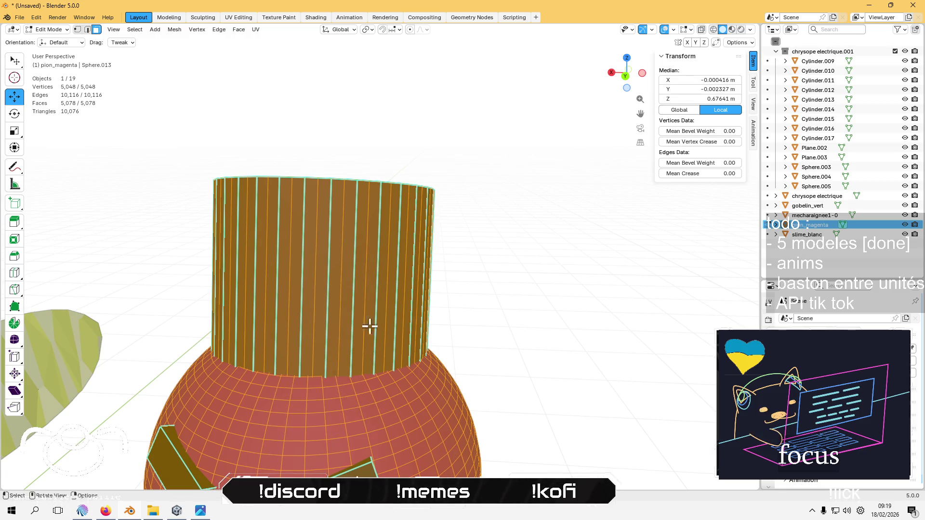
click(457, 283)
key(Tab)
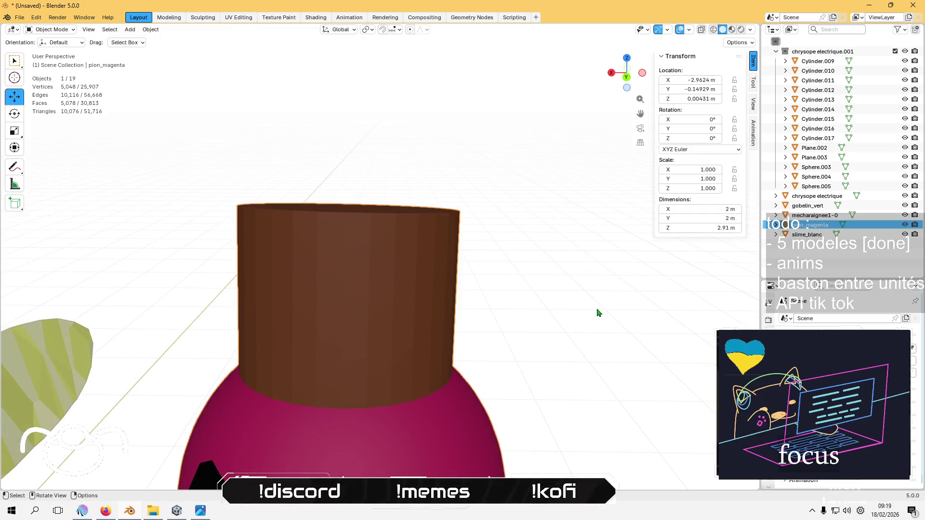
Run Smooth Vertices on the cylinder's top and sides with the Z-Axis option unticked
key(Tab)
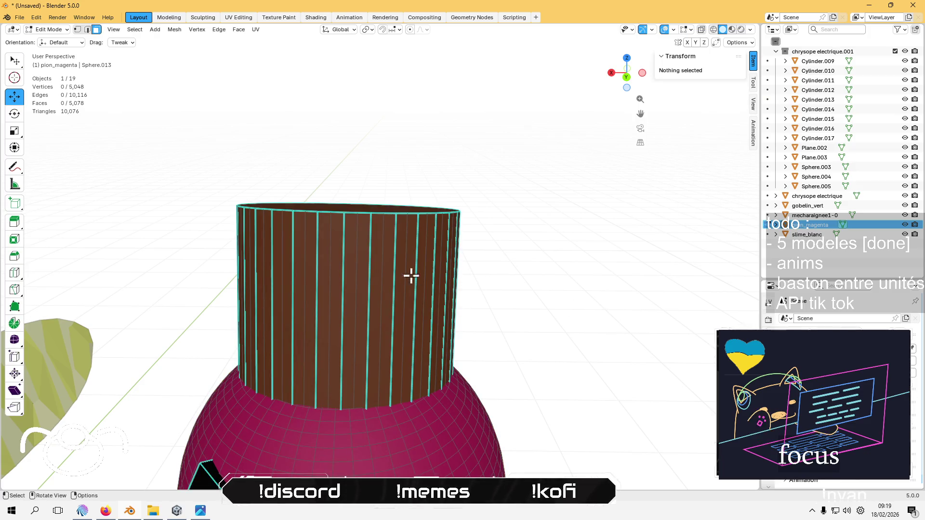
key(a)
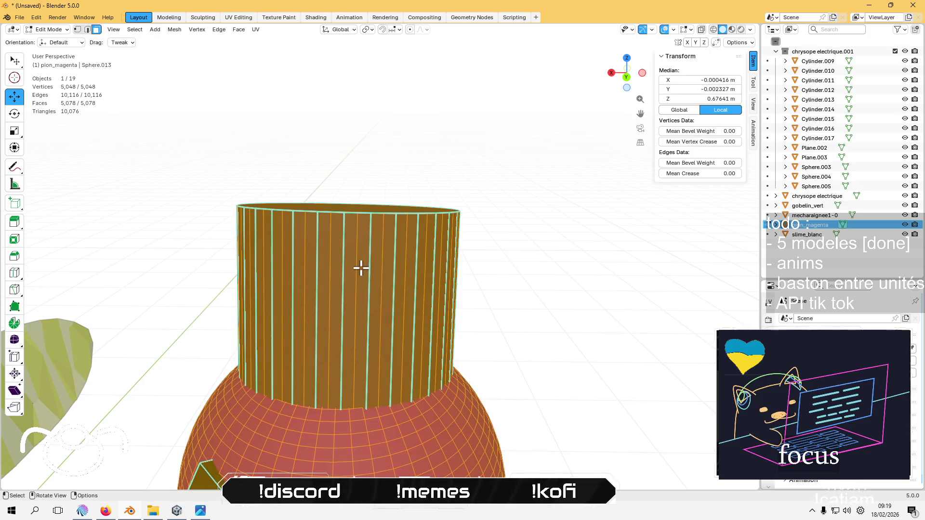
click(355, 279)
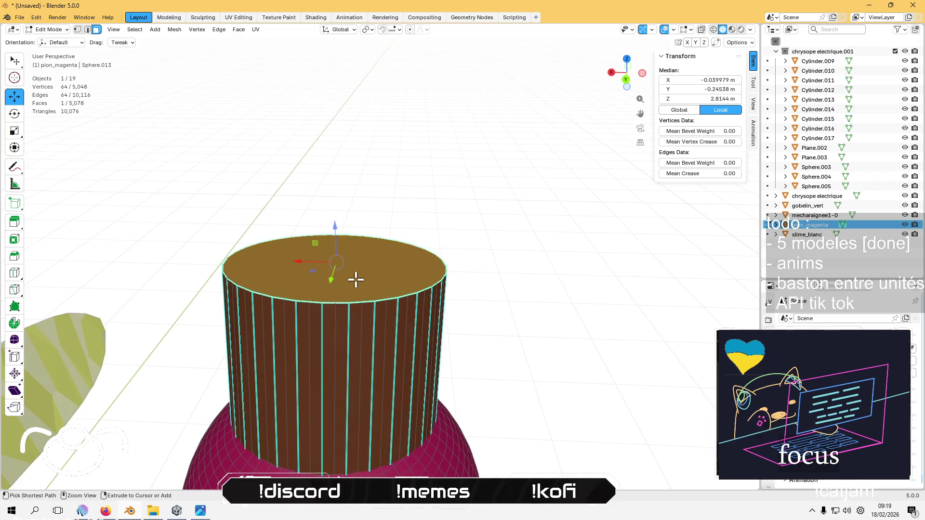
key(ctrl+KP_Add)
right_click(355, 279)
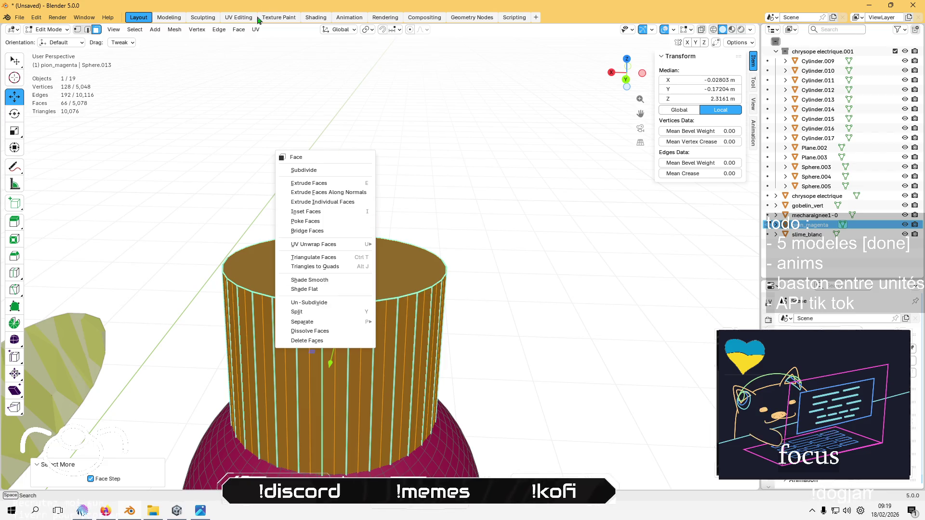
click(195, 32)
click(196, 30)
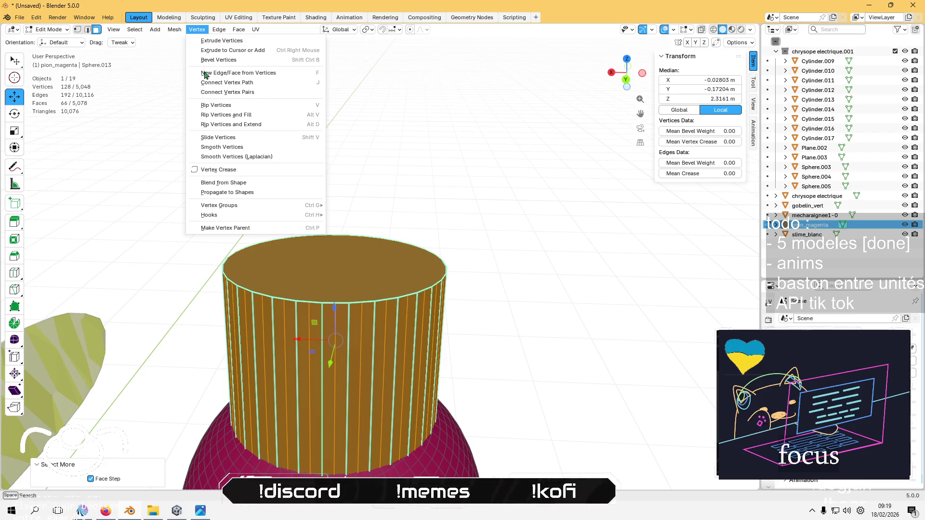
click(228, 149)
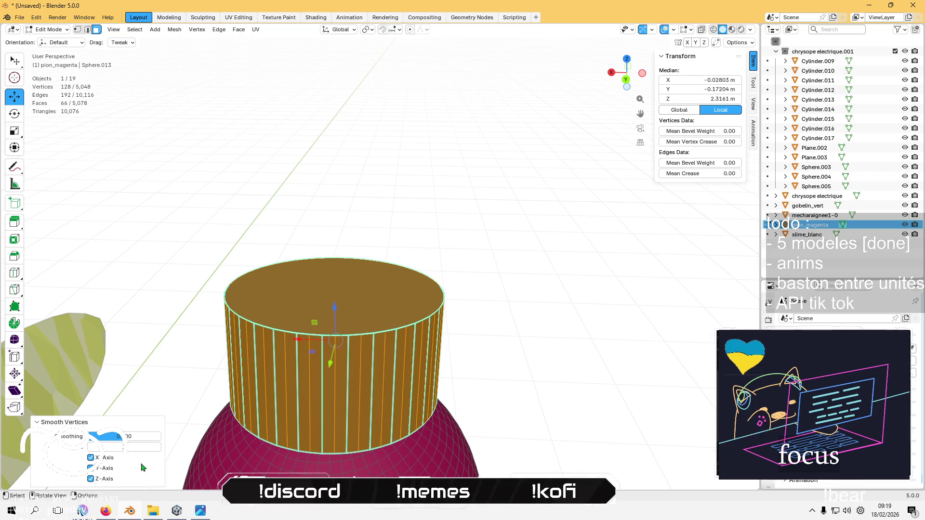
click(91, 479)
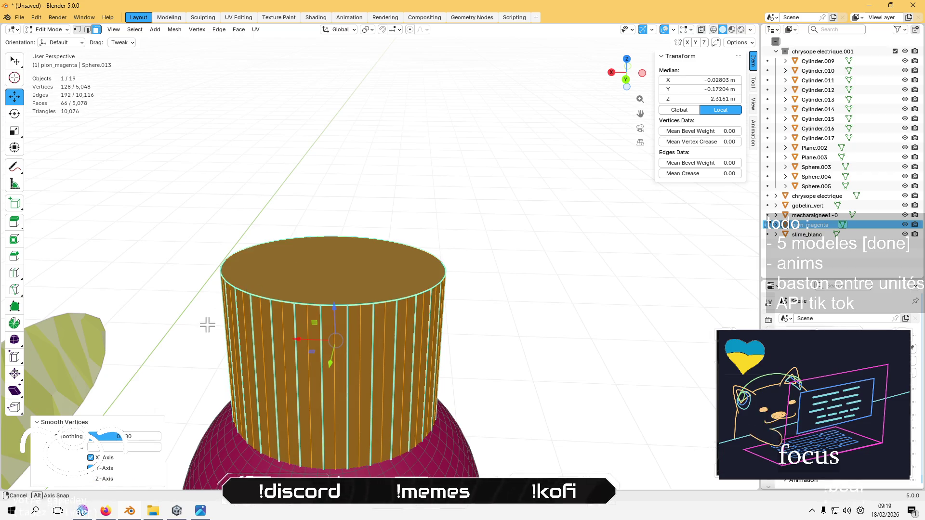
key(alt+a)
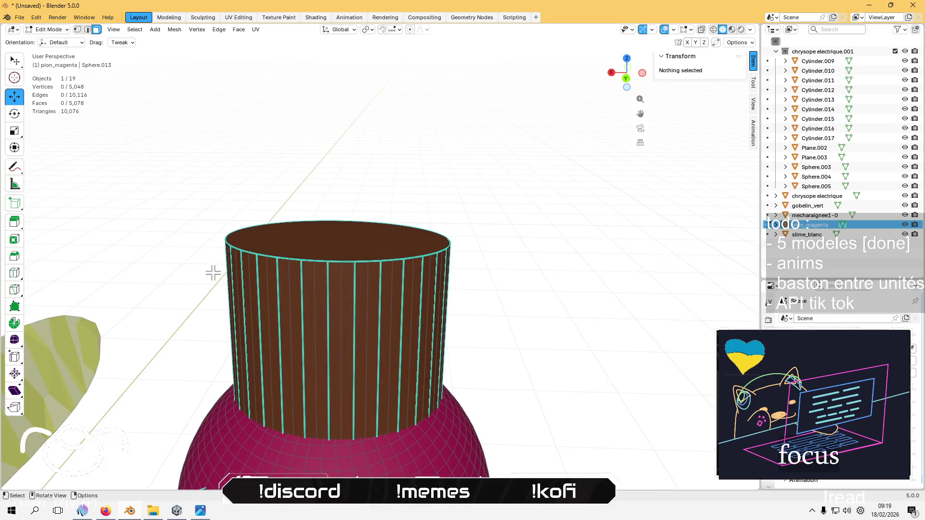
key(Tab)
Reselect the cylinder's top and side faces and run Smooth Vertices again
mouse_move(214, 274)
mouse_down()
mouse_move(240, 289)
mouse_move(374, 270)
mouse_move(442, 236)
mouse_move(434, 218)
mouse_move(426, 262)
mouse_move(346, 283)
mouse_up()
key(Tab)
scroll(467, 281, up, 2)
key(Escape)
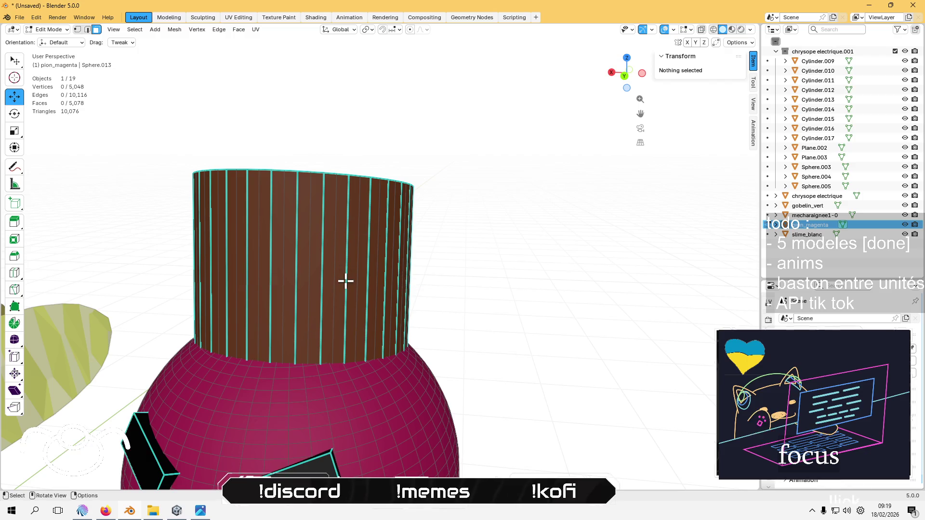
key(a)
mouse_move(307, 231)
mouse_down()
mouse_move(334, 270)
mouse_move(343, 246)
mouse_up()
click(342, 246)
key(ctrl+KP_Add)
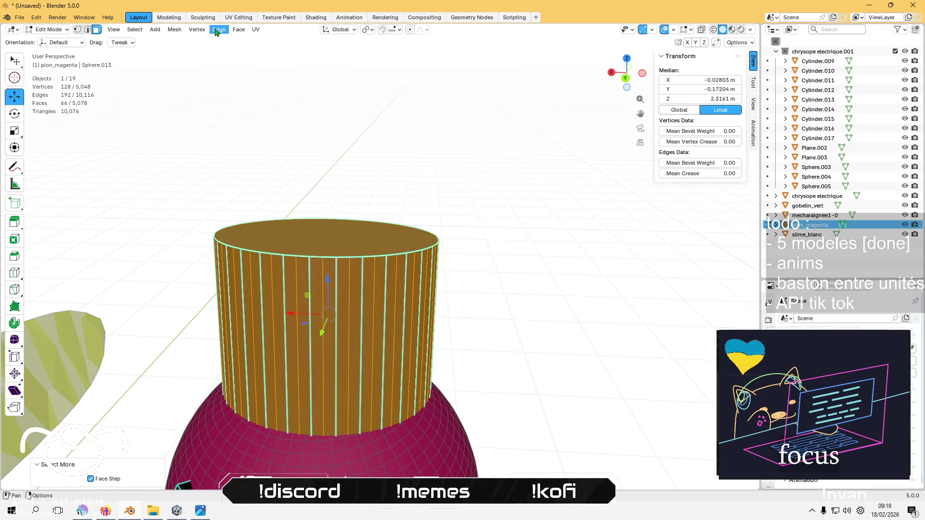
click(196, 30)
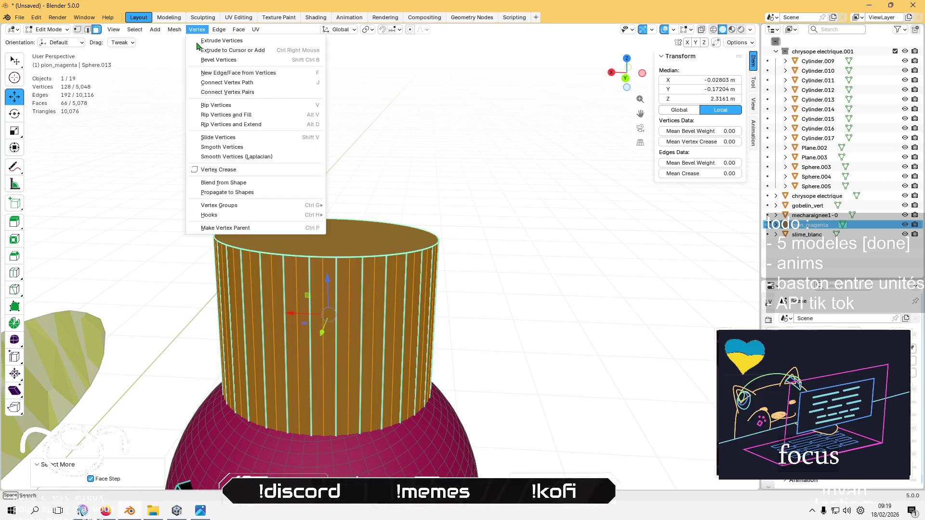
click(252, 147)
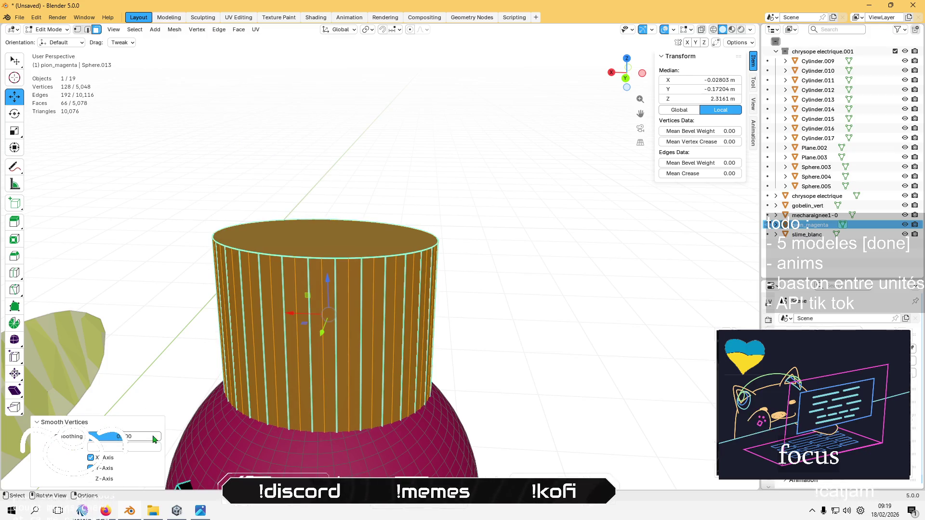
mouse_move(125, 461)
mouse_down()
mouse_move(193, 414)
mouse_move(227, 366)
mouse_move(309, 382)
mouse_move(305, 407)
mouse_move(274, 402)
mouse_up()
click(281, 391)
Clear the mesh selection, return to Object Mode and orbit below the pawn
scroll(287, 380, down, 6)
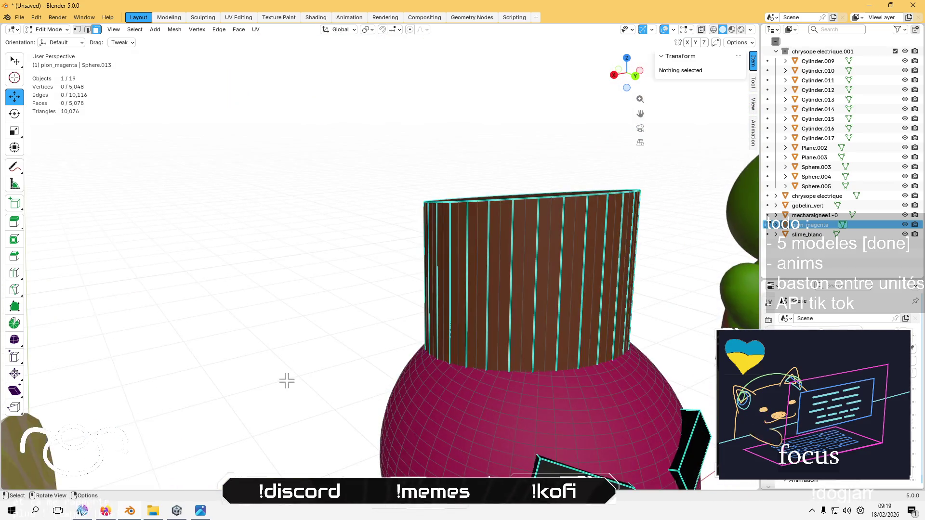
key(Tab)
mouse_move(327, 332)
mouse_down()
mouse_move(294, 307)
mouse_move(347, 363)
mouse_move(339, 344)
mouse_move(326, 372)
mouse_move(356, 313)
mouse_up()
key(Tab)
scroll(311, 325, up, 3)
click(357, 365)
key(Tab)
scroll(369, 272, up, 3)
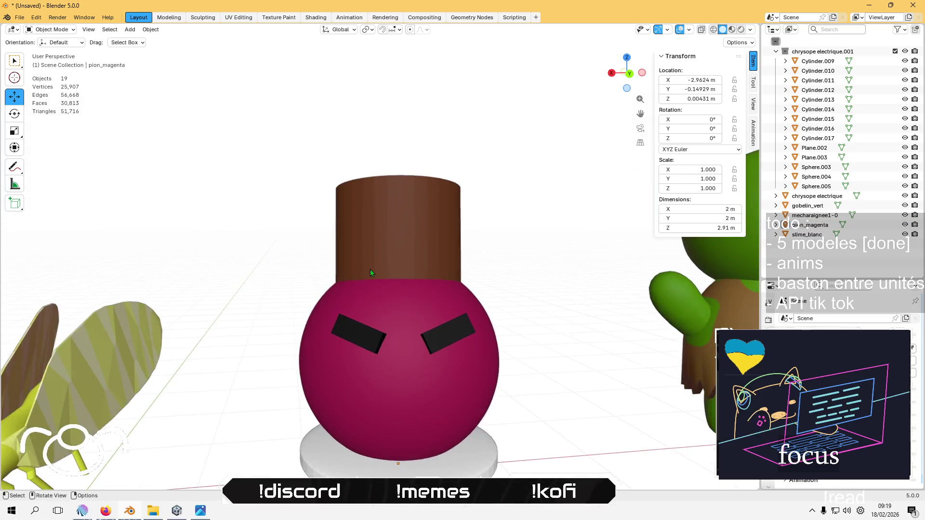
scroll(382, 258, up, 3)
mouse_move(383, 258)
mouse_down()
mouse_move(393, 191)
mouse_move(407, 233)
mouse_up()
Inspect pion_magenta's white base disc in Edit Mode, then Alt+Tab over to Unity
key(Tab)
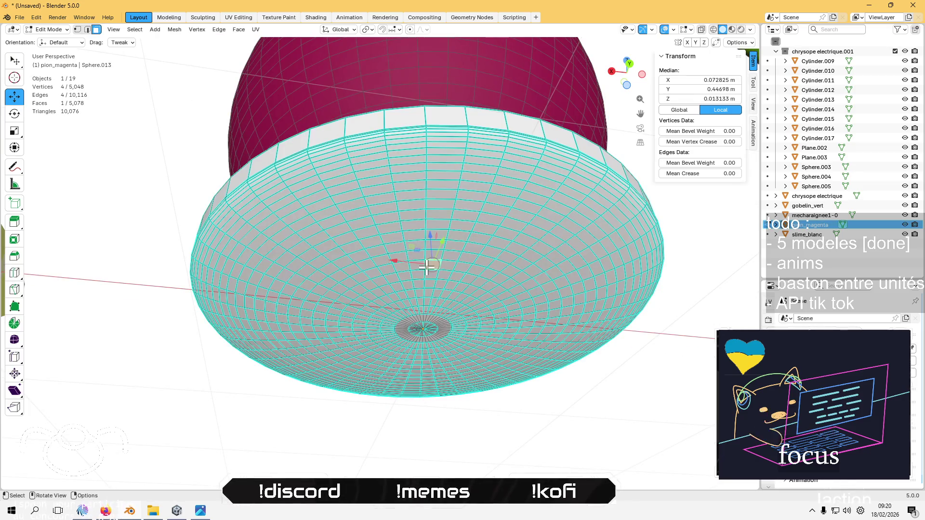
key(z)
click(426, 271)
scroll(423, 264, down, 5)
mouse_move(423, 265)
mouse_down()
mouse_move(398, 297)
mouse_move(513, 303)
mouse_up()
scroll(398, 297, down, 4)
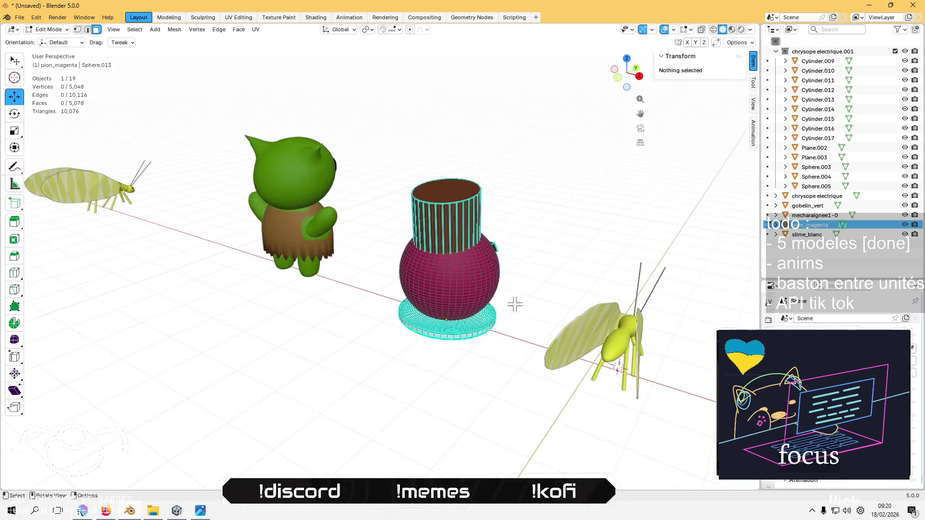
key(Tab)
drag(549, 258, 483, 319)
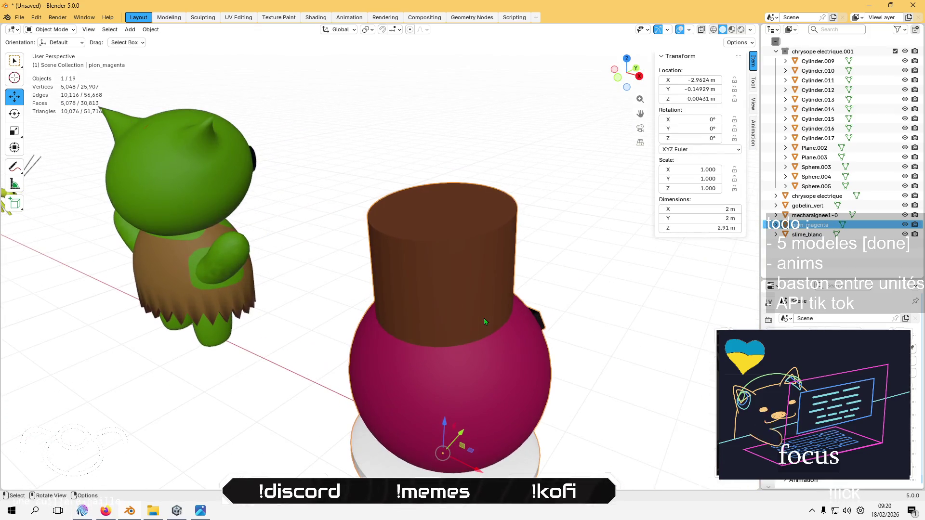
key(alt+Tab)
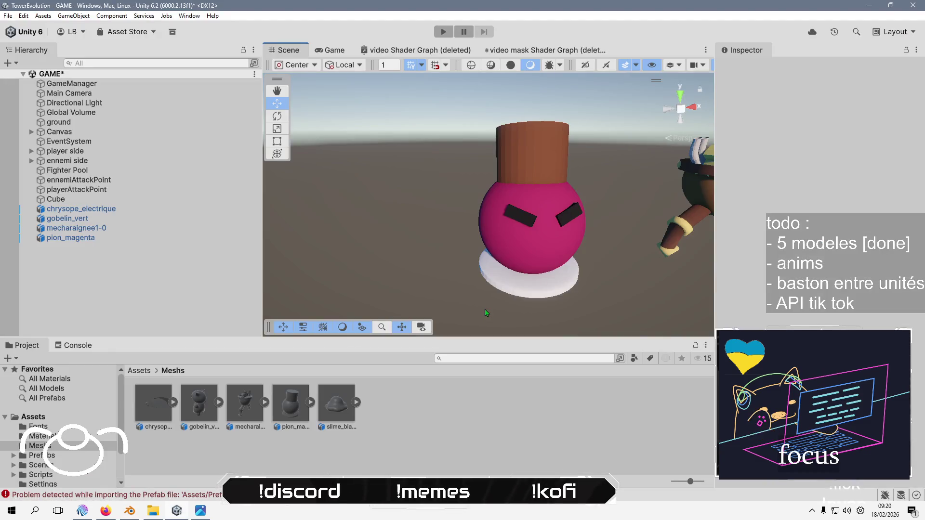
Refresh the Meshs folder and drag slime_blanc into the Scene view
right_click(255, 444)
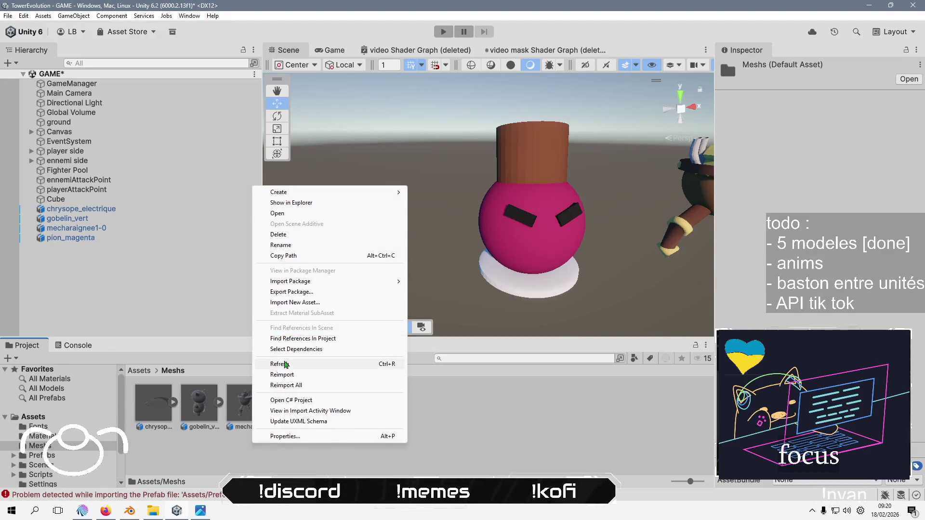
click(282, 365)
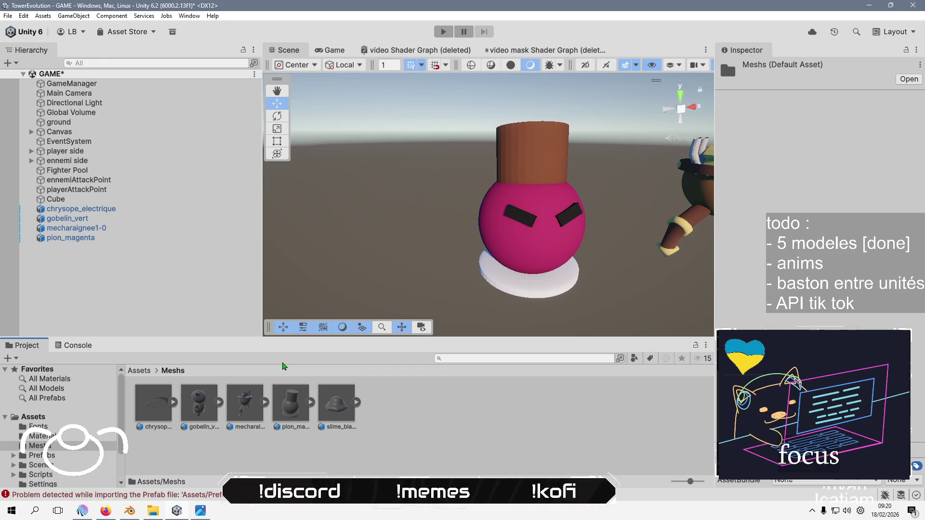
click(301, 463)
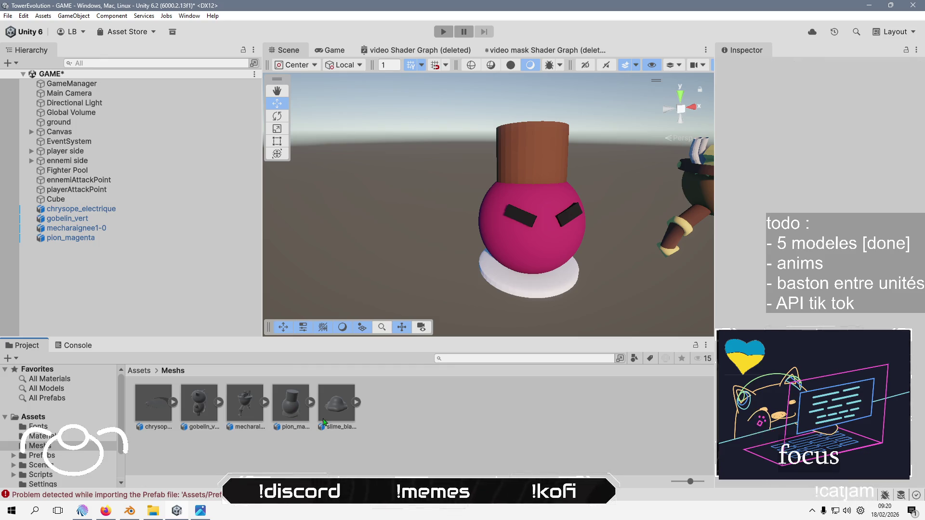
mouse_move(343, 413)
mouse_down()
mouse_move(223, 309)
mouse_move(169, 288)
mouse_up()
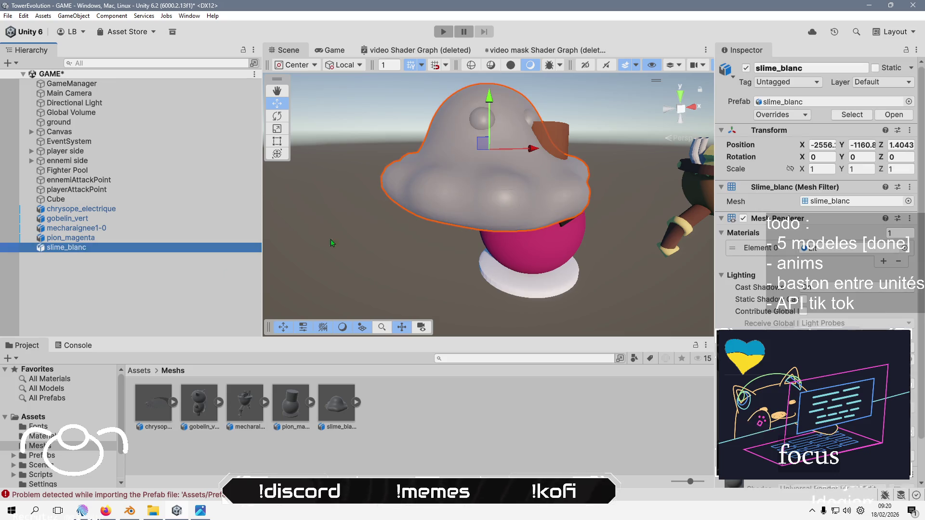
scroll(481, 202, up, 2)
mouse_move(457, 198)
mouse_down()
mouse_move(481, 197)
mouse_move(478, 130)
mouse_move(469, 222)
mouse_move(368, 251)
mouse_move(399, 198)
mouse_move(410, 221)
mouse_up()
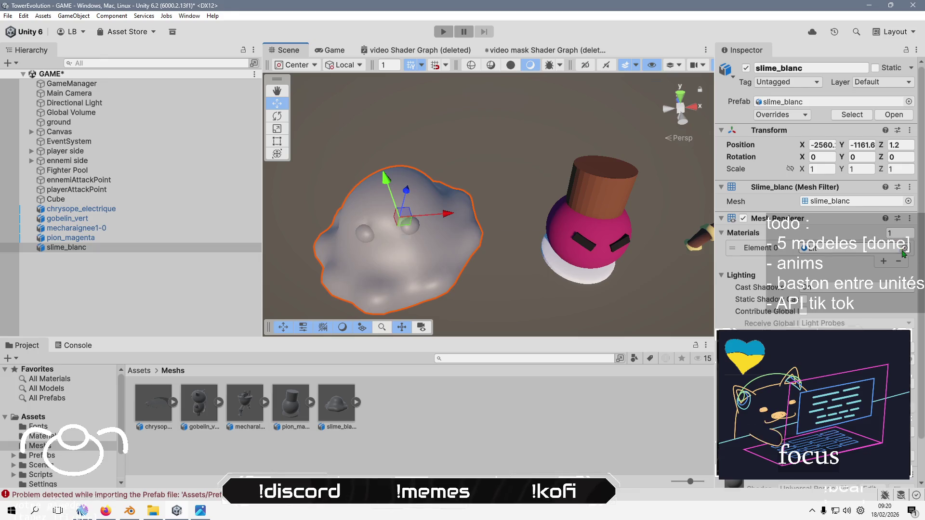
Assign the VertexColors material to the slime's Element 0 slot
click(904, 249)
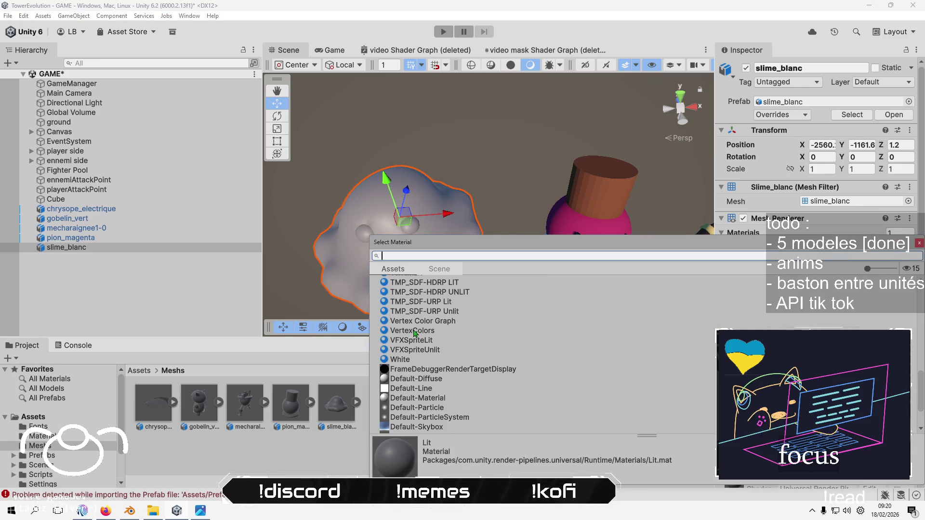
double_click(414, 332)
mouse_move(520, 270)
mouse_down()
mouse_move(532, 291)
mouse_move(514, 246)
mouse_up()
click(374, 276)
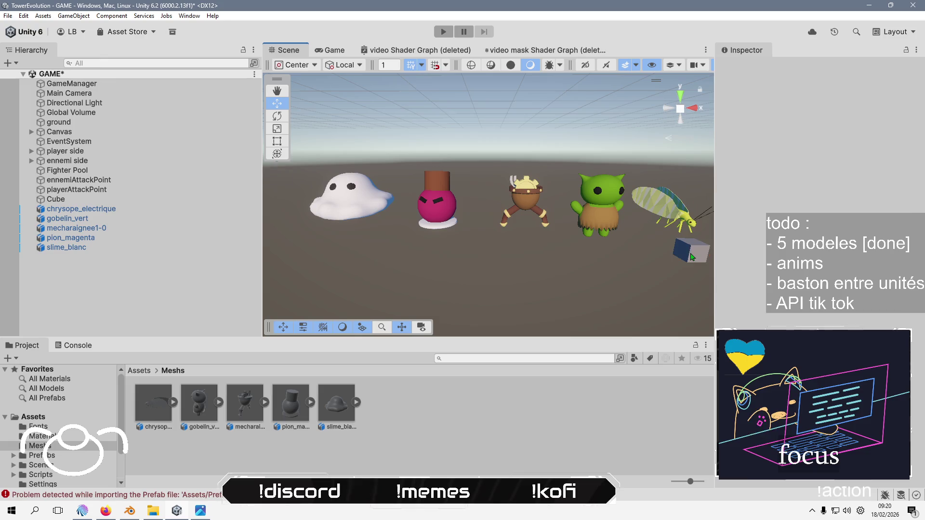
Delete the stray Cube and select all five character models together
click(692, 257)
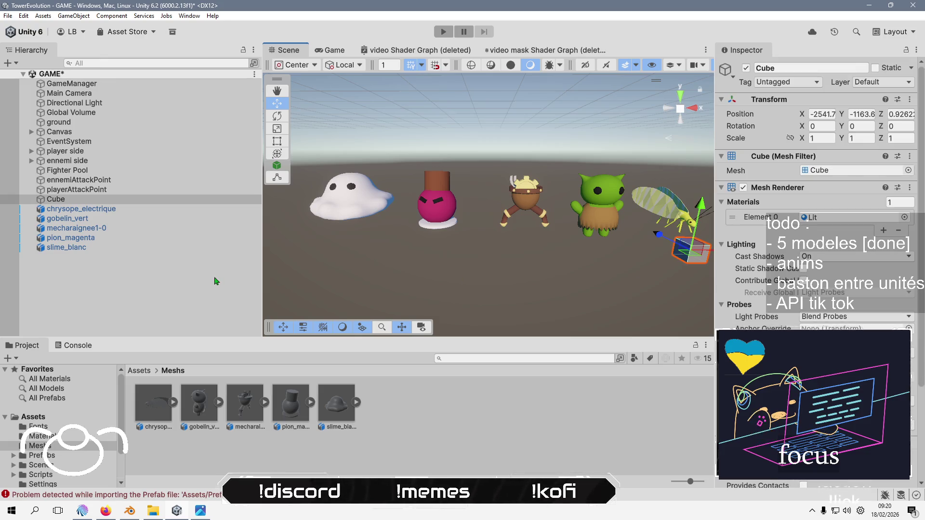
key(Delete)
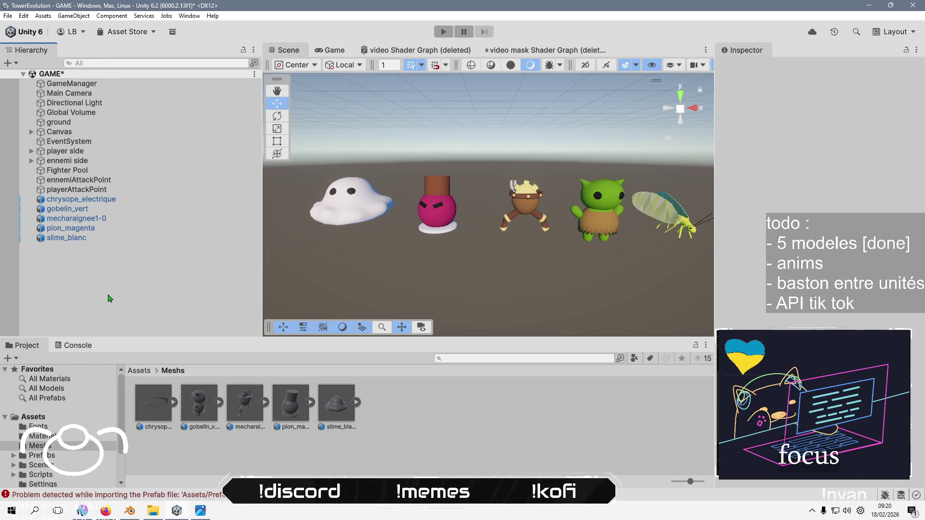
click(98, 199)
shift+click(91, 238)
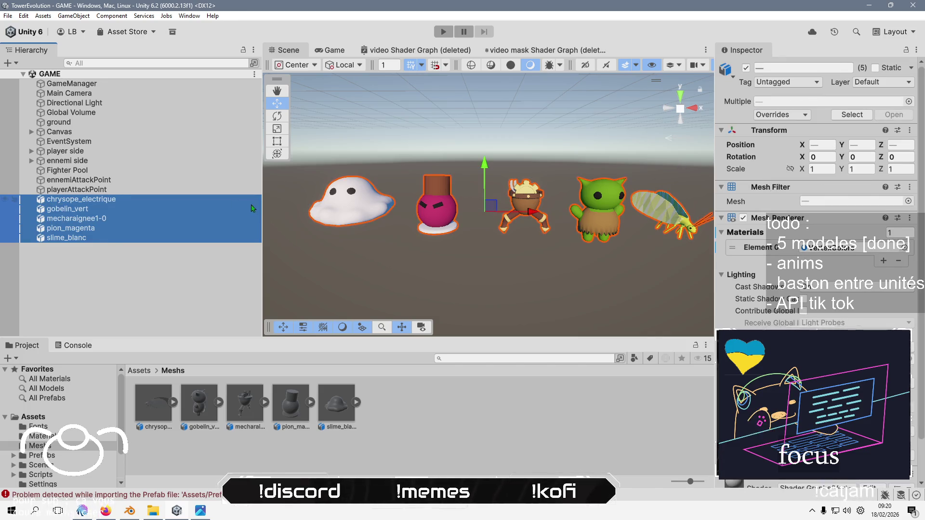
key(f)
From the top view, slide the five models along the X axis toward the plane
scroll(426, 214, down, 10)
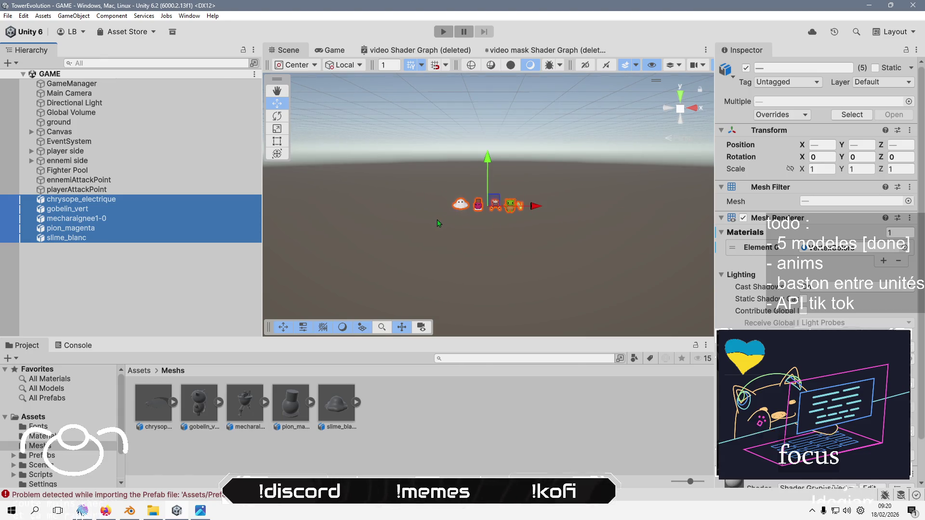
scroll(434, 225, down, 5)
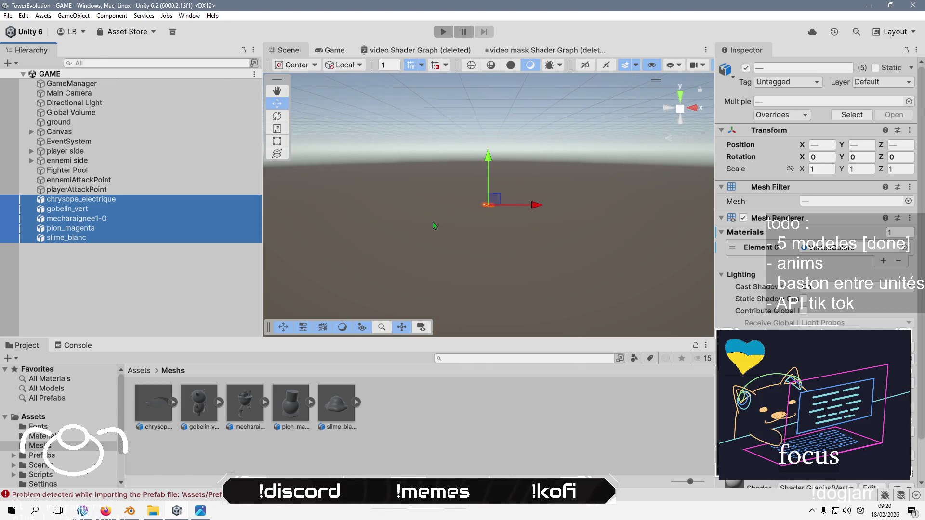
scroll(434, 224, down, 3)
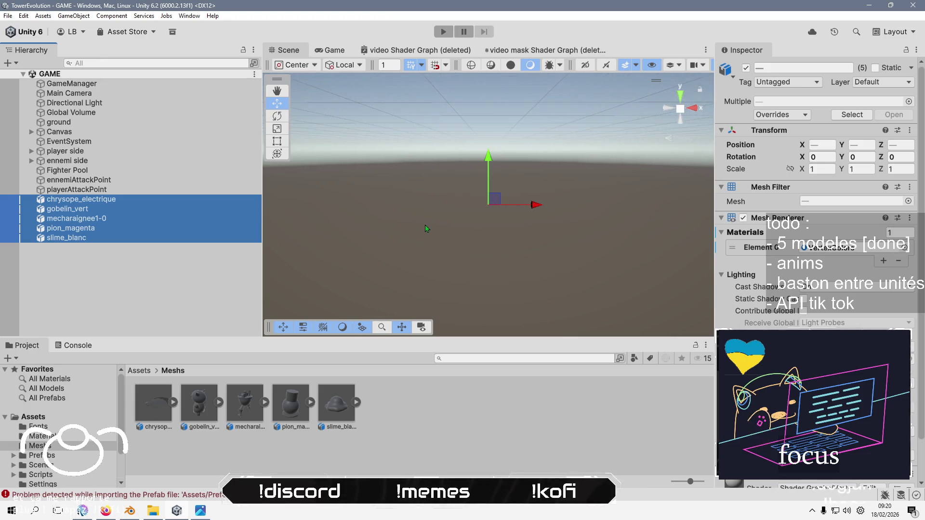
scroll(660, 124, up, 1)
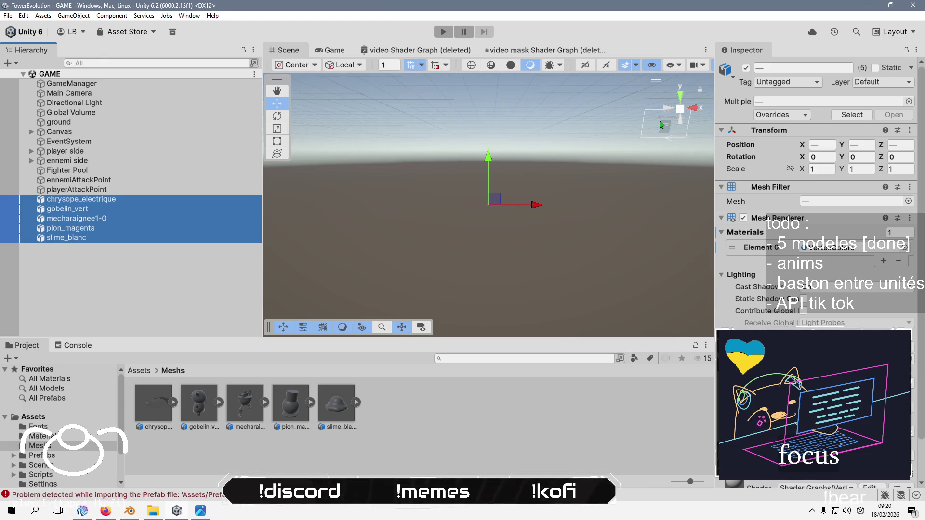
click(679, 91)
drag(532, 210, 630, 206)
key(f)
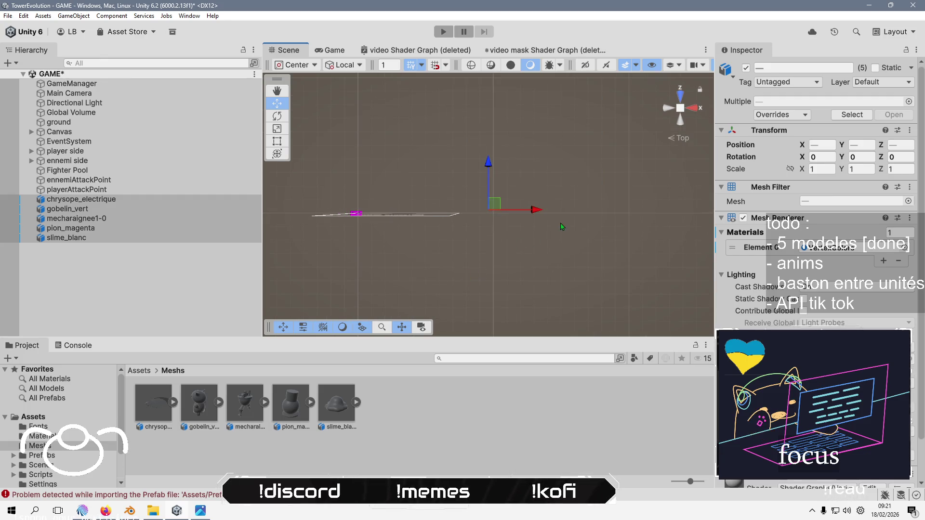
drag(540, 214, 409, 216)
Fine-tune the models' position so they stand on the plane between the two towers
click(680, 107)
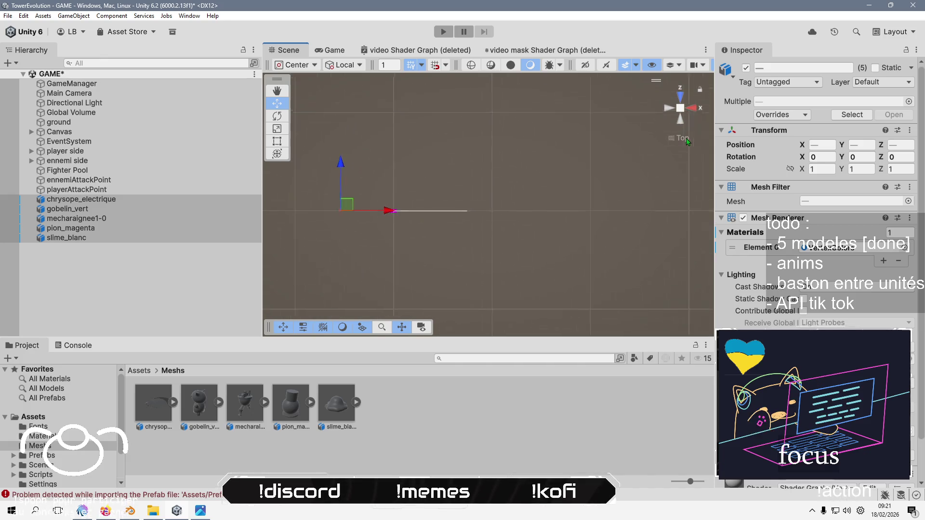
drag(385, 214, 443, 198)
click(680, 123)
drag(397, 157, 398, 155)
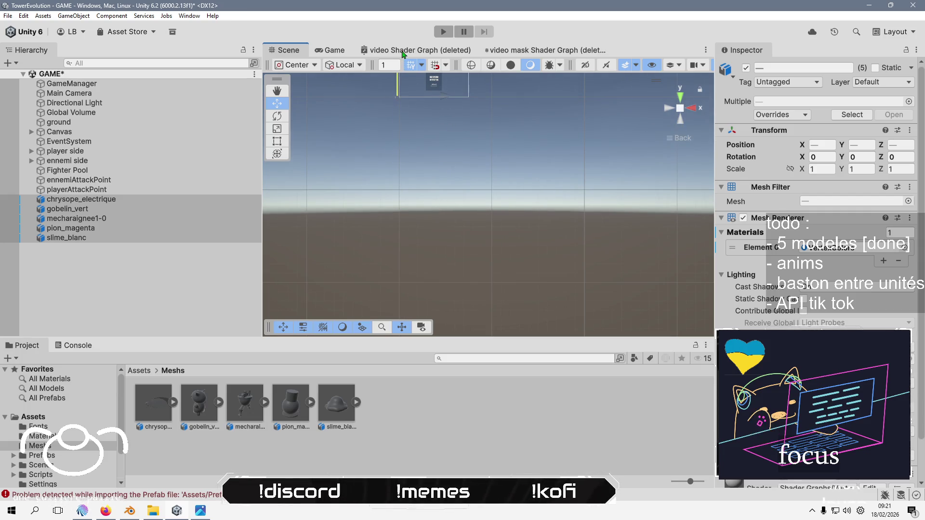
click(669, 108)
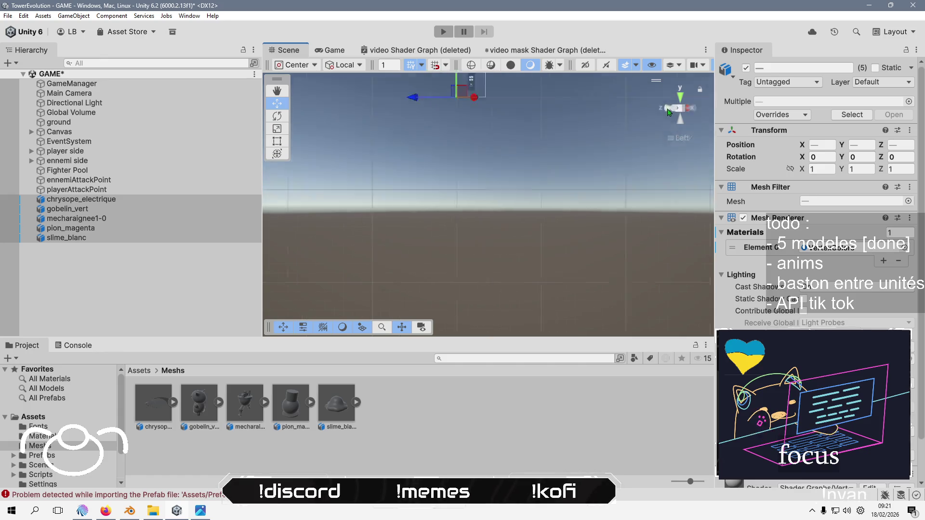
key(f)
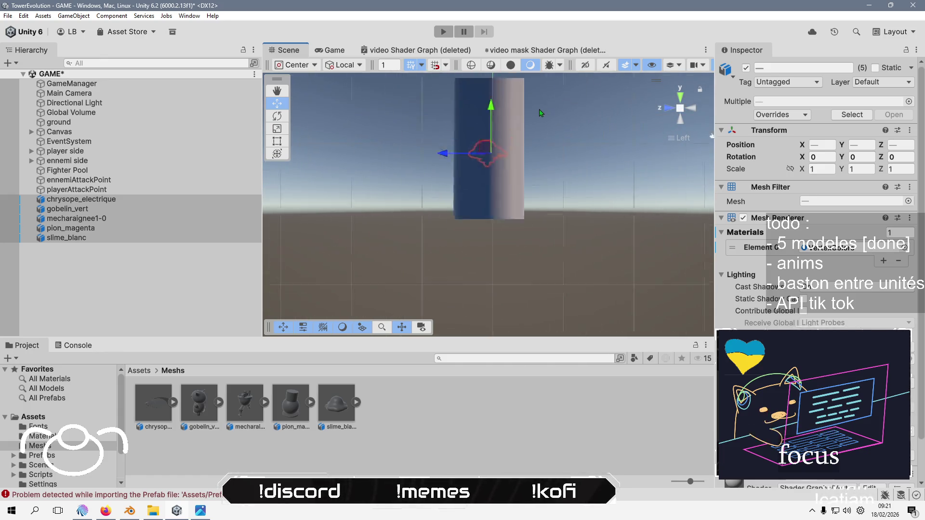
mouse_move(502, 203)
alt+mouse_down()
mouse_move(405, 216)
mouse_move(481, 239)
alt+mouse_up()
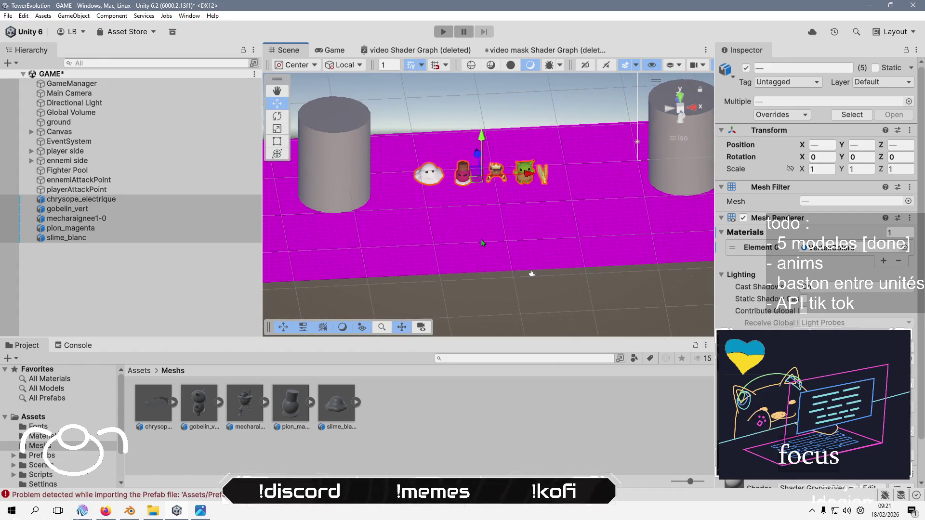
Give the ground plane the VertexColors material in place of the magenta missing material
click(480, 239)
click(904, 218)
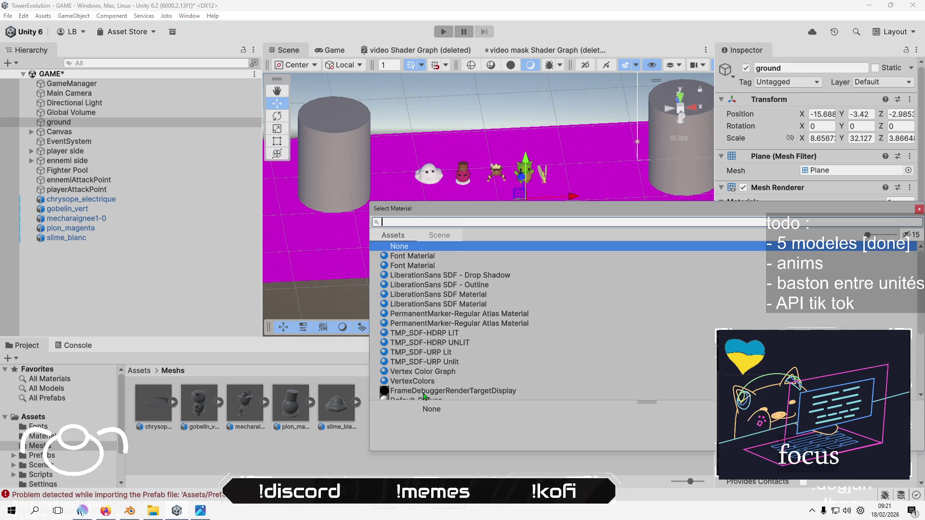
click(428, 383)
double_click(428, 383)
drag(458, 255, 680, 127)
click(681, 125)
mouse_move(482, 202)
mouse_down()
mouse_move(464, 259)
mouse_move(497, 281)
mouse_move(522, 274)
mouse_up()
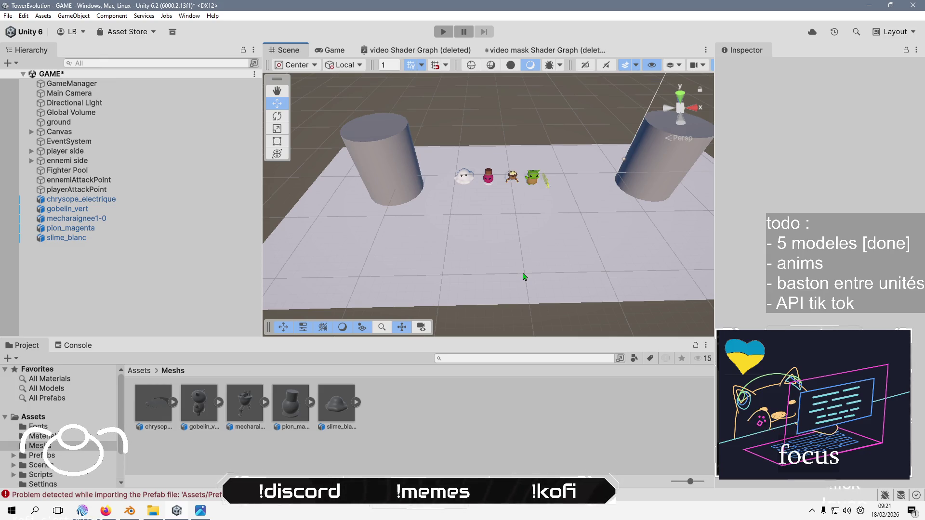
Clear the console errors and save the scene
click(72, 353)
click(12, 358)
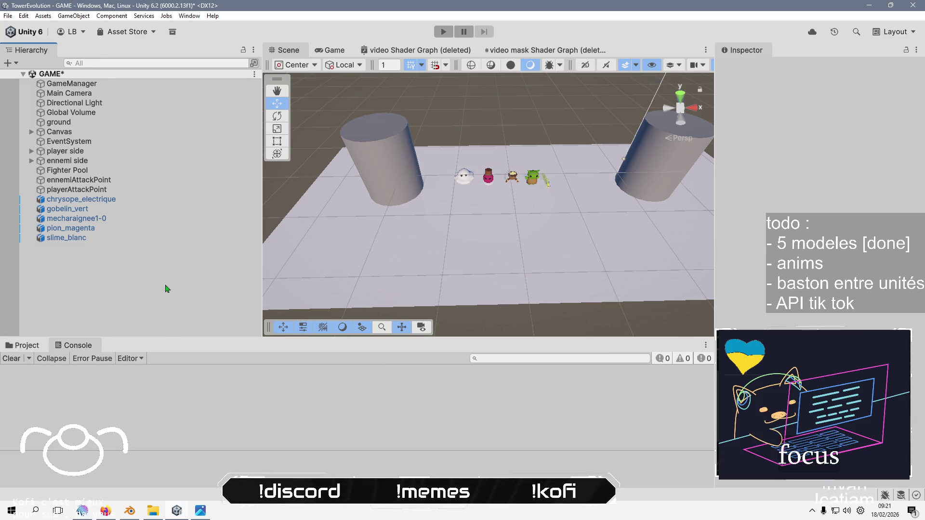
key(ctrl+s)
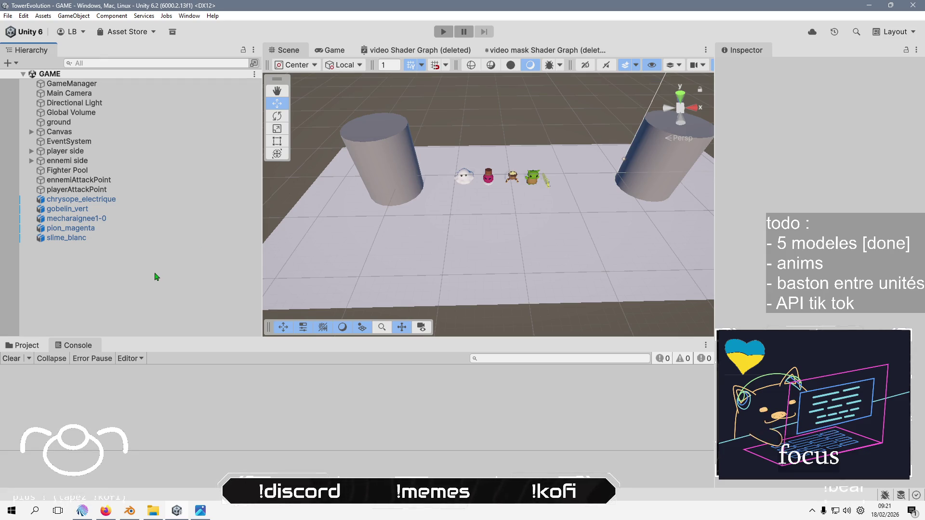
Unfold player side in the Hierarchy to show its castles, simple tower and fighters spawn point
click(50, 152)
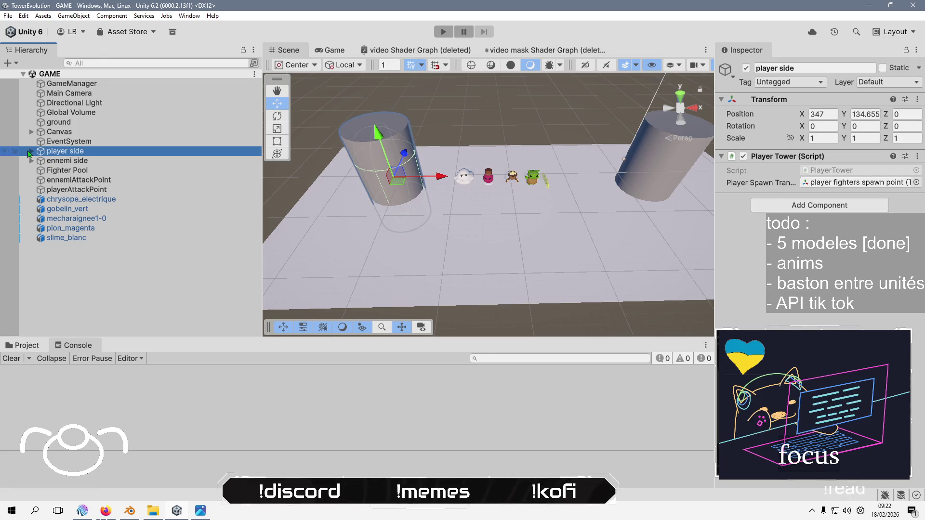
click(30, 152)
click(121, 180)
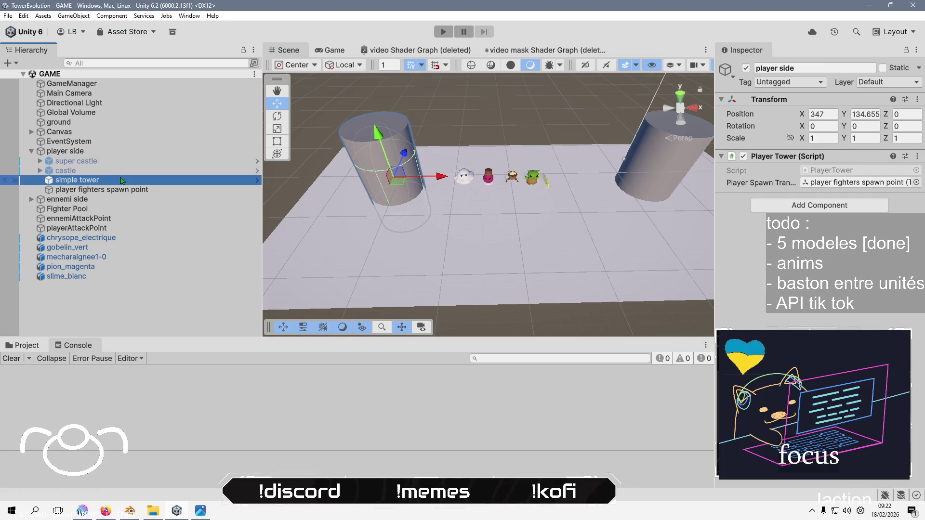
mouse_move(482, 217)
mouse_down()
mouse_move(516, 159)
mouse_move(507, 199)
mouse_move(564, 174)
mouse_up()
click(565, 175)
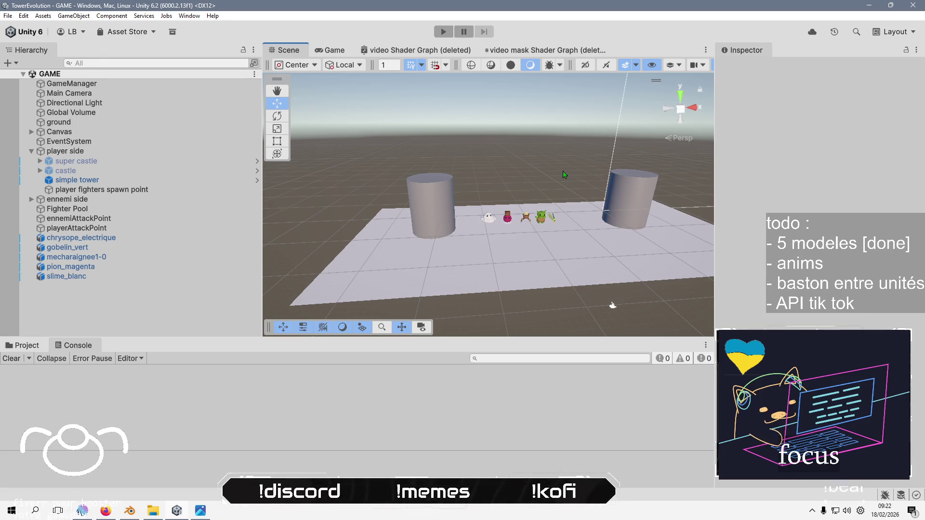
click(108, 331)
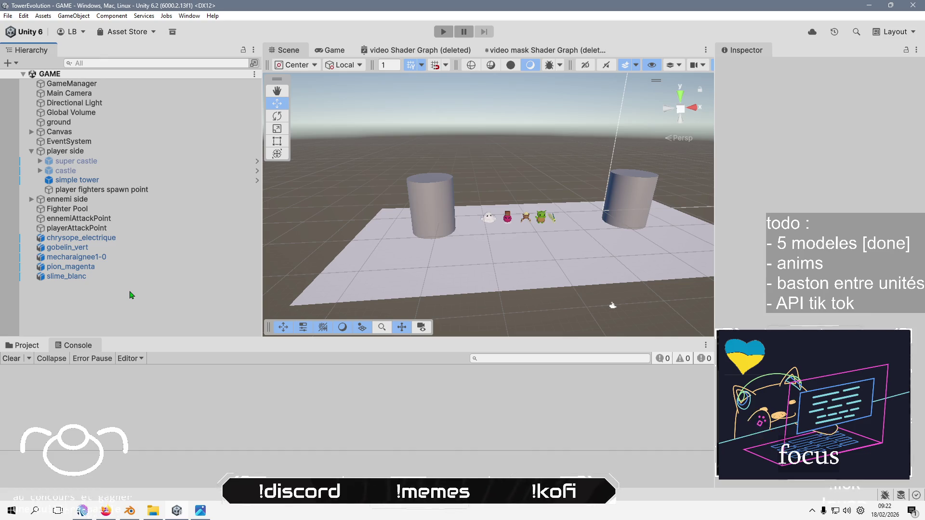
Bring Firefox forward and open a new tab next to the YouTube music tab
click(105, 511)
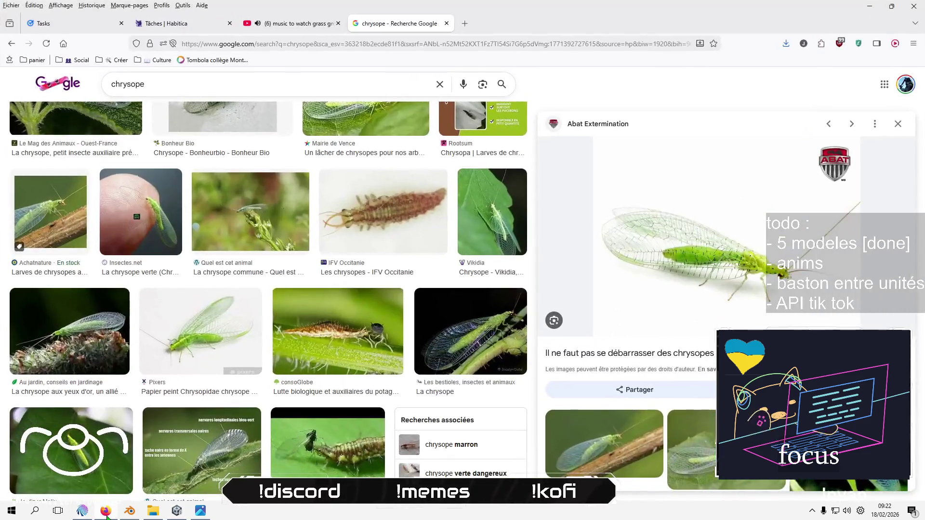
click(294, 23)
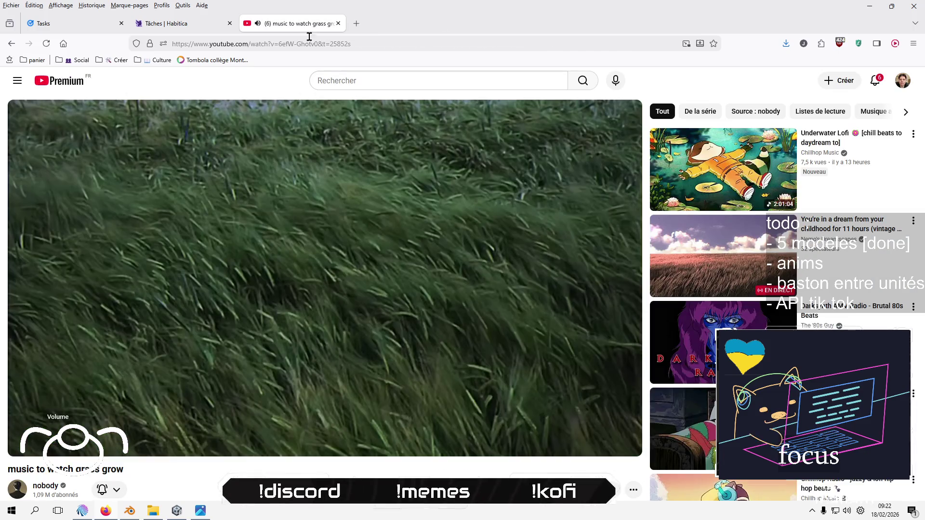
click(356, 23)
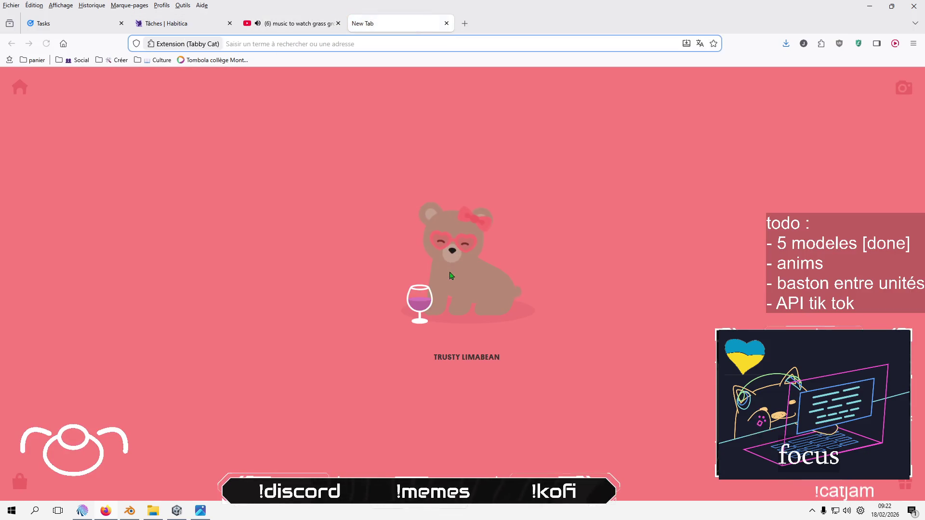
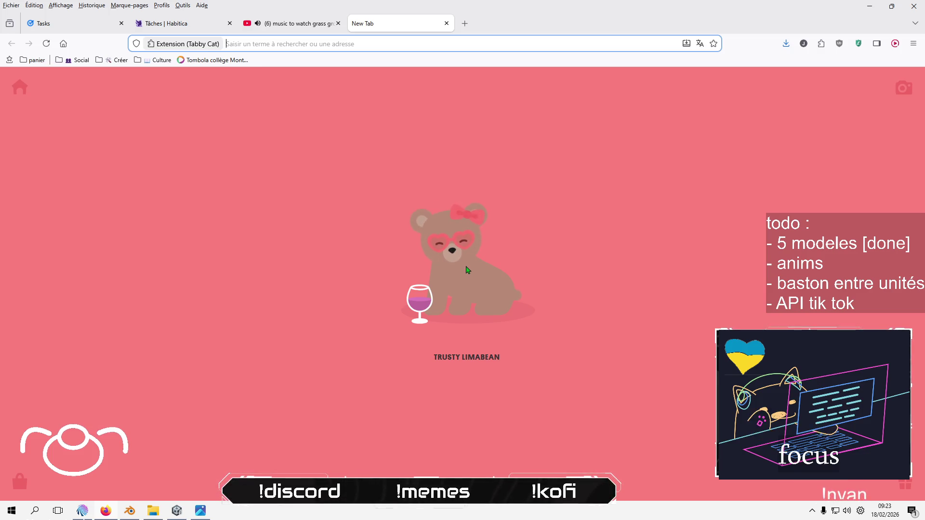
Load images.google.com in Firefox from the autocompleted 'ima' address
click(371, 168)
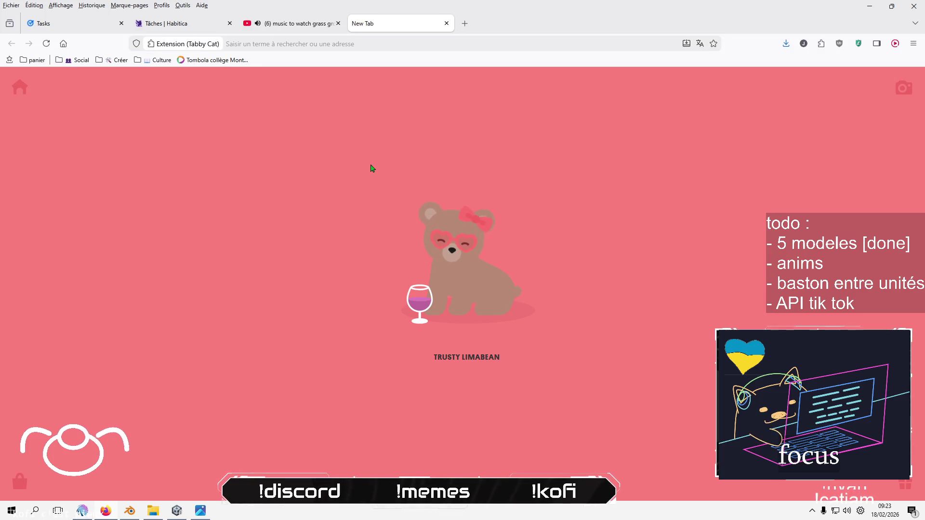
click(428, 43)
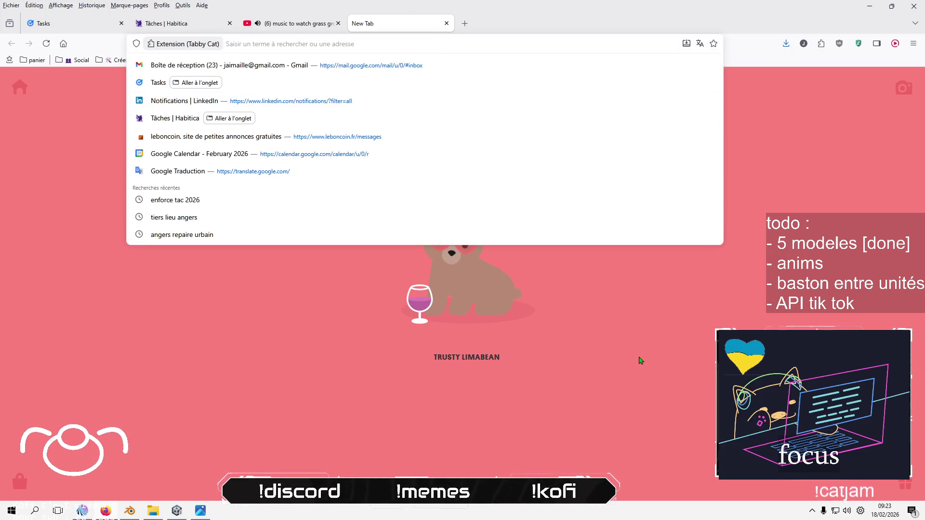
text(images.google.com/)
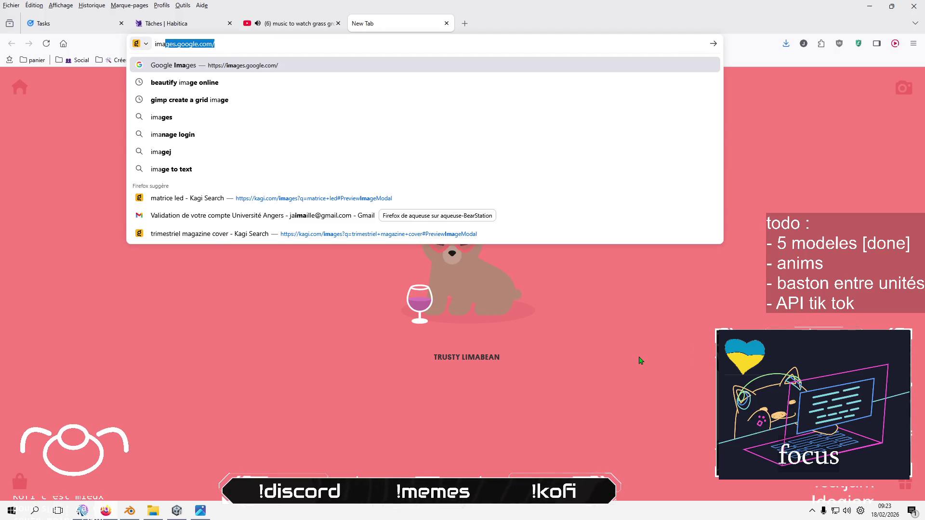
key(Return)
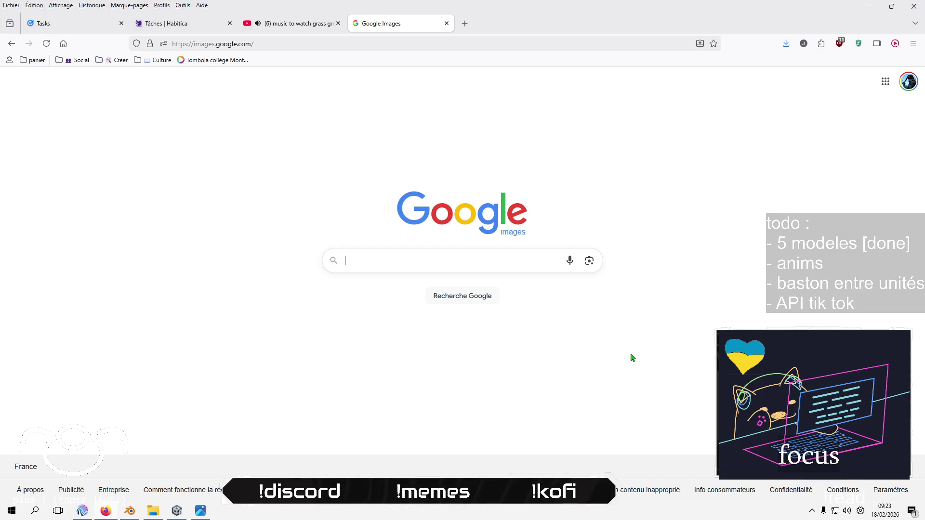
Bring the Unity TowerEvolution project with its five-creature GAME scene to the front
key(alt+Tab)
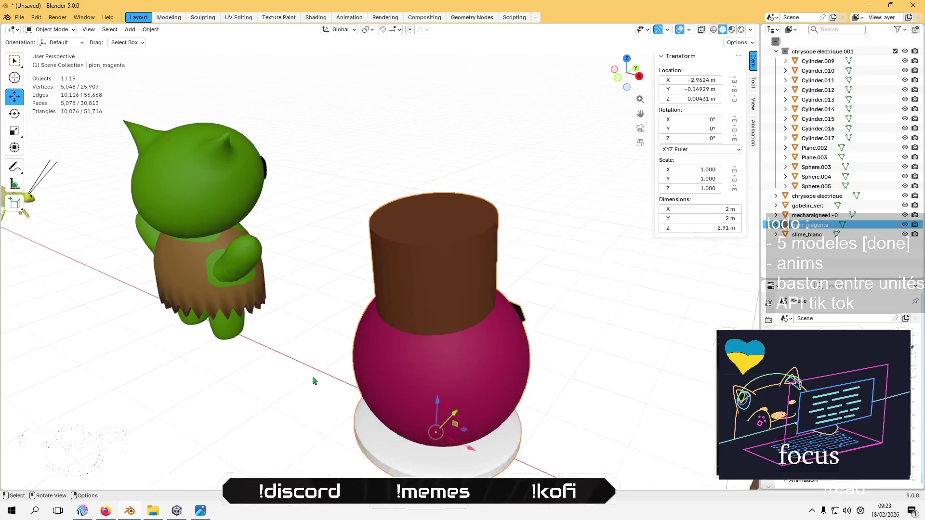
mouse_move(322, 384)
mouse_down()
mouse_move(323, 363)
mouse_move(223, 380)
mouse_up()
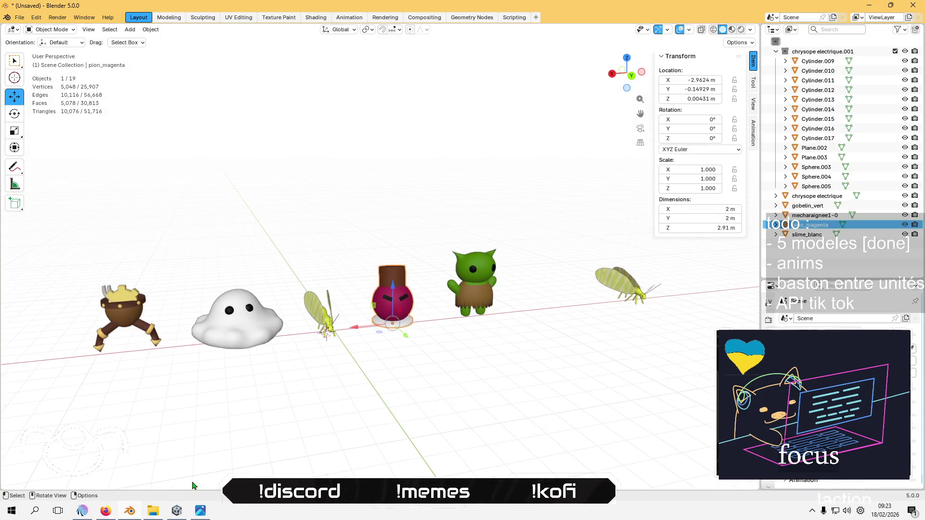
click(100, 513)
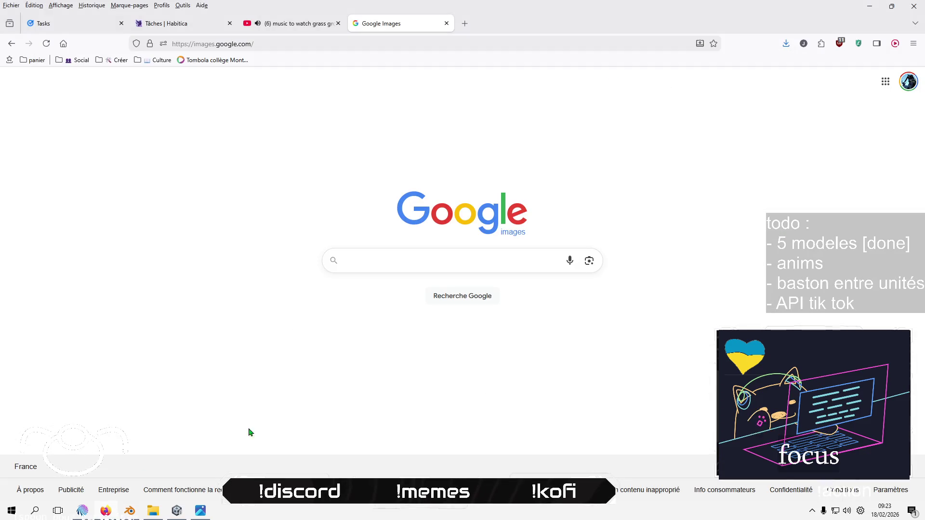
click(183, 508)
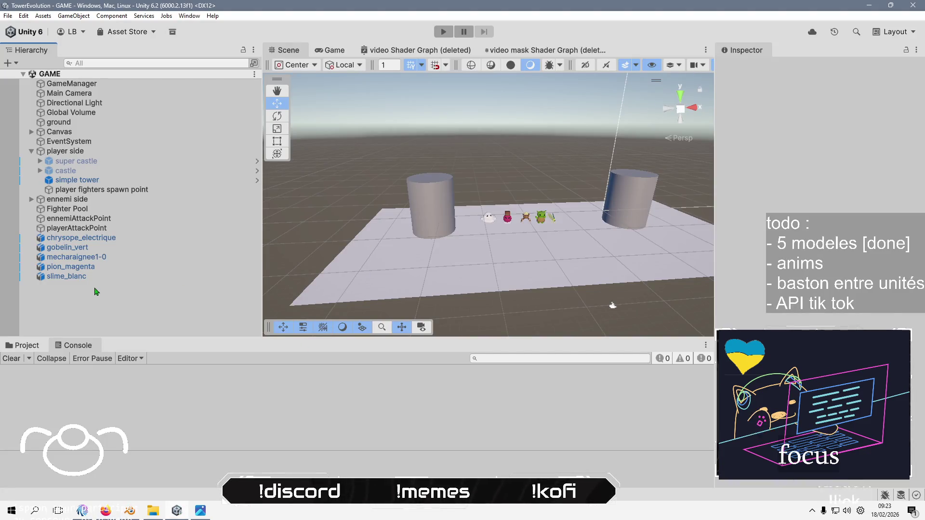
click(134, 173)
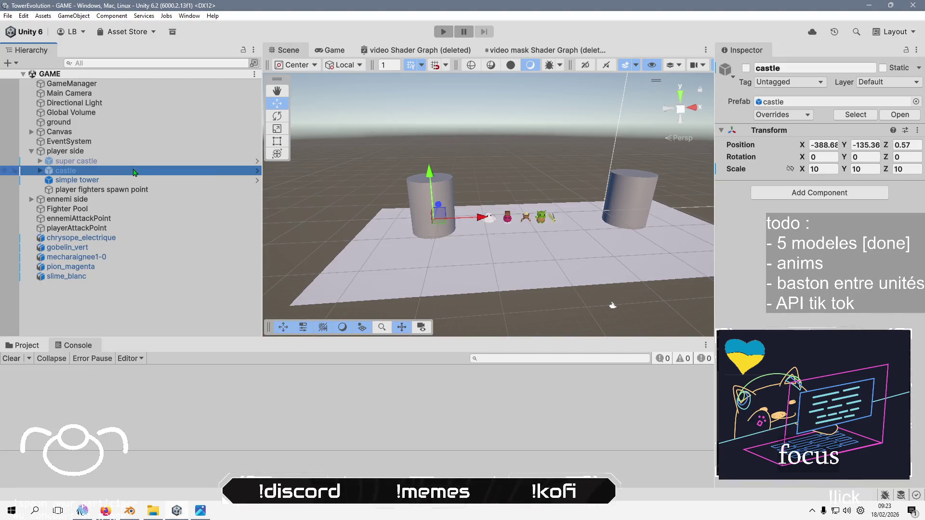
click(746, 67)
click(746, 68)
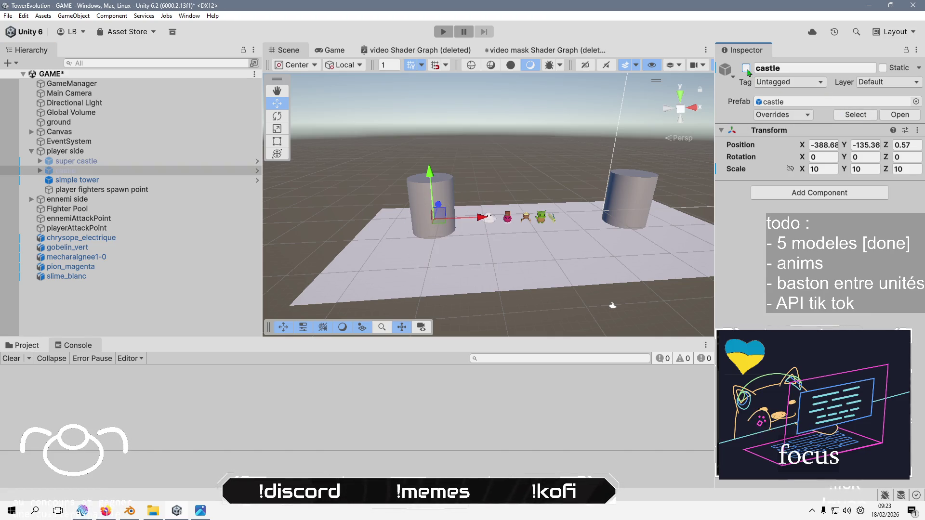
click(76, 161)
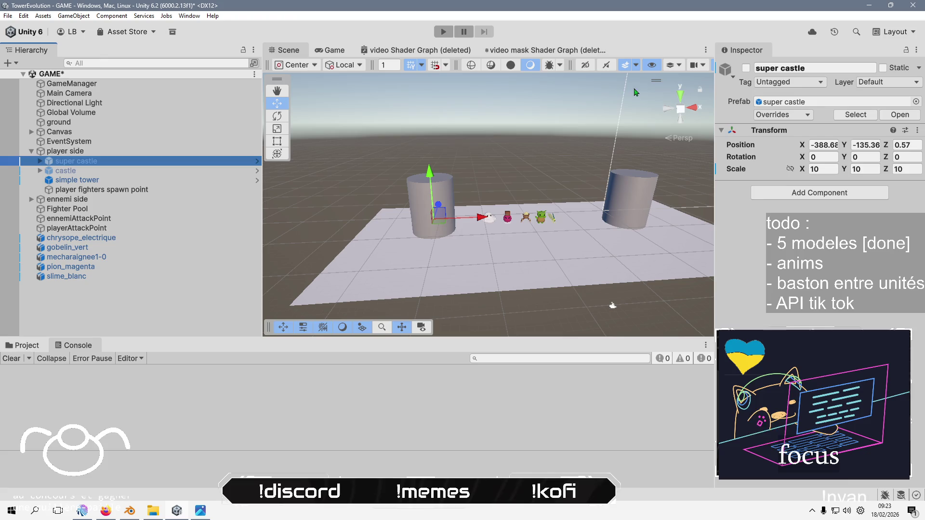
click(746, 68)
click(746, 68)
click(143, 305)
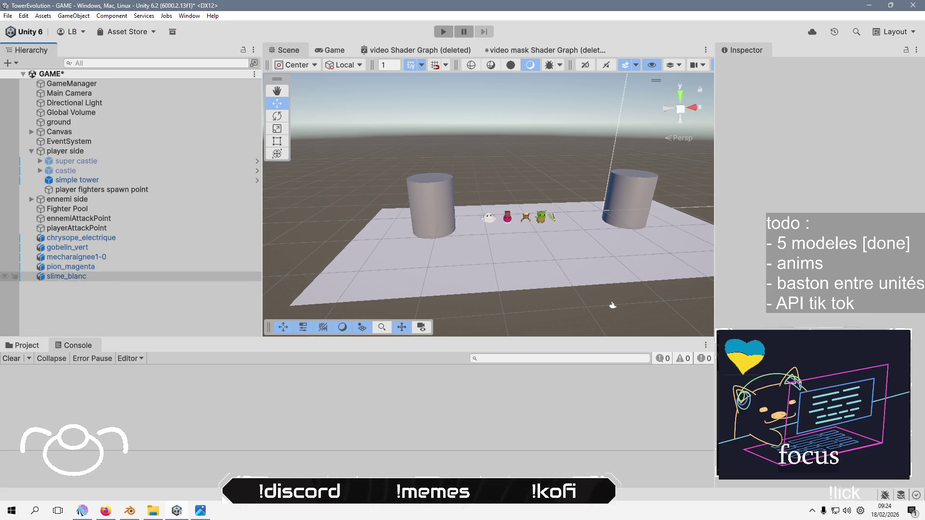
text(coucou)
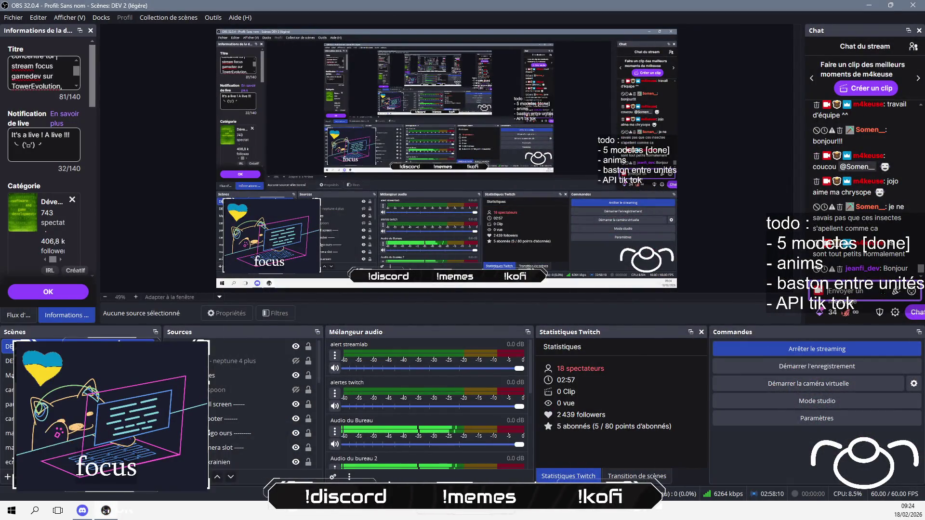
text( jeanfi :))
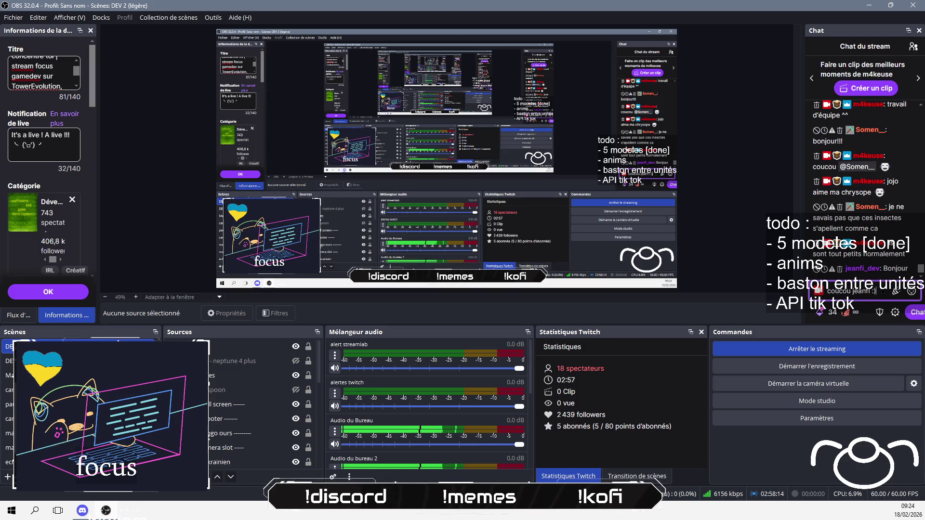
key(Return)
key(ctrl+super+Left)
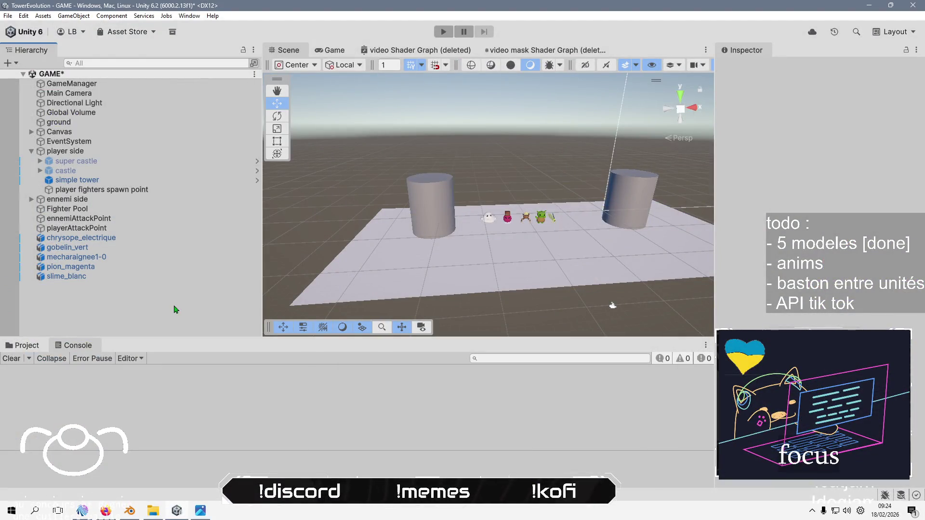
Pan the scene toward the right-hand tower, then preview the Tower Evolution title menu
scroll(529, 241, up, 5)
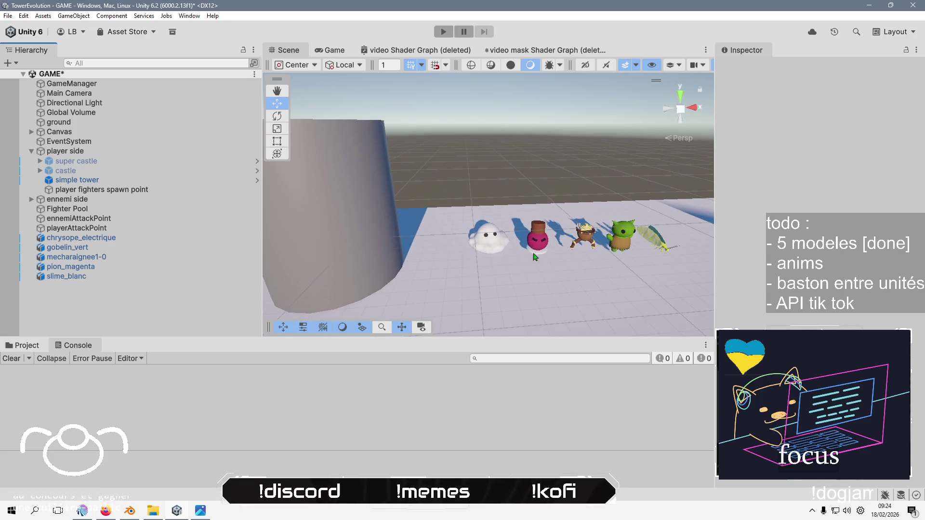
drag(547, 254, 405, 240)
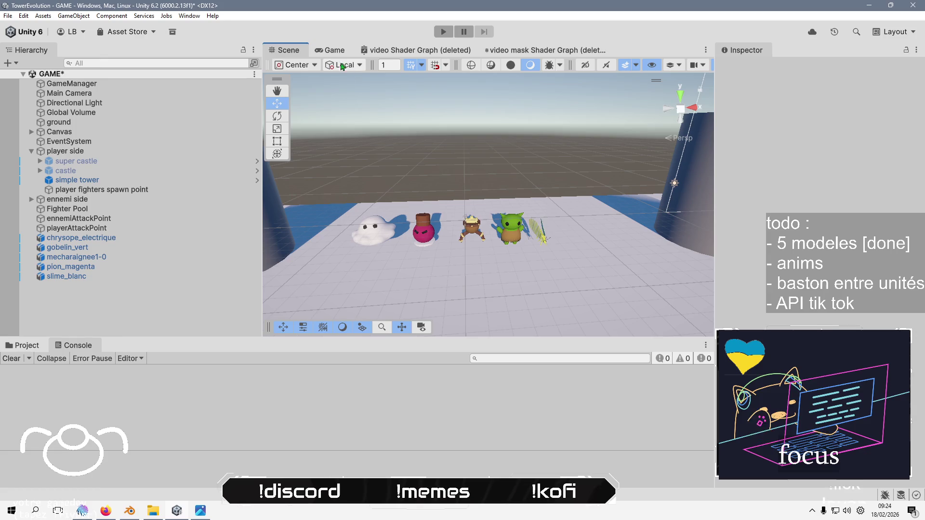
click(331, 50)
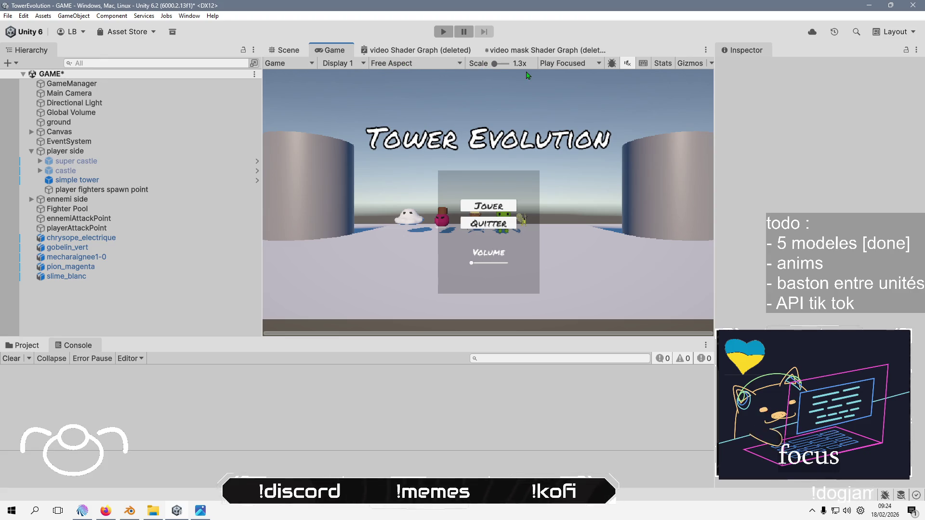
Mute the game preview audio, keep Free Aspect unchanged, and return to the Scene view
click(625, 67)
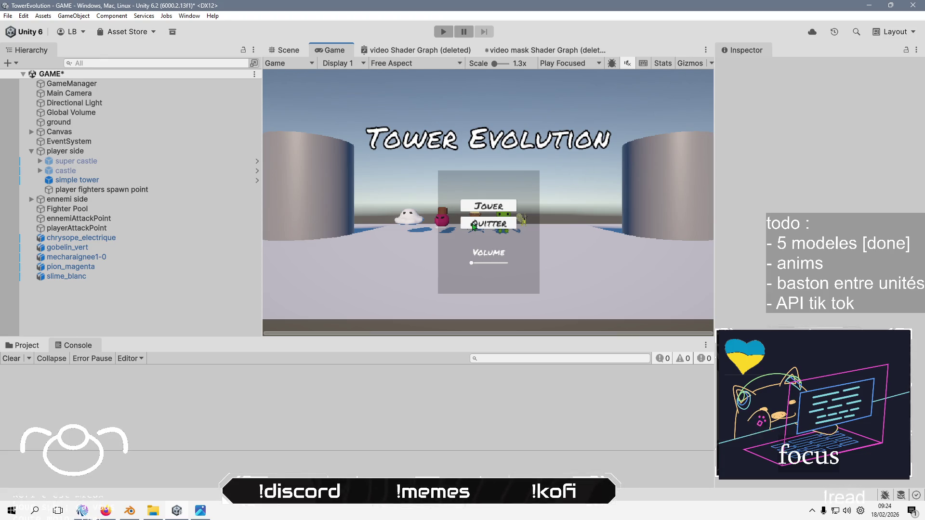
click(396, 64)
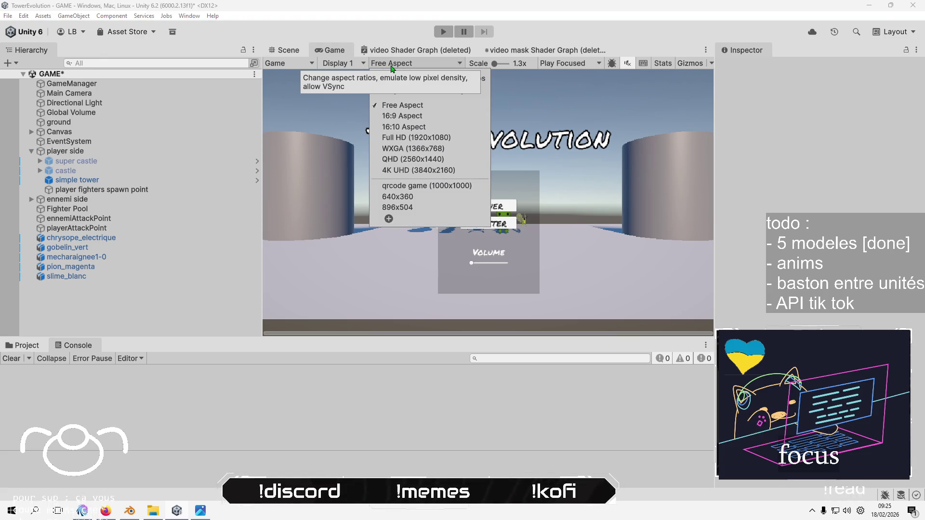
click(396, 64)
click(396, 65)
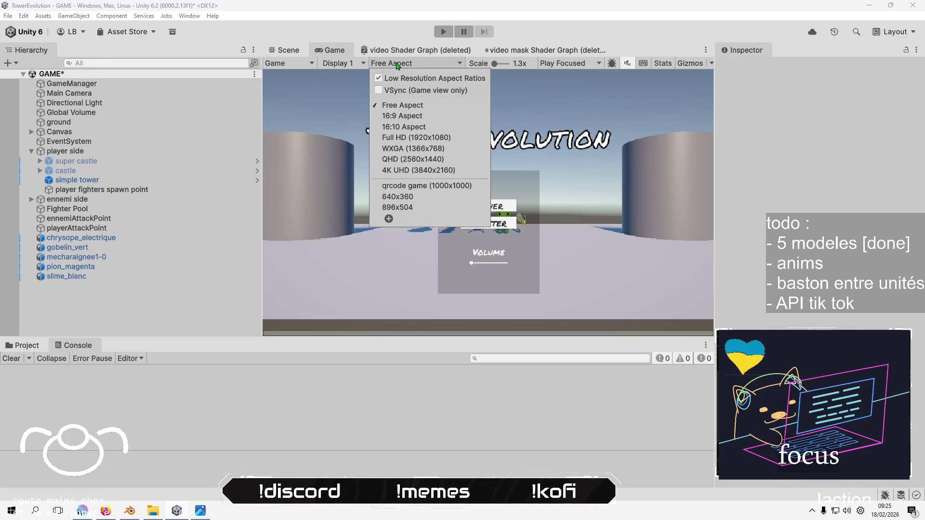
click(396, 65)
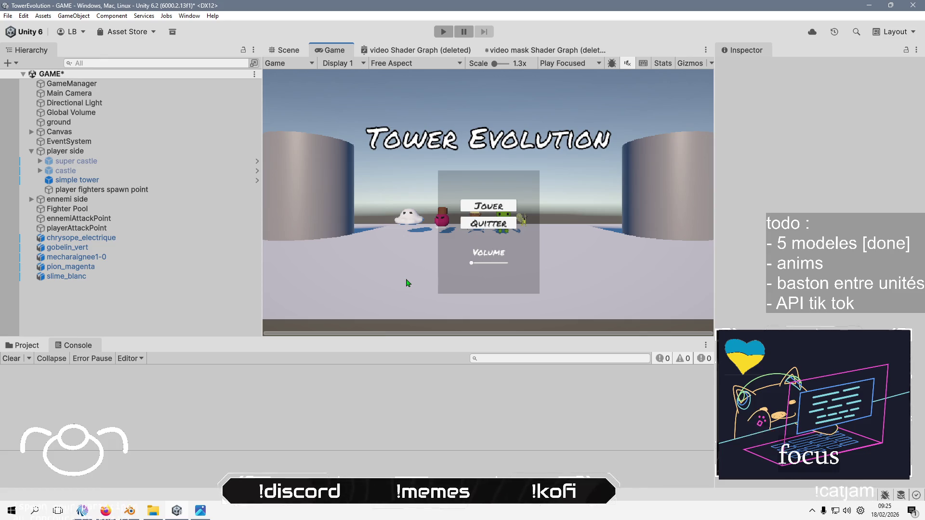
click(286, 53)
scroll(571, 234, down, 3)
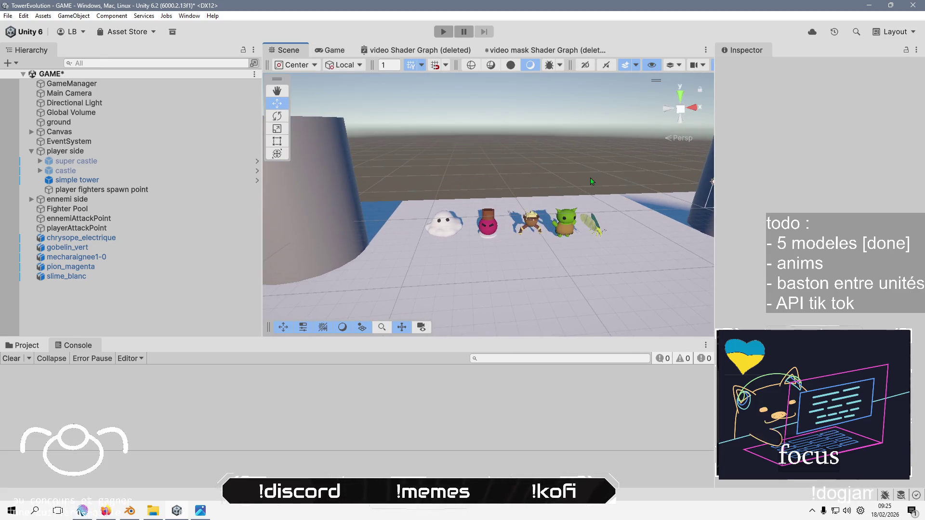
Orbit around the characters and select slime_blanc to show its Transform values
drag(571, 234, 528, 153)
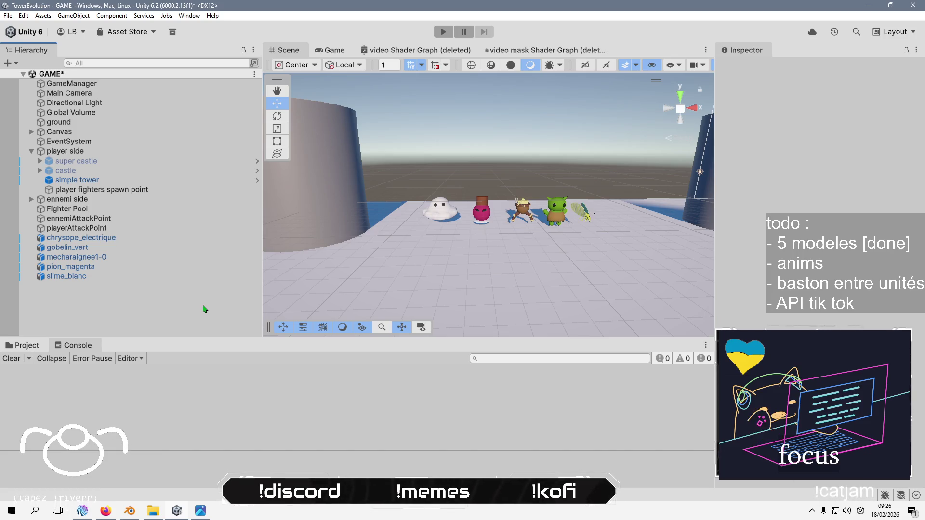
click(103, 280)
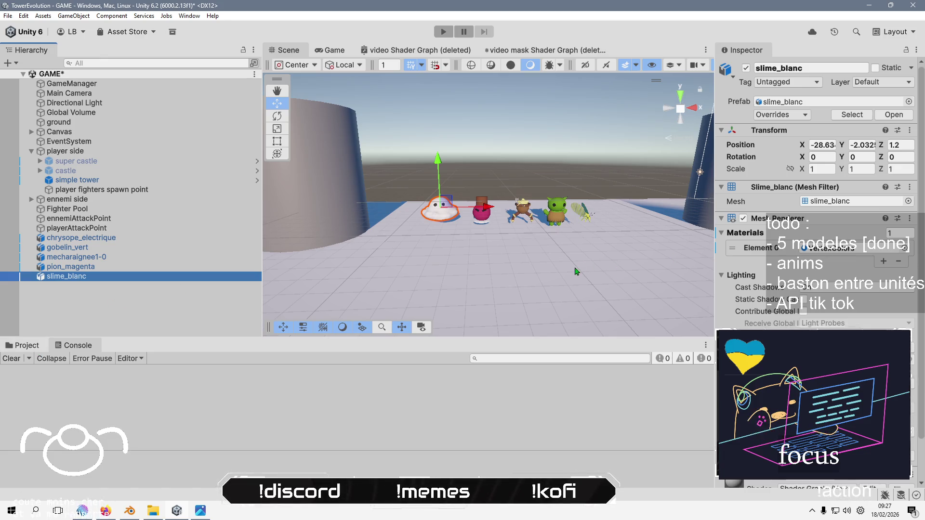
Lower slime_blanc onto the ground (Y about -2.95), checking it from isometric side views
click(512, 179)
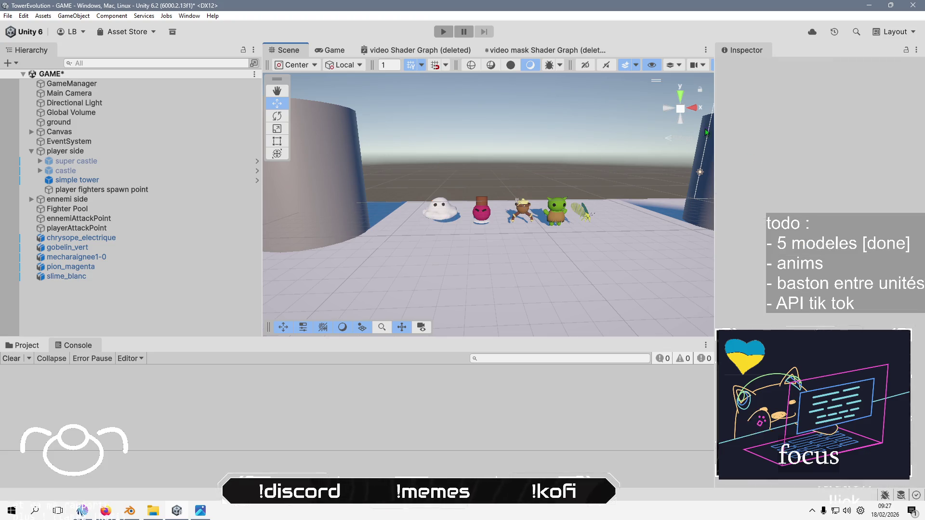
click(448, 210)
click(901, 146)
click(865, 144)
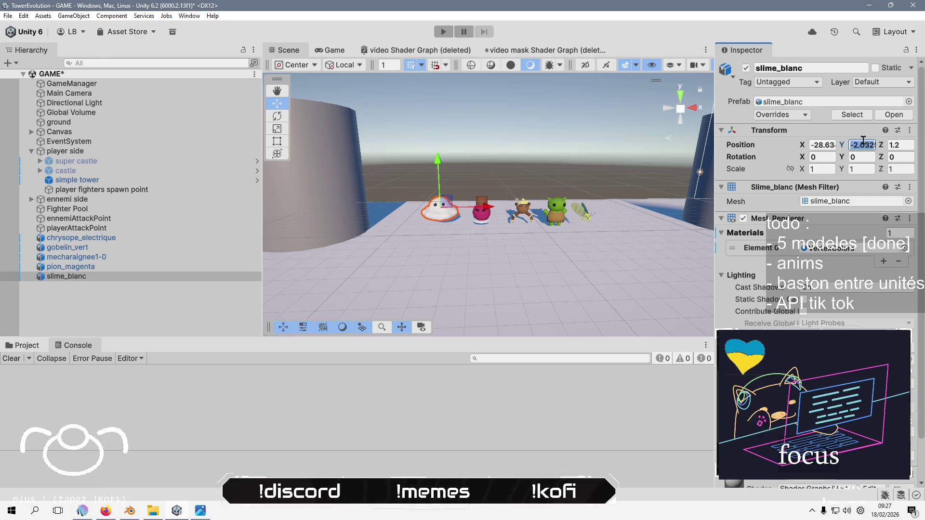
text(0)
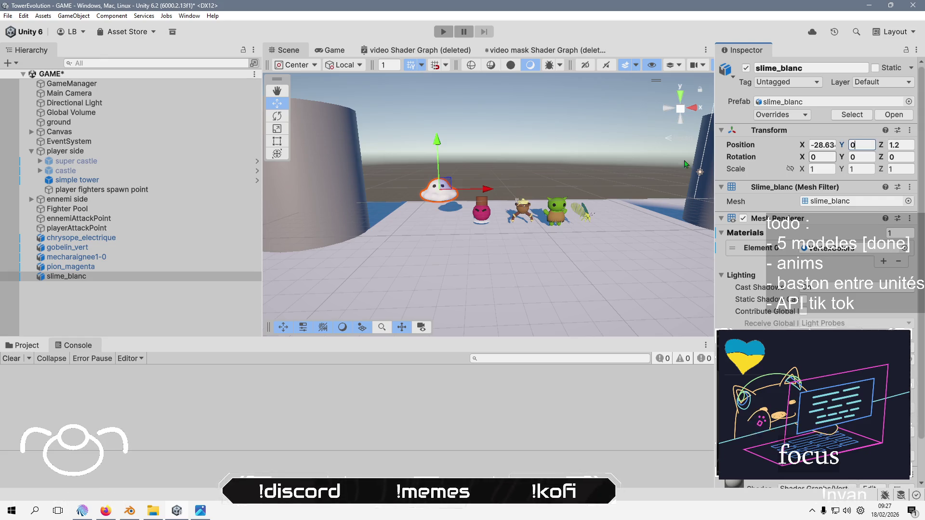
drag(441, 146, 442, 174)
click(674, 139)
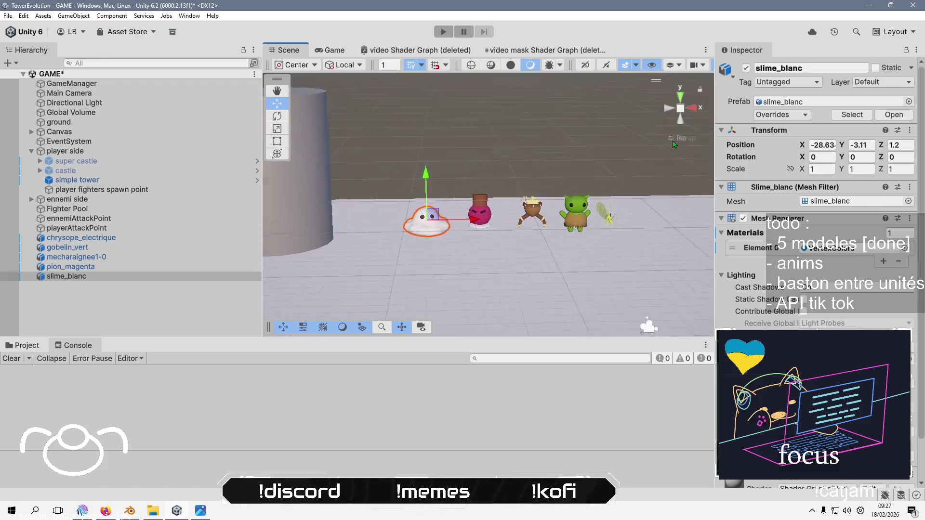
click(674, 112)
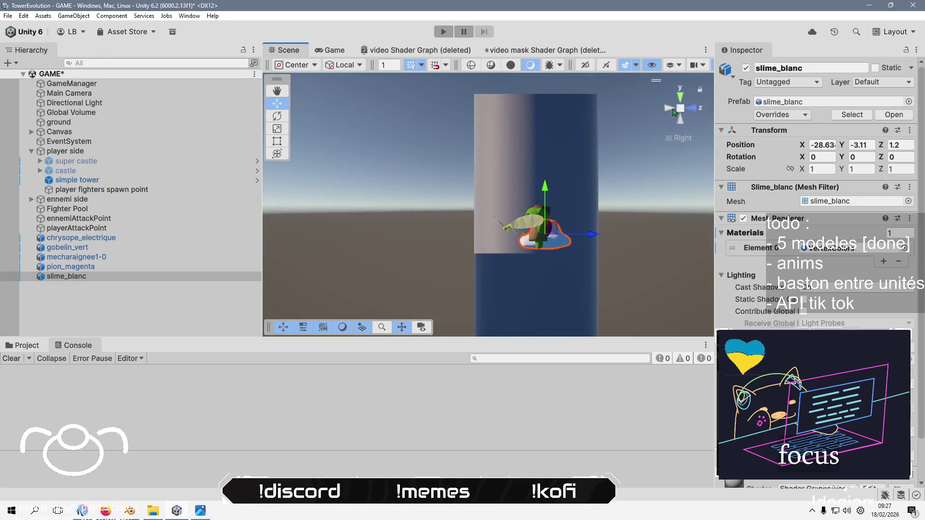
click(674, 112)
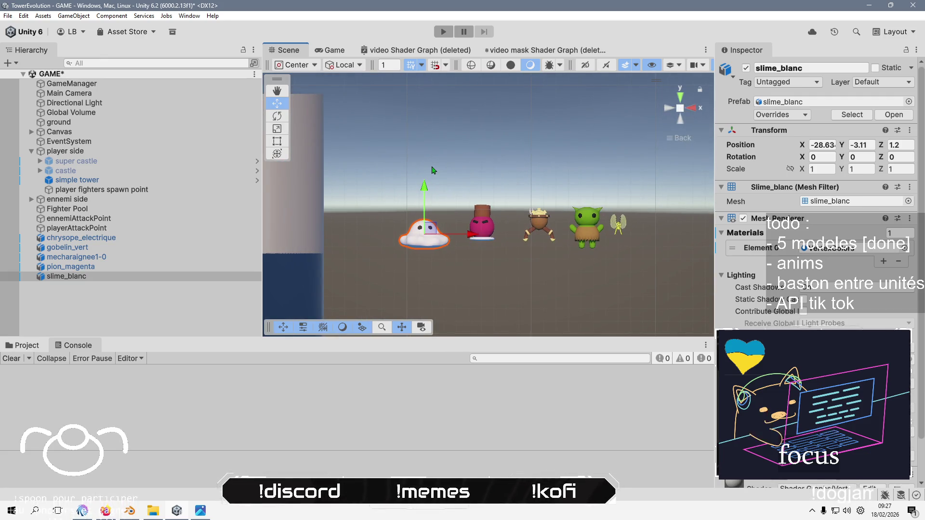
drag(424, 188, 423, 195)
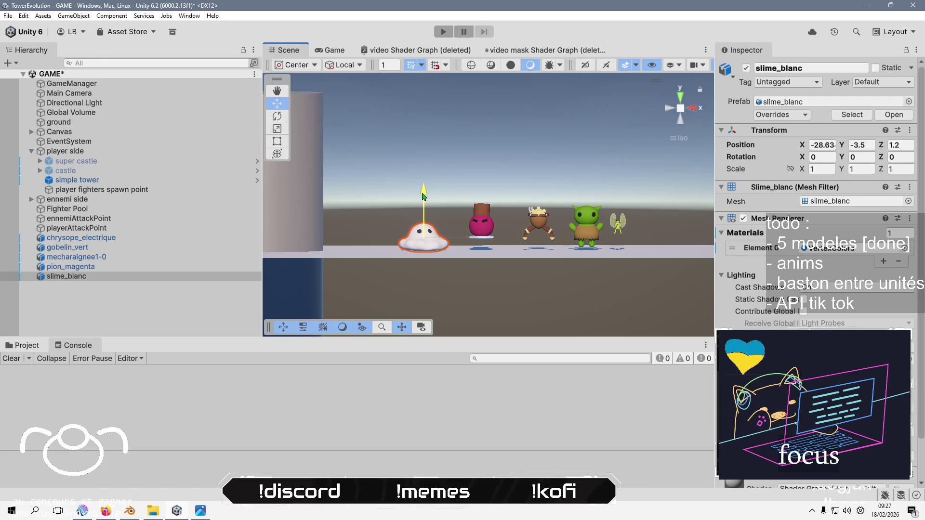
Lower the magenta pawn, spider robot and green goblin onto the ground
click(486, 222)
drag(482, 174, 488, 188)
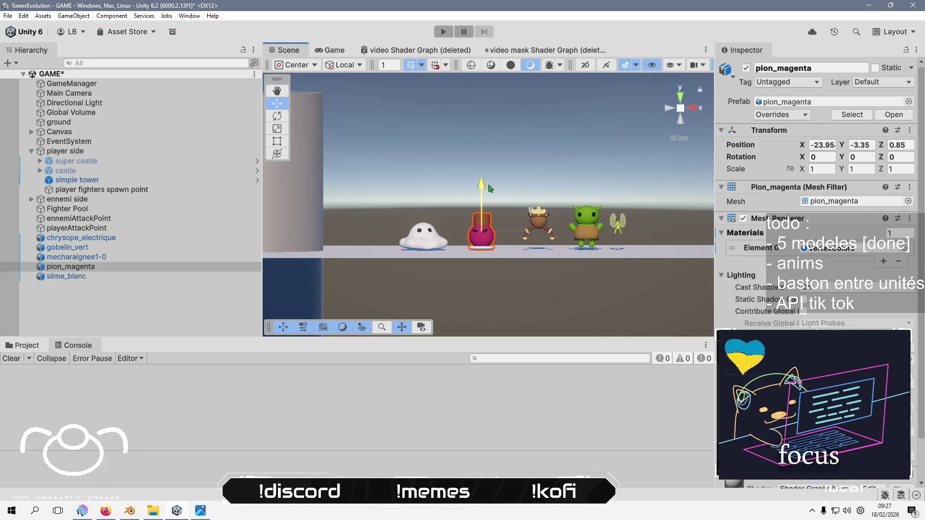
click(538, 222)
drag(540, 177, 540, 186)
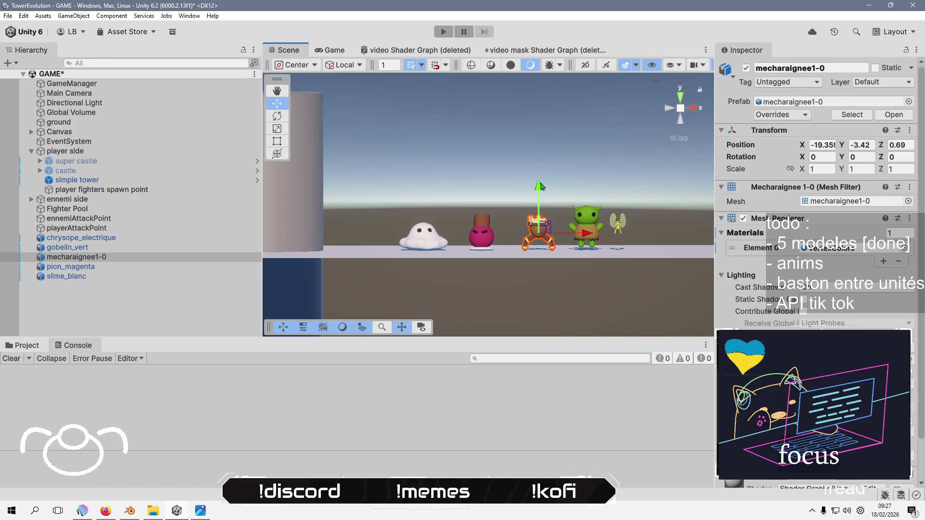
click(586, 225)
drag(587, 187, 623, 197)
Lower the chrysope onto the ground and reselect it from a lower angle
click(614, 227)
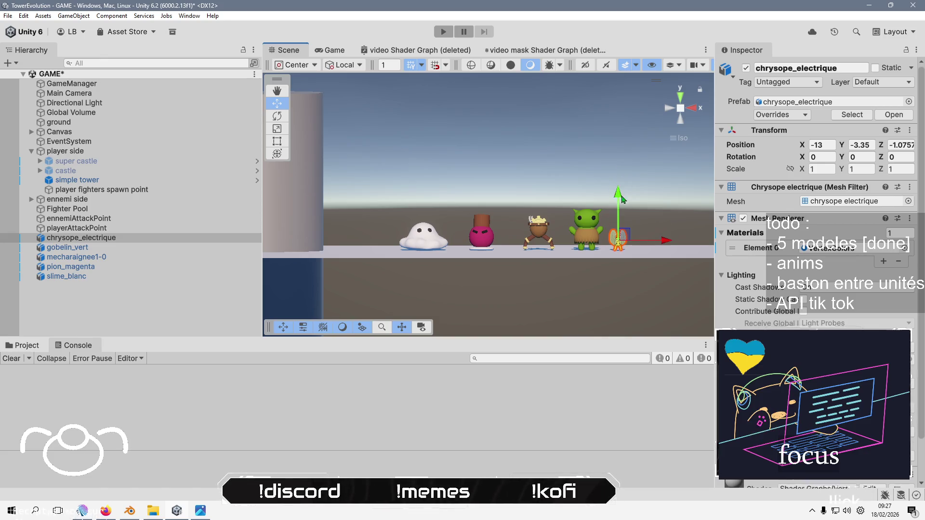
click(503, 204)
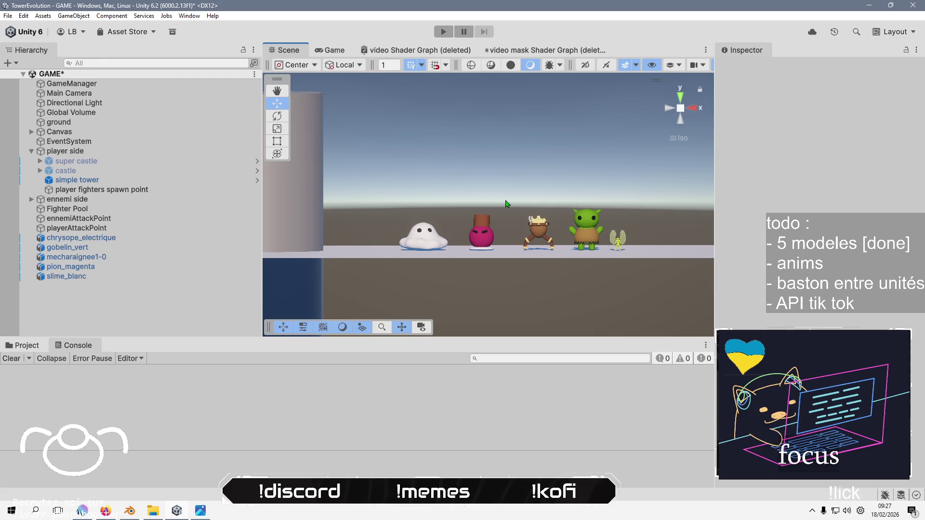
mouse_move(506, 203)
mouse_down()
mouse_move(421, 151)
mouse_move(445, 193)
mouse_move(511, 207)
mouse_up()
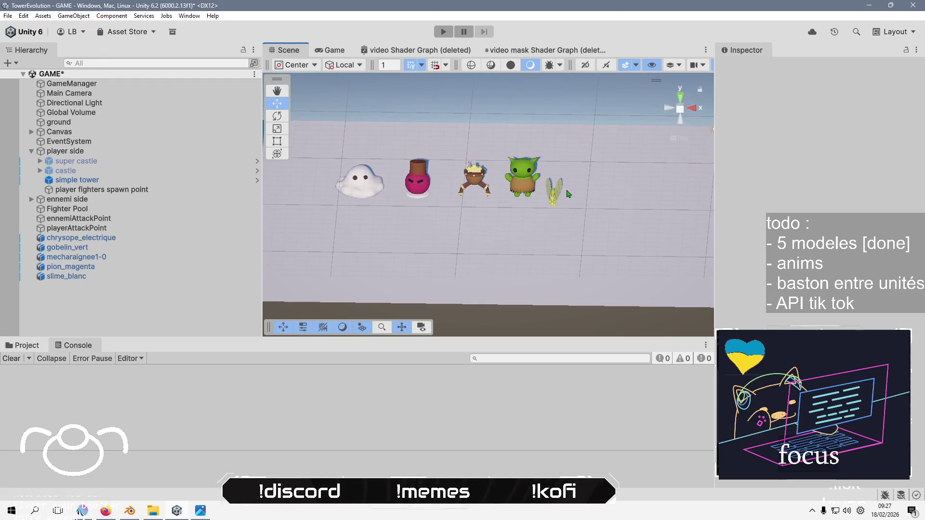
click(559, 197)
drag(621, 207, 627, 183)
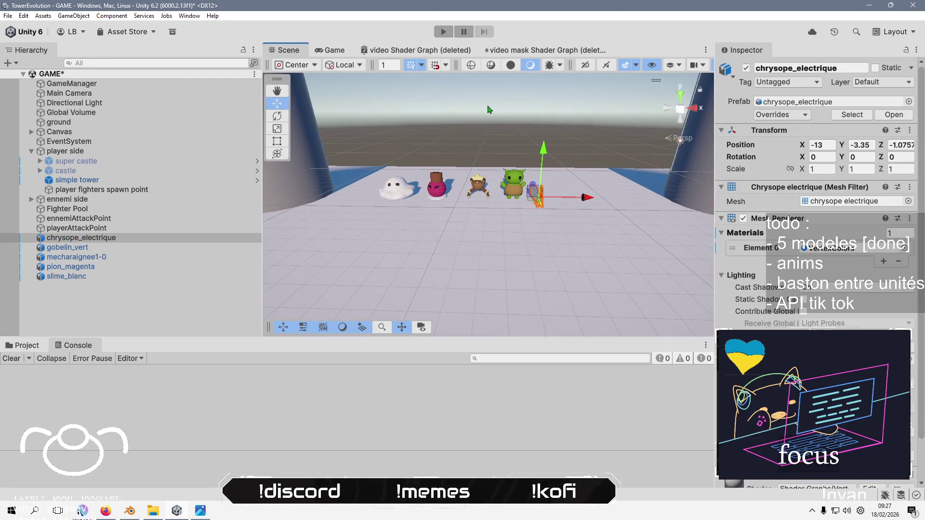
click(520, 208)
click(536, 202)
Shift the chrysope sideways into line beside the goblin, bringing its Z to 0.28
drag(575, 201, 588, 200)
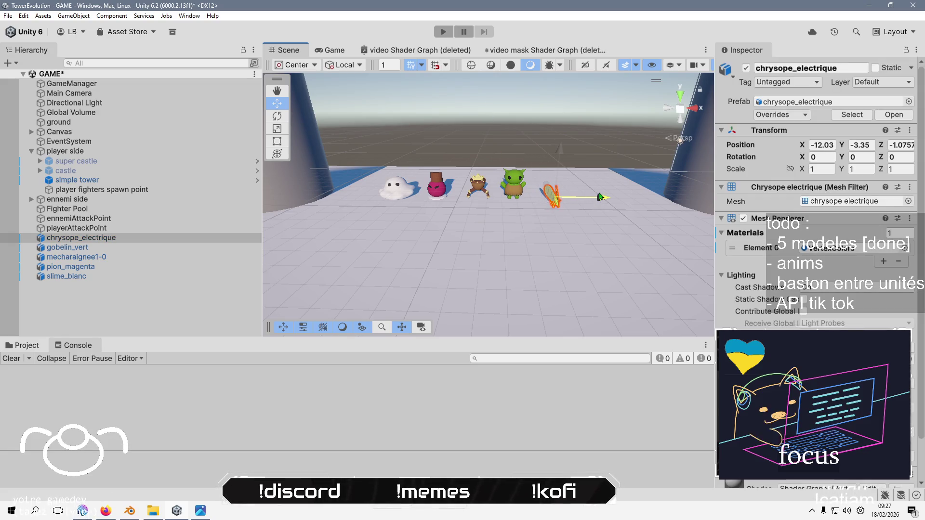
click(529, 196)
mouse_move(528, 196)
mouse_down()
mouse_move(539, 212)
mouse_move(578, 219)
mouse_move(565, 270)
mouse_up()
click(560, 258)
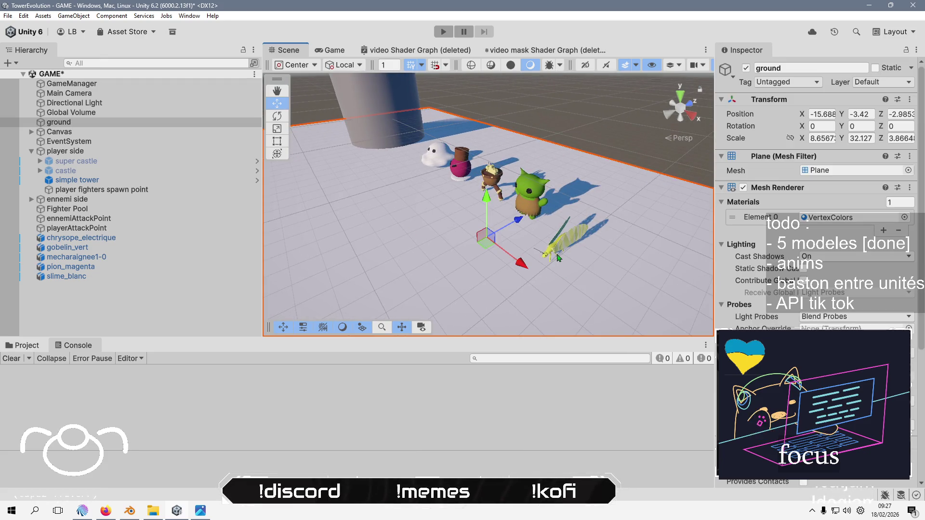
click(561, 248)
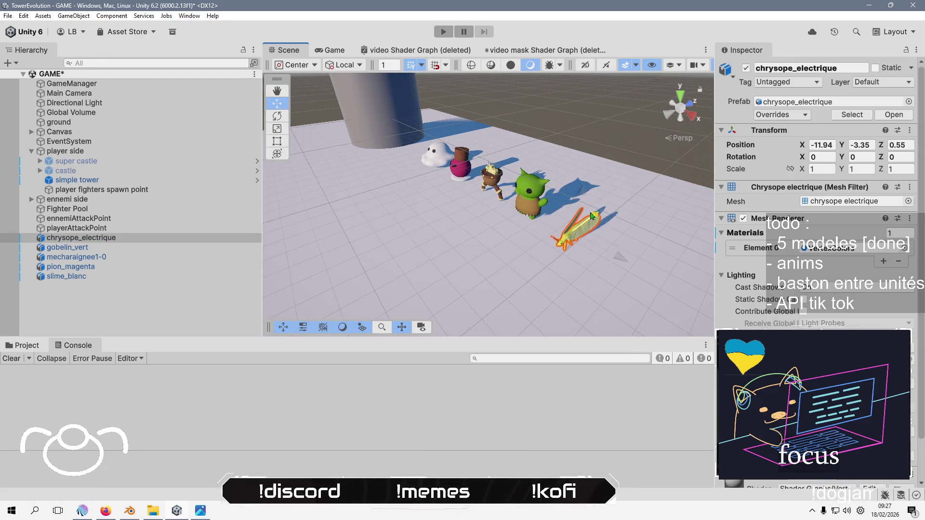
click(591, 195)
mouse_move(592, 195)
mouse_down()
mouse_move(641, 167)
mouse_move(567, 251)
mouse_move(590, 229)
mouse_move(519, 210)
mouse_up()
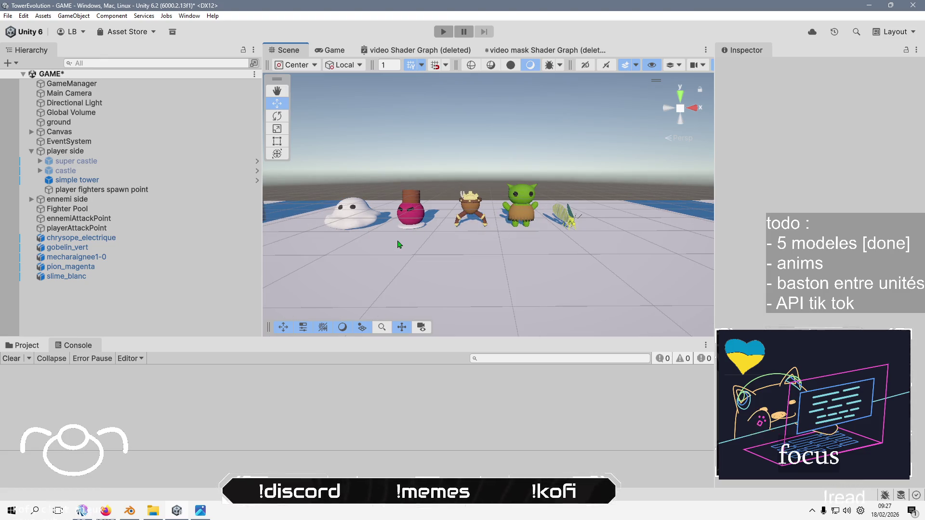
click(148, 239)
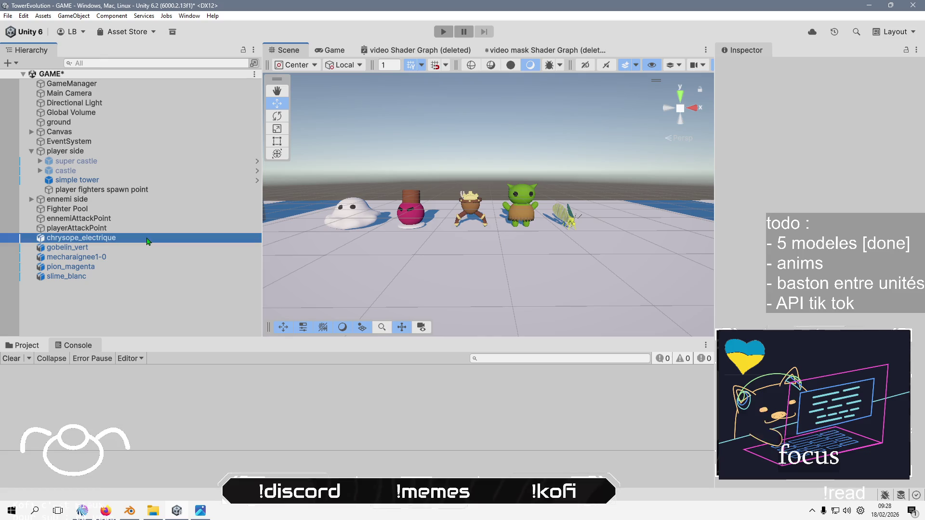
Select all five characters and apply Prefab > Unpack Completely
shift+click(149, 276)
right_click(158, 267)
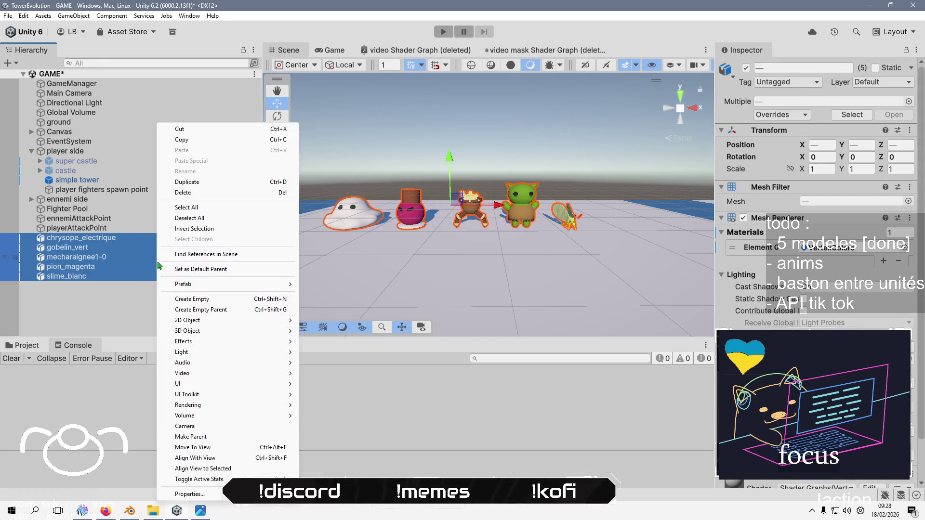
mouse_move(288, 284)
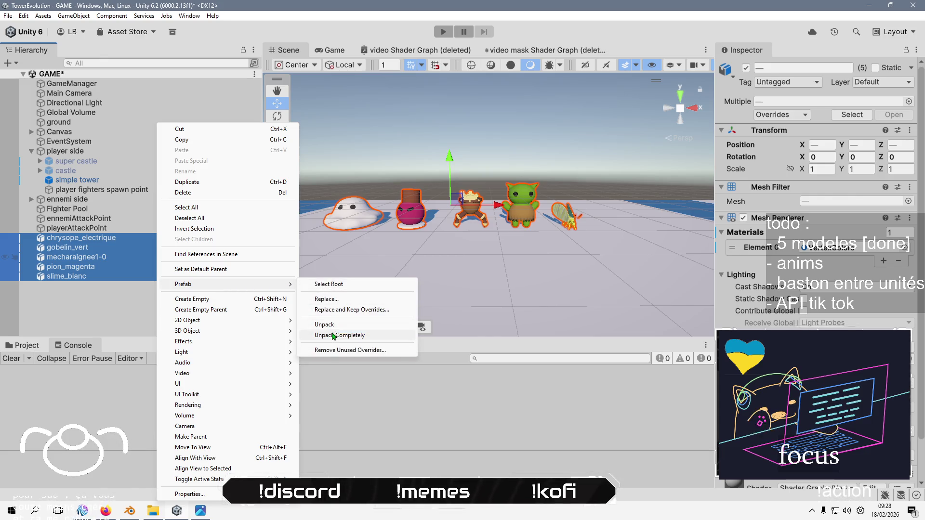
click(337, 335)
click(136, 305)
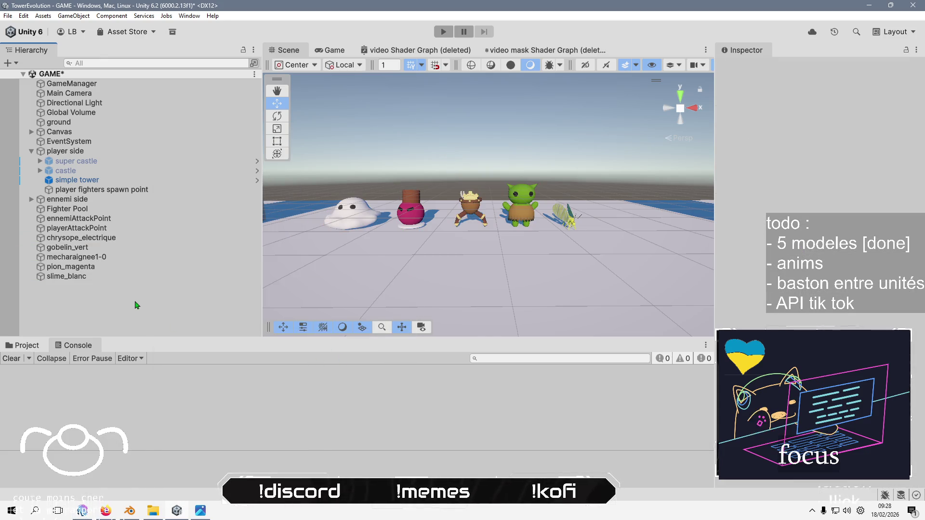
scroll(395, 181, down, 3)
Move slime_blanc out in front of the character lineup using the Top view
drag(394, 181, 458, 181)
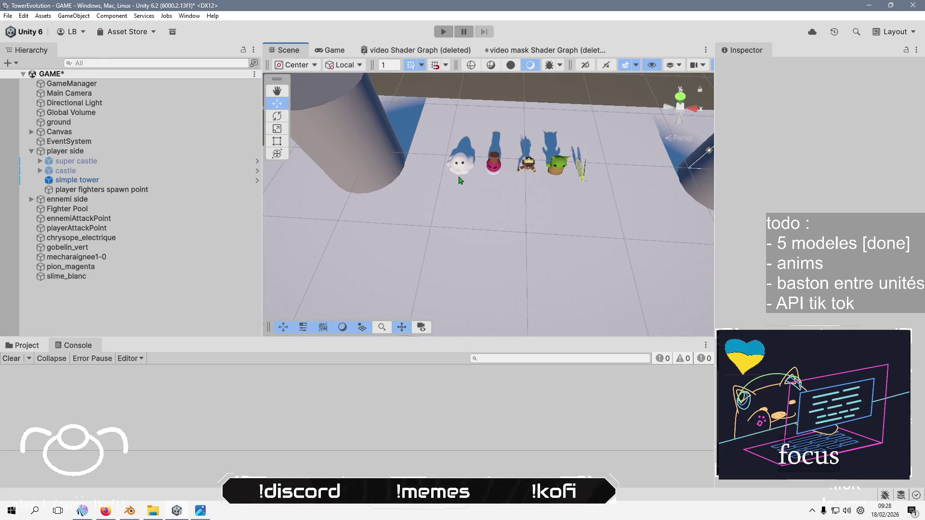
click(458, 181)
click(680, 96)
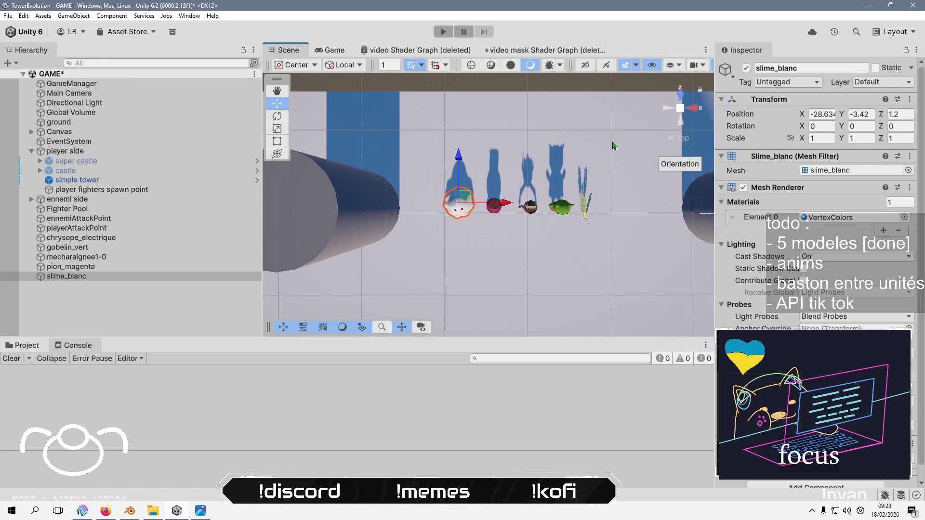
mouse_move(465, 198)
mouse_down()
mouse_move(446, 199)
mouse_move(439, 236)
mouse_up()
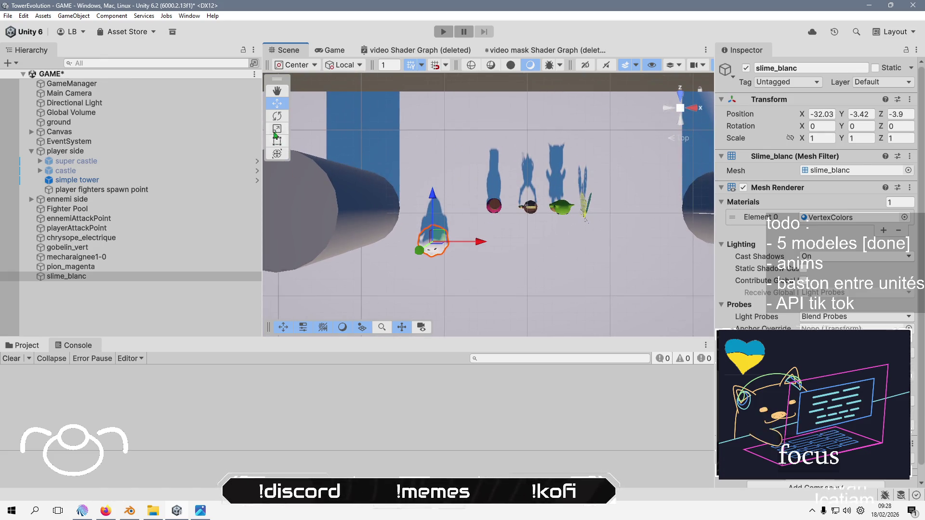
click(277, 116)
alt+drag(426, 233, 499, 199)
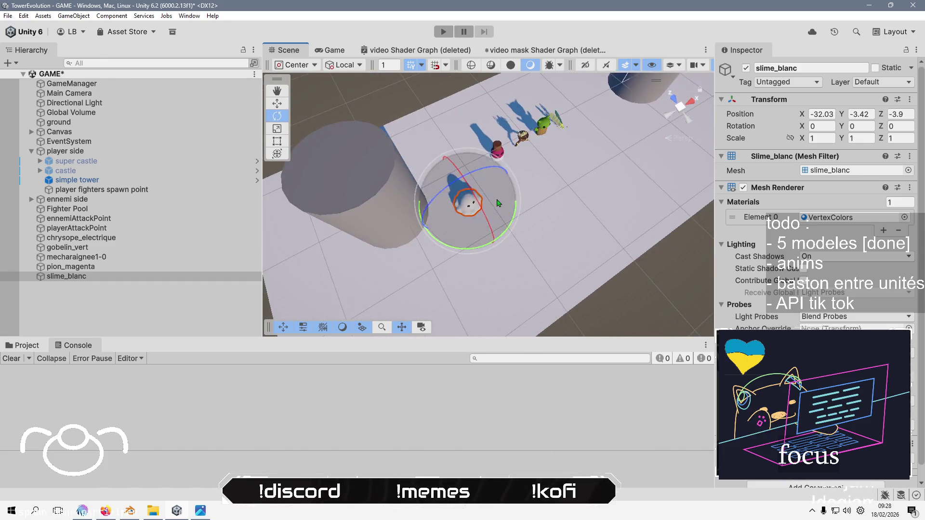
scroll(499, 200, up, 5)
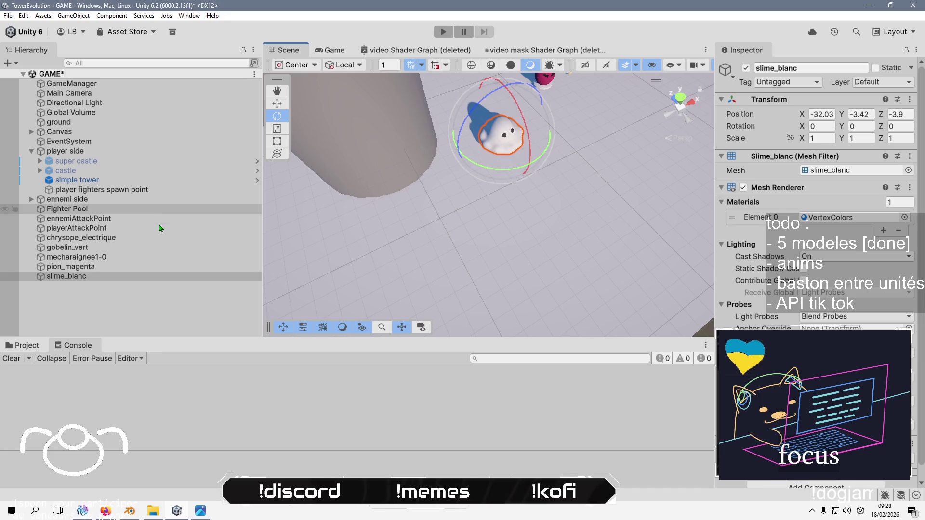
Add an Animator component to slime_blanc and show the project's asset files
click(152, 279)
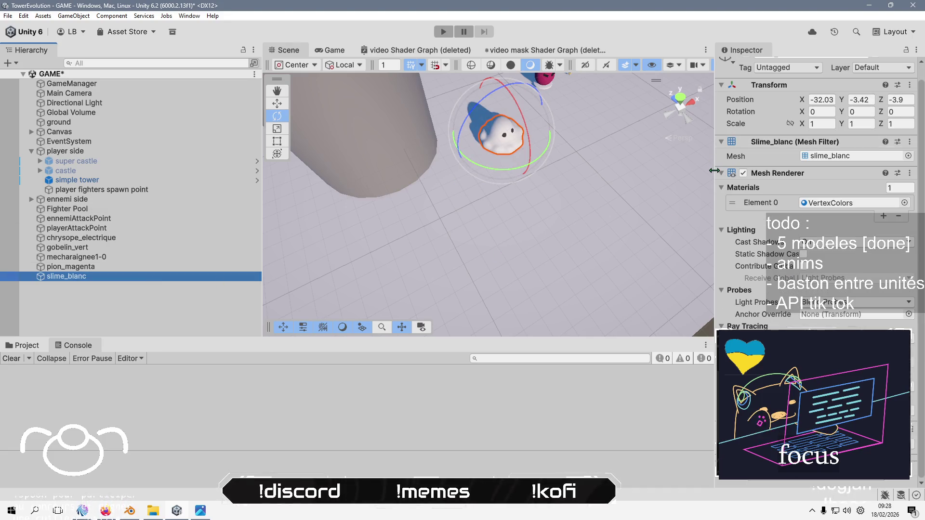
click(777, 188)
click(795, 248)
text(a)
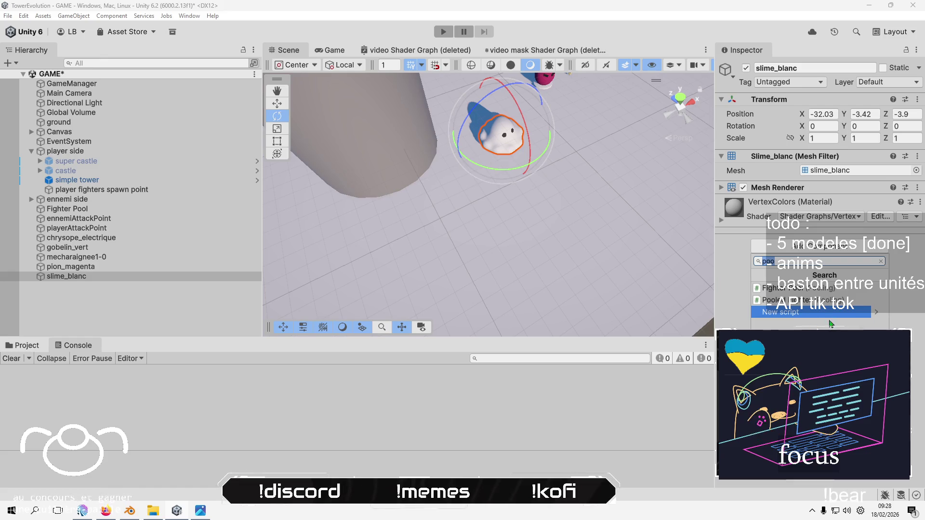
text(ni)
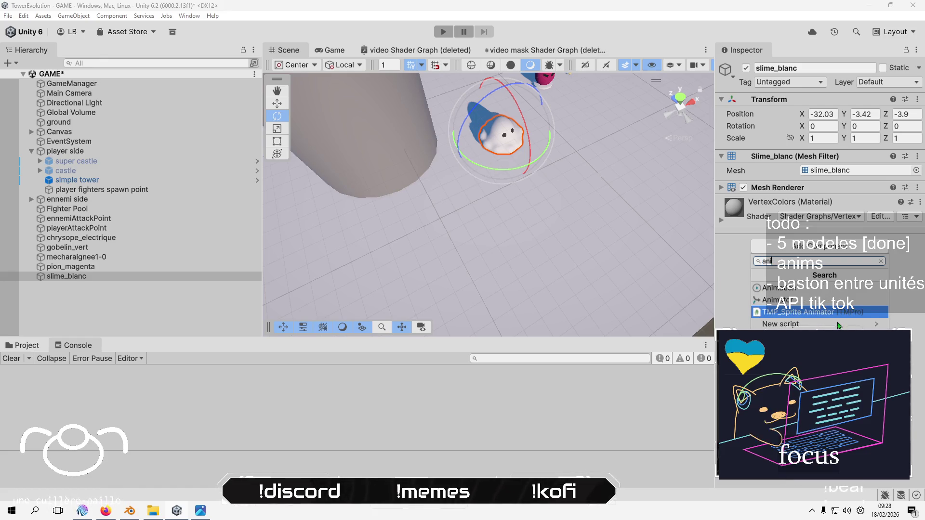
click(822, 301)
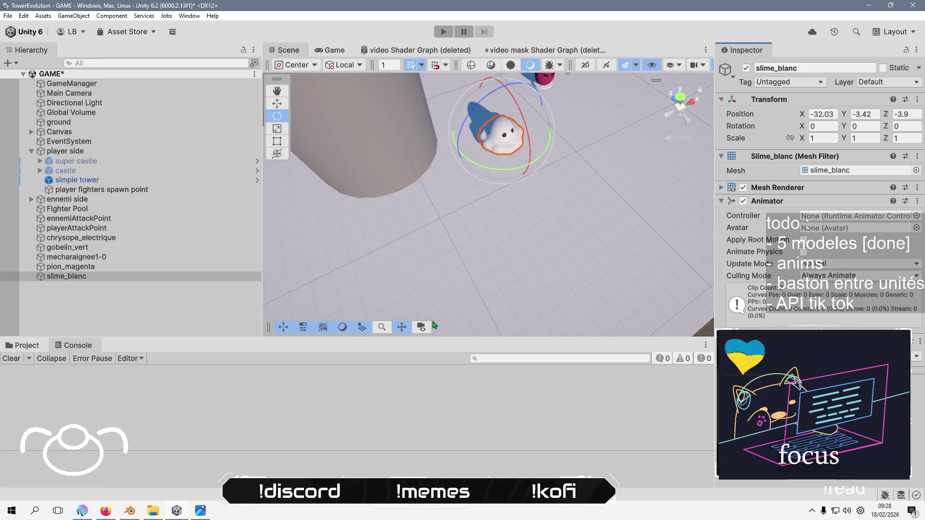
click(24, 345)
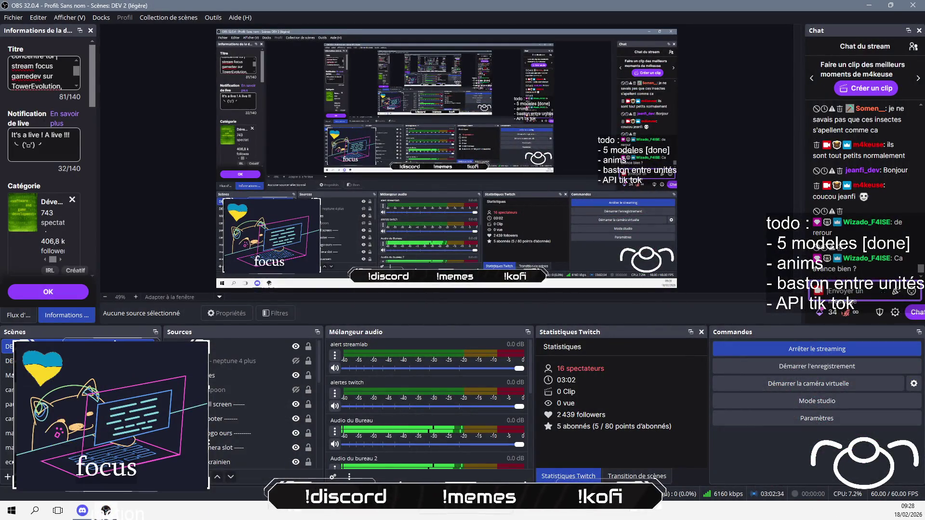
Post 'yes' in the OBS stream chat and return to Unity
text(yes)
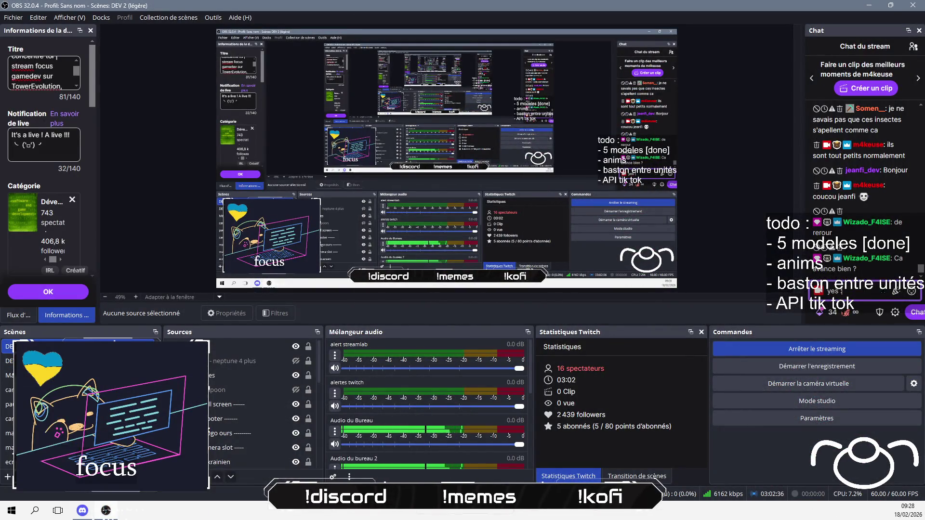
key(Return)
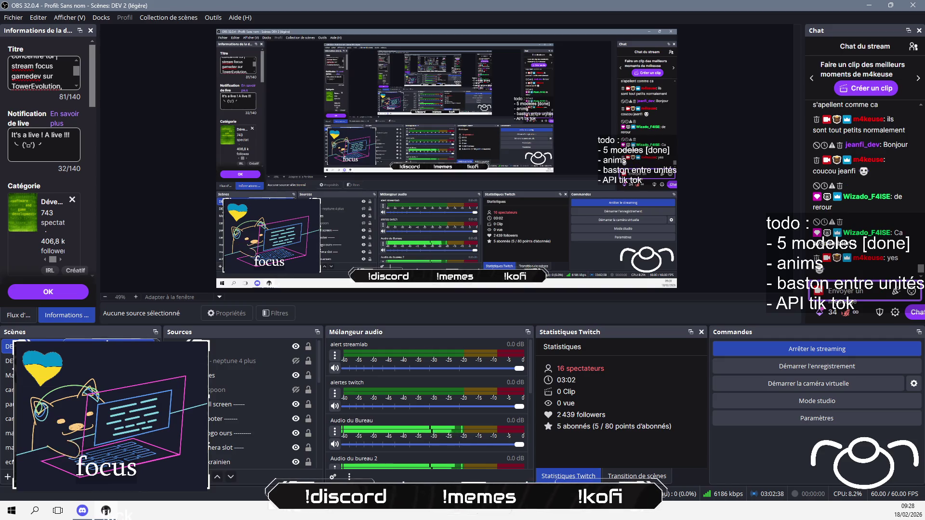
key(alt+Tab)
Reframe the scene view around all characters and go up to the Assets root folder
mouse_move(440, 182)
mouse_down()
mouse_move(430, 163)
mouse_move(511, 170)
mouse_move(520, 206)
mouse_move(559, 213)
mouse_up()
mouse_move(377, 287)
mouse_down()
mouse_move(509, 205)
mouse_move(417, 234)
mouse_move(489, 267)
mouse_up()
key(e)
click(137, 370)
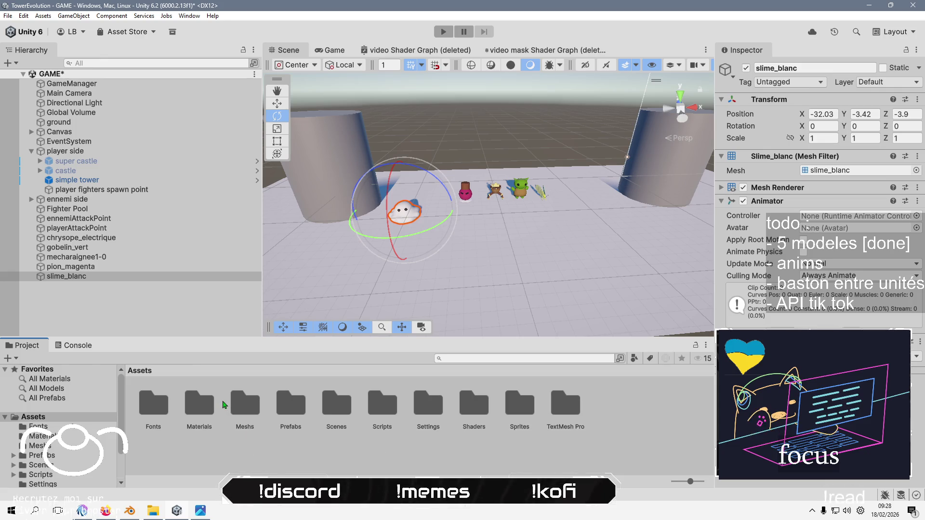
Create a folder named 'Animations' in Assets, open it, and reselect slime_blanc
right_click(306, 436)
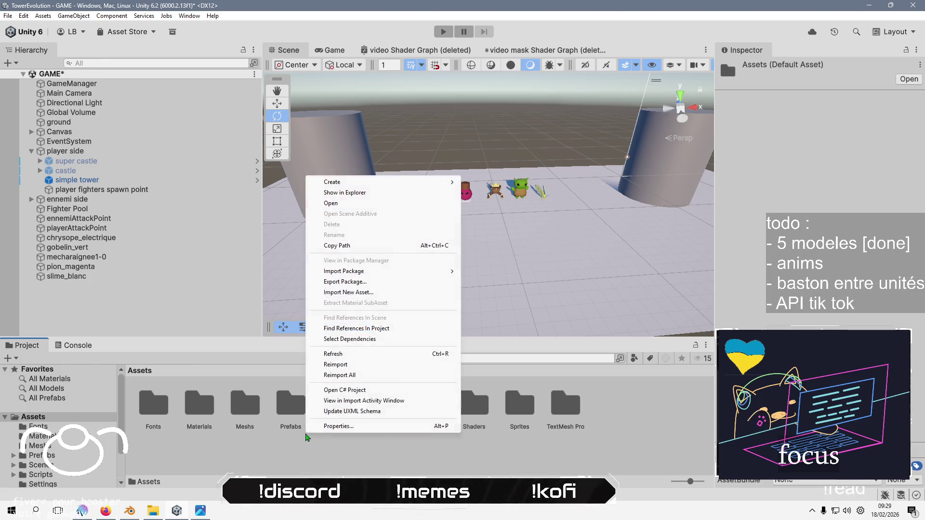
mouse_move(419, 184)
click(475, 181)
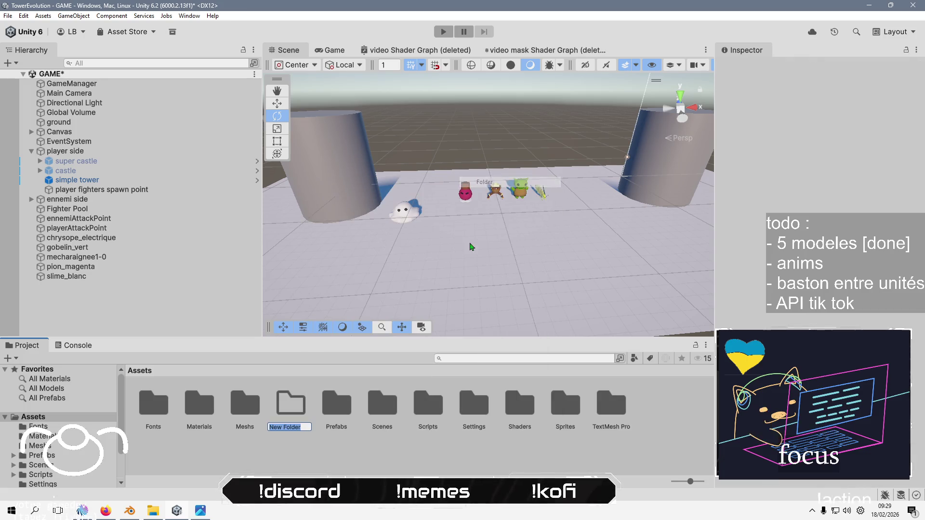
text(An)
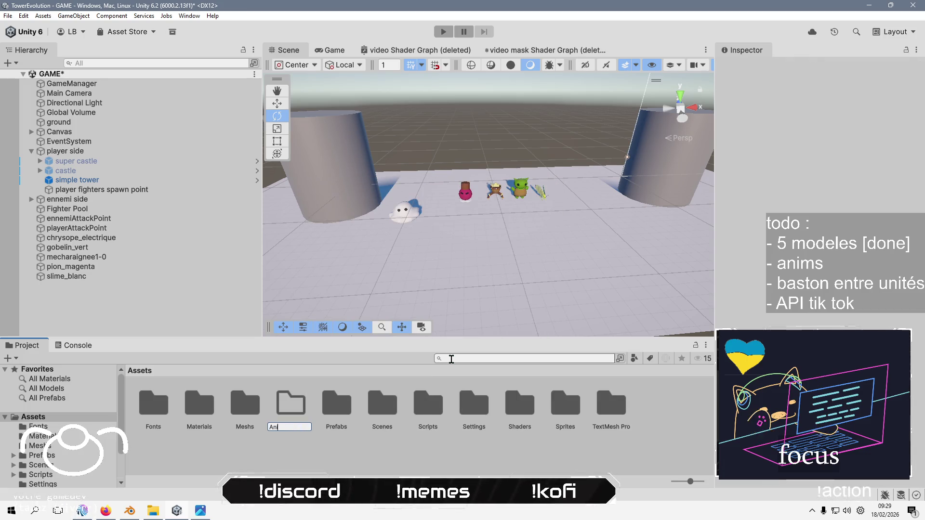
text(imations)
key(Return)
key(Return)
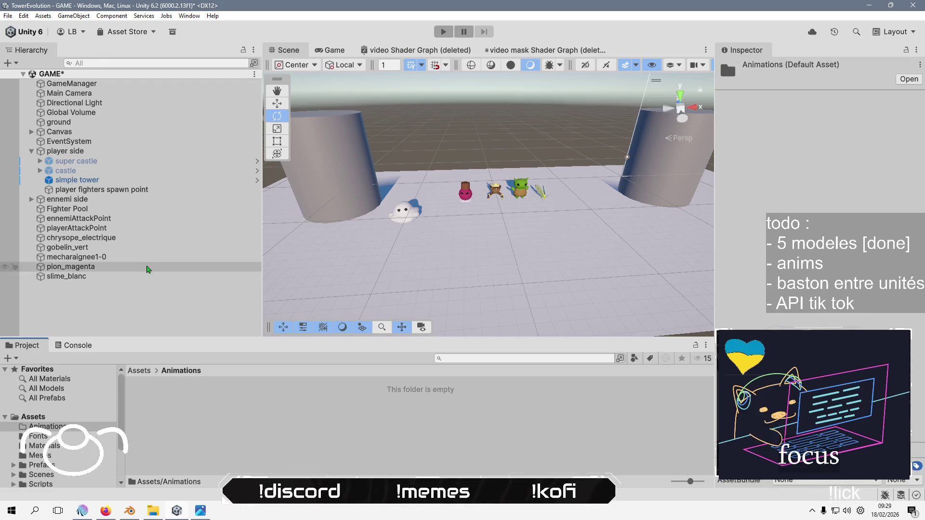
click(129, 277)
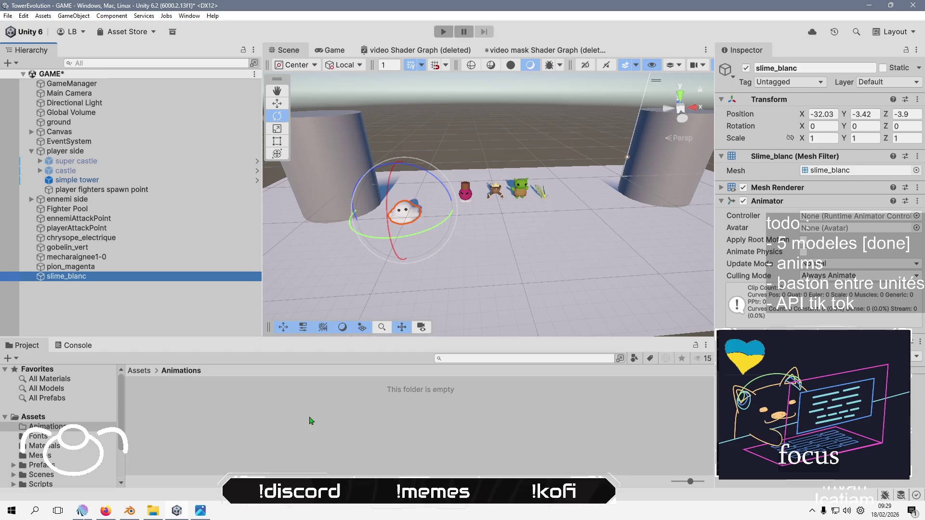
right_click(249, 406)
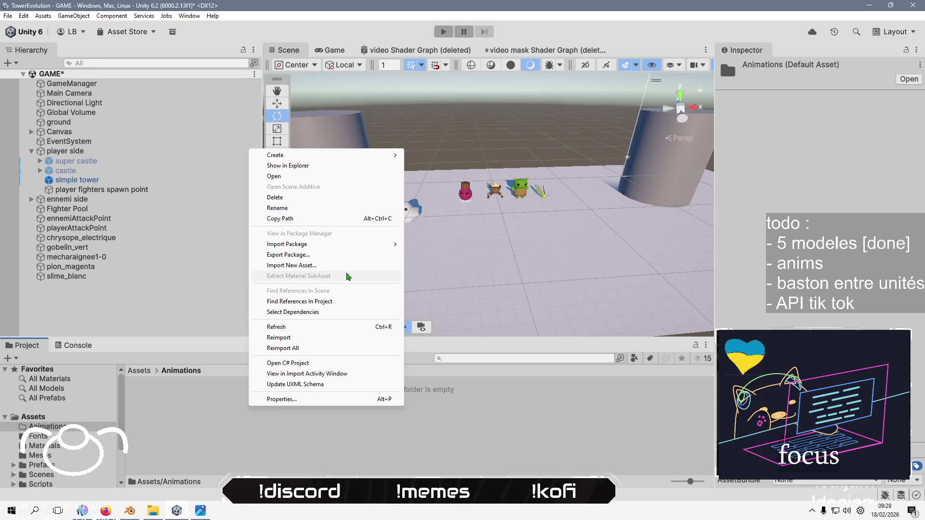
Create a 'slime blanc' Animator Controller asset and drag it into slime_blanc's Animator Controller field
mouse_move(379, 162)
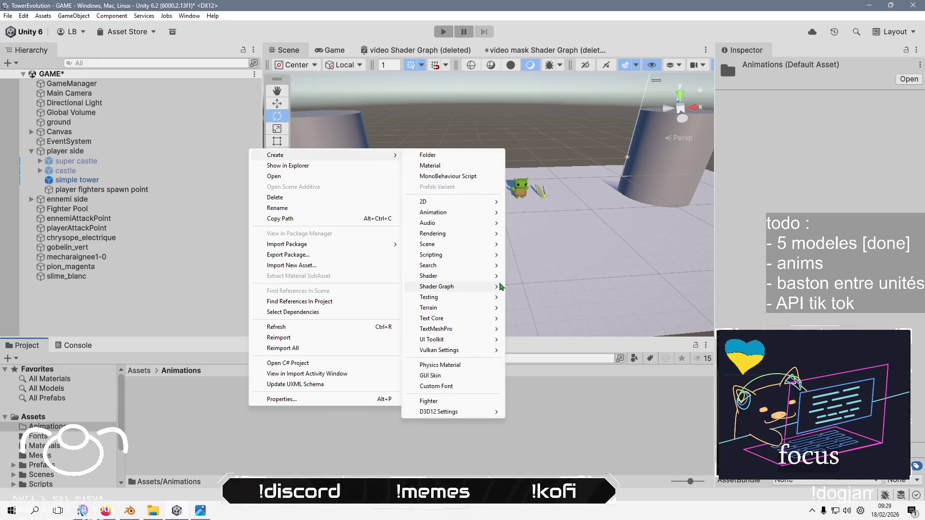
mouse_move(477, 218)
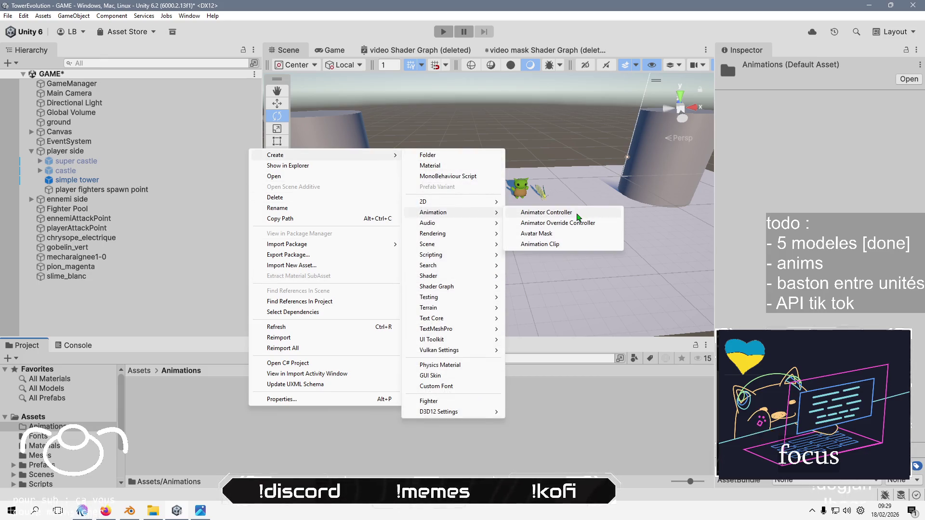
click(578, 216)
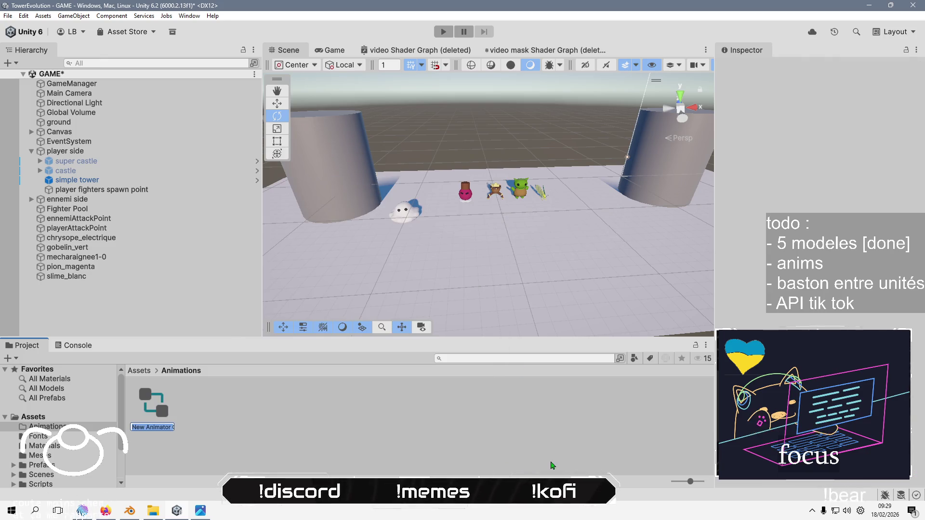
key(Home)
text(sl)
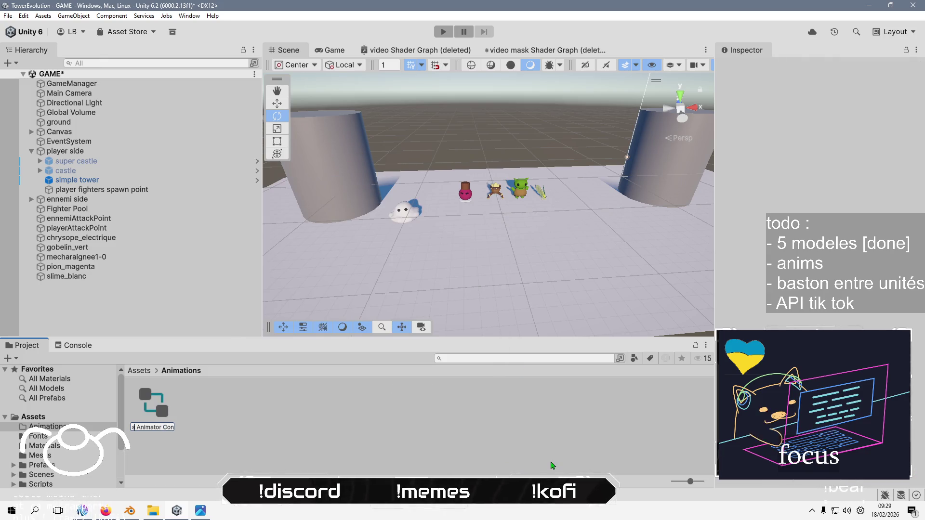
text(ime blanc Ani)
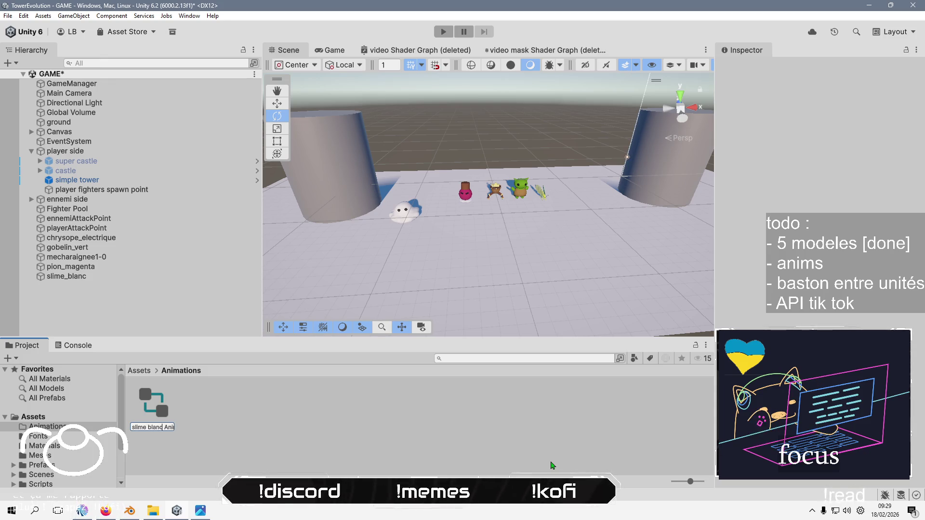
key(Return)
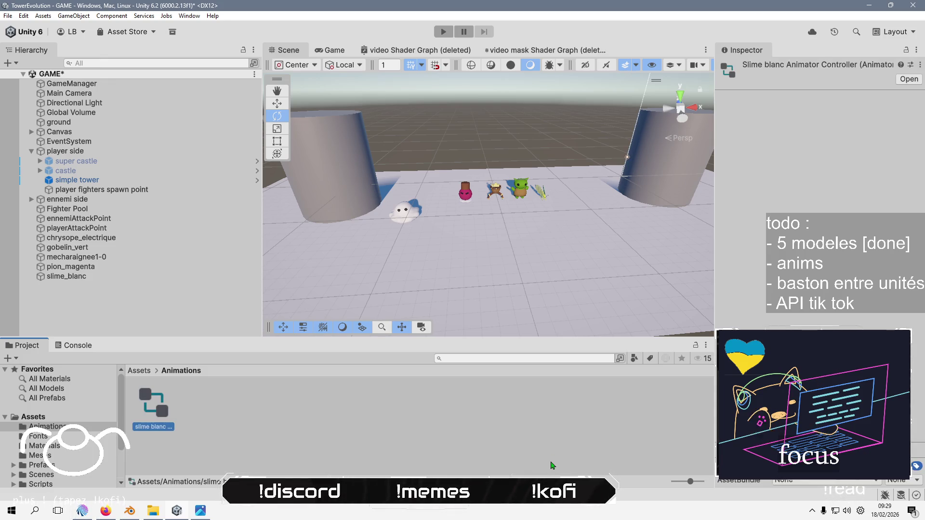
click(66, 276)
mouse_move(153, 406)
mouse_down()
mouse_move(819, 202)
mouse_move(857, 216)
mouse_up()
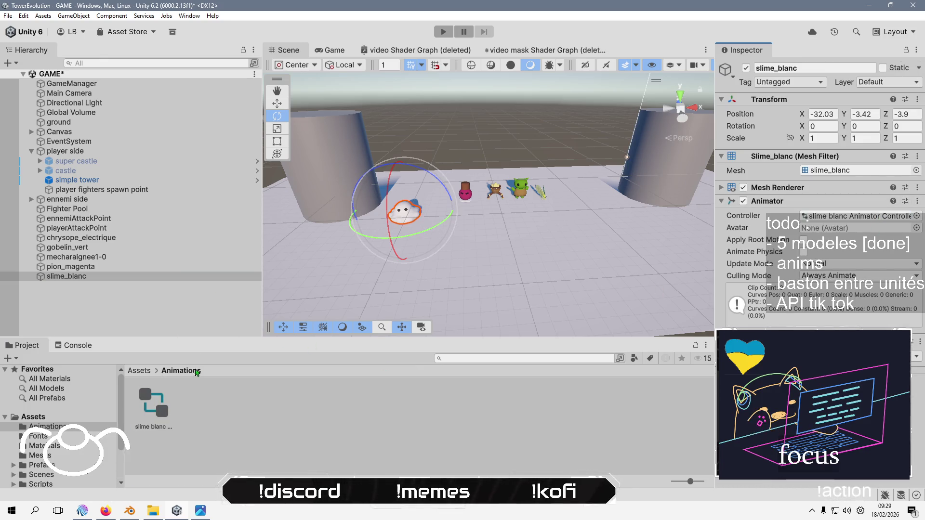
Create a 'slime blanc' folder in Animations and move the controller into it
right_click(233, 417)
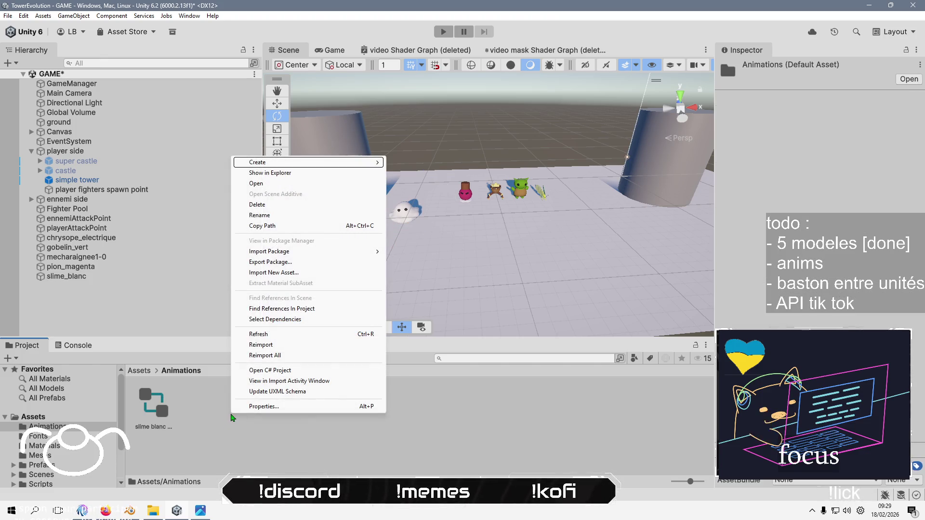
mouse_move(260, 162)
click(407, 163)
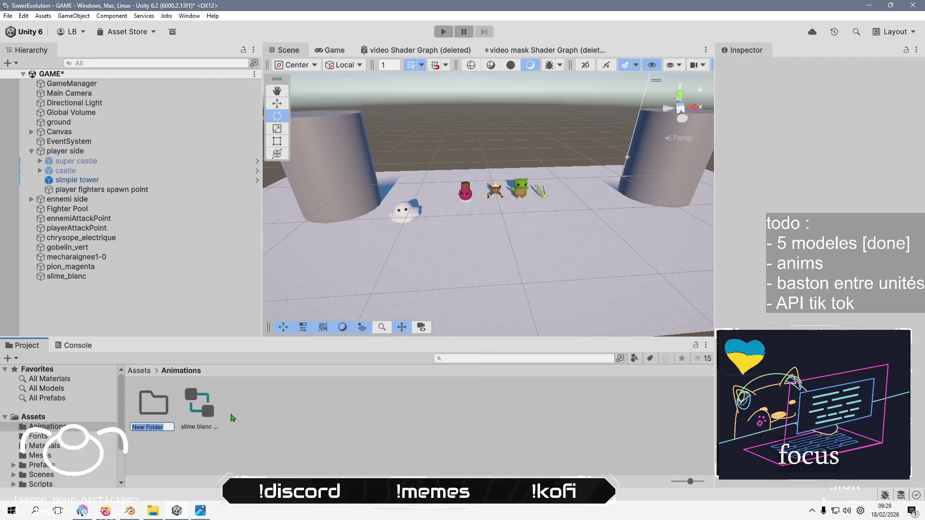
text(slime blanc)
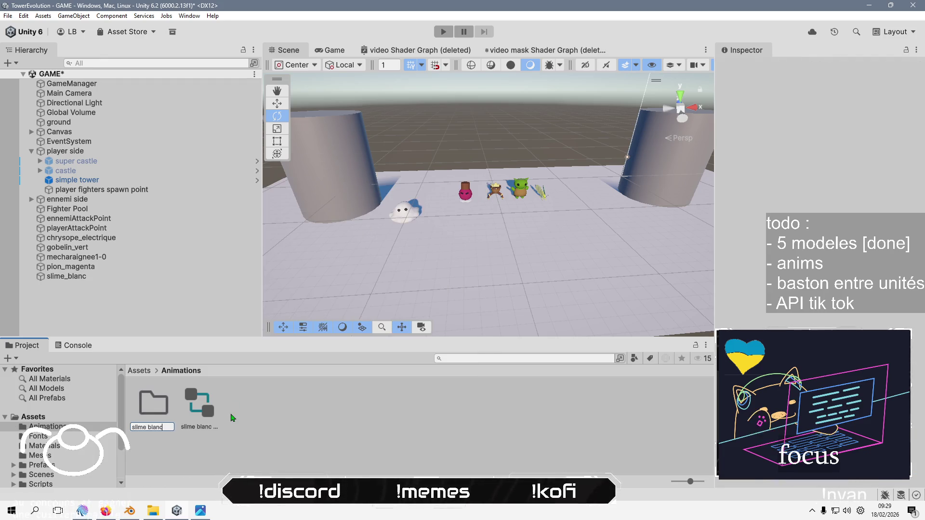
key(Return)
drag(204, 412, 152, 405)
Open the slime blanc folder and bring up its asset creation menu
double_click(153, 404)
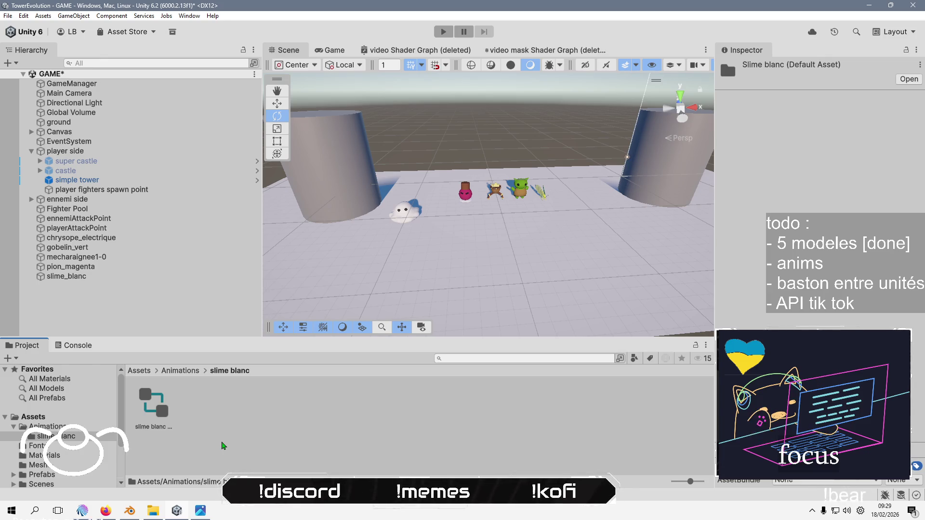
click(181, 371)
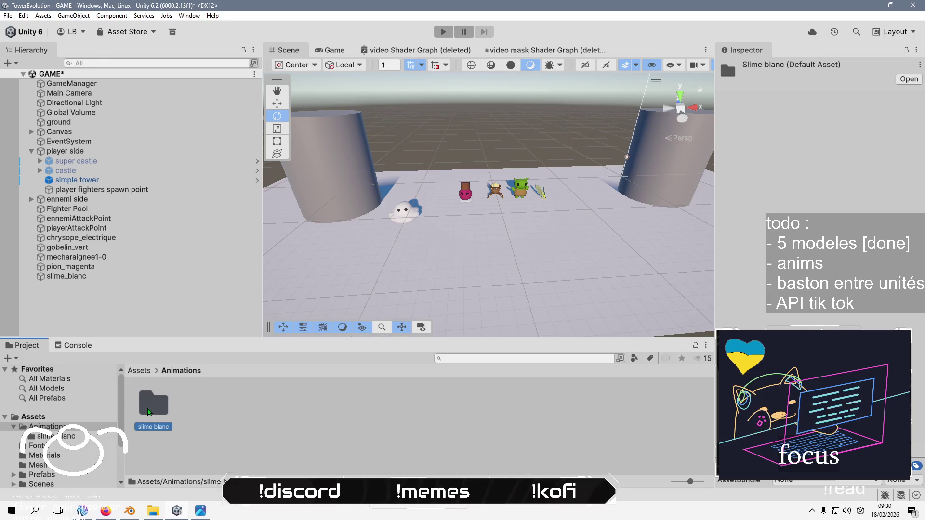
double_click(163, 403)
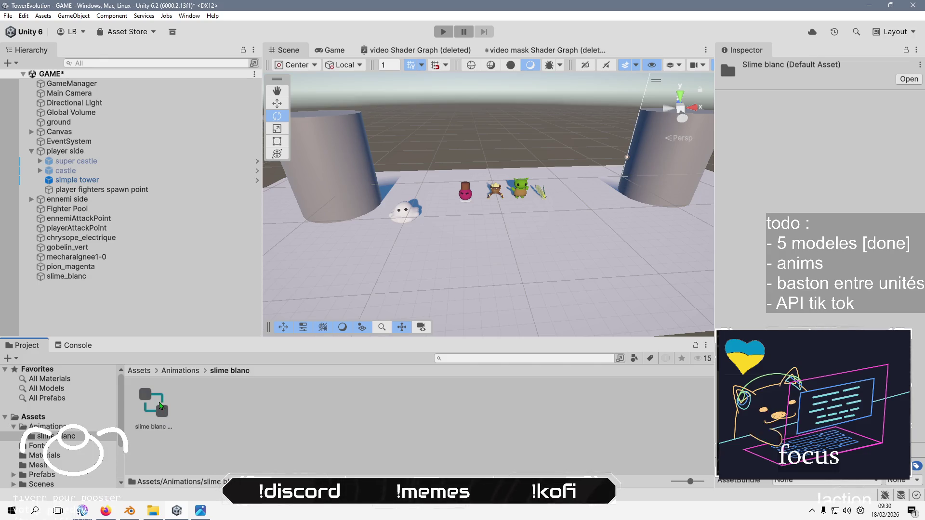
right_click(270, 422)
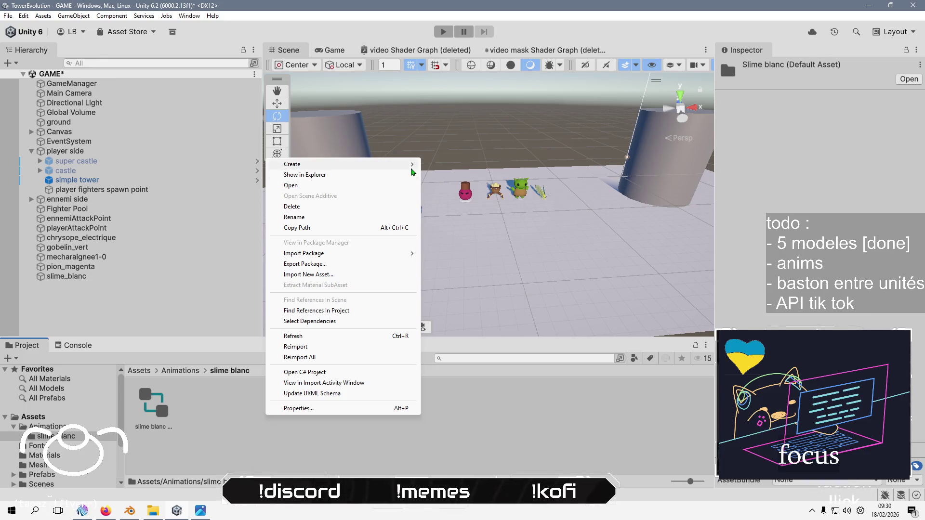
Create an Animation Clip named 'Move Forward Animation'
mouse_move(410, 164)
mouse_move(481, 222)
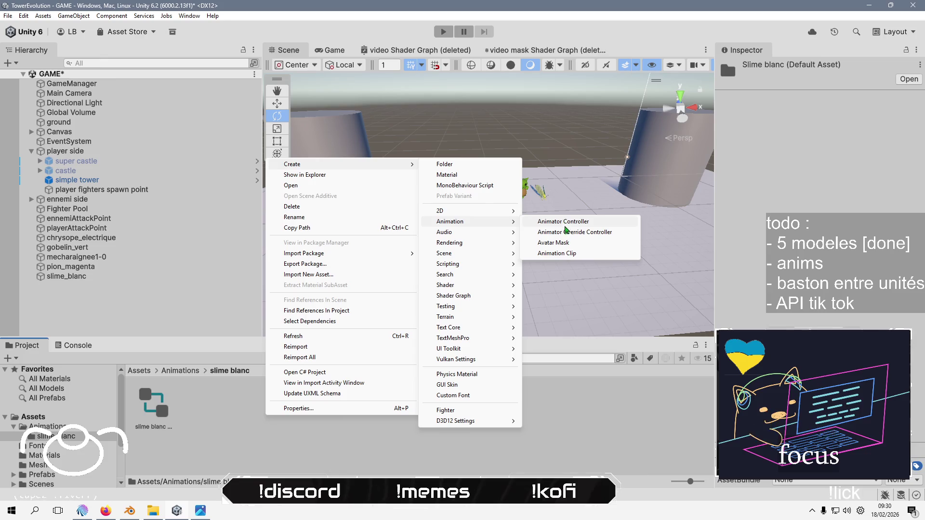
click(557, 253)
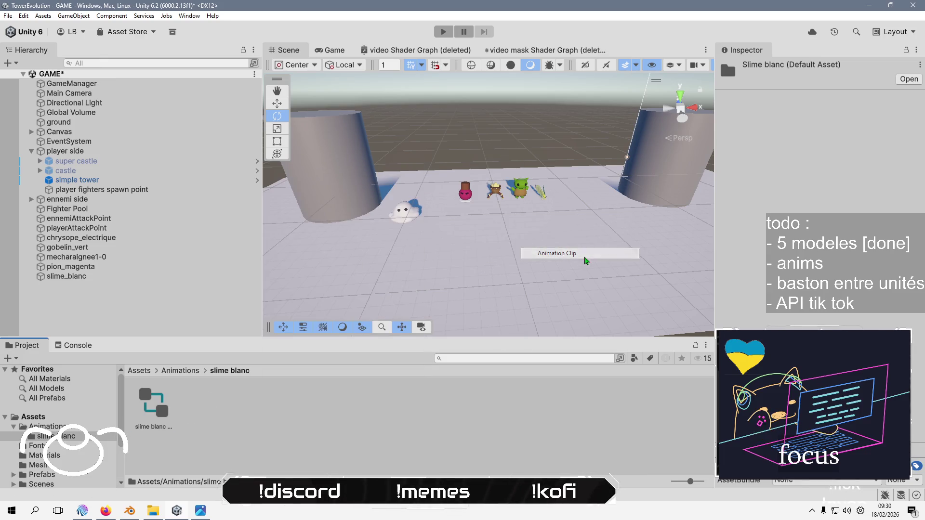
key(shift+Right)
key(shift+Right)
key(shift+Right)
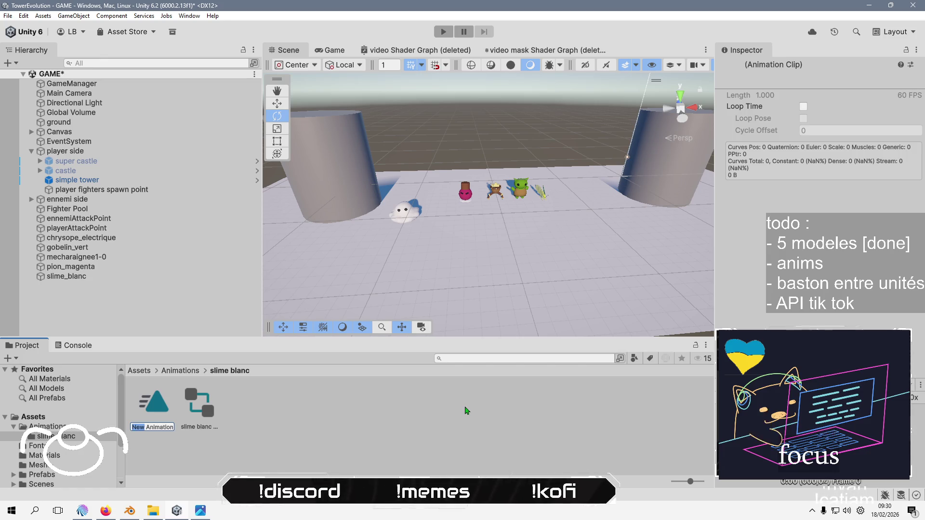
text(ward)
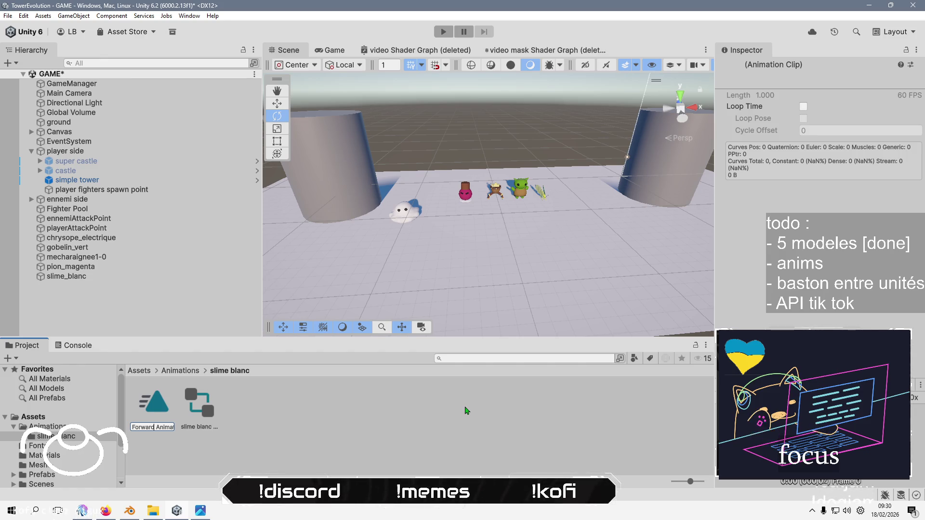
text(e)
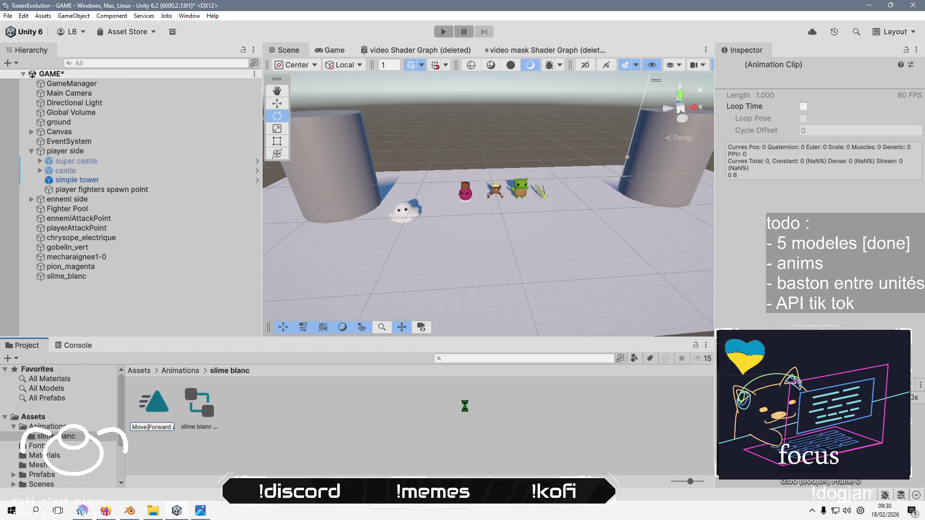
key(Return)
Create a second Animation Clip named 'Attack Animation Clip'
right_click(466, 410)
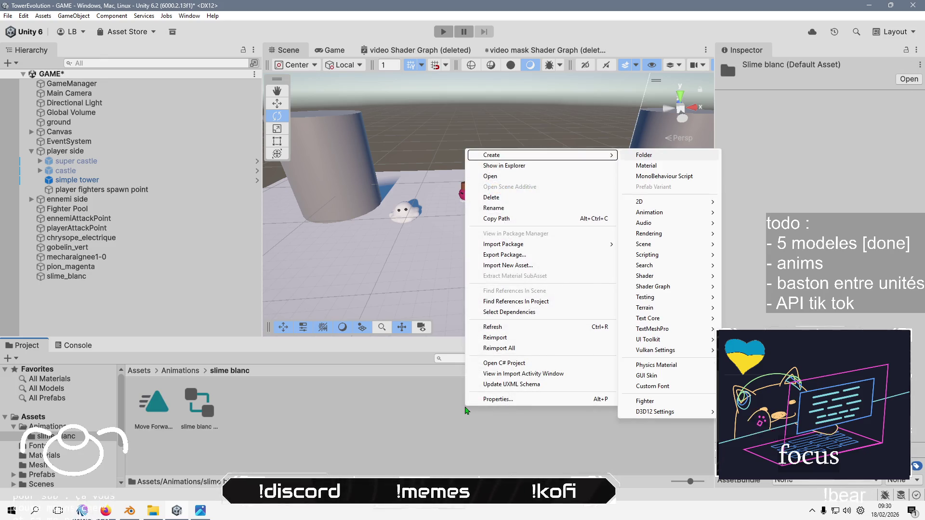
key(Down)
key(Down)
key(Down)
key(Right)
key(Down)
key(Up)
key(Return)
text(Attack)
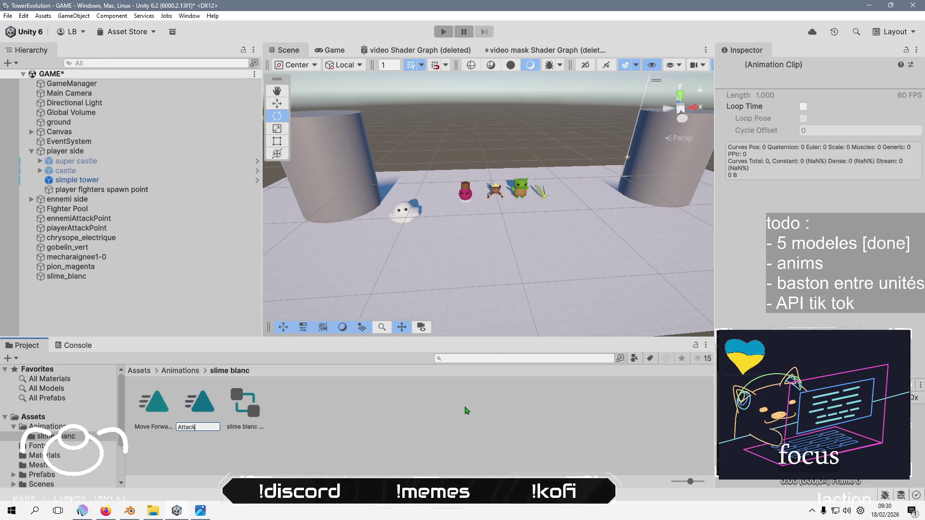
text( A)
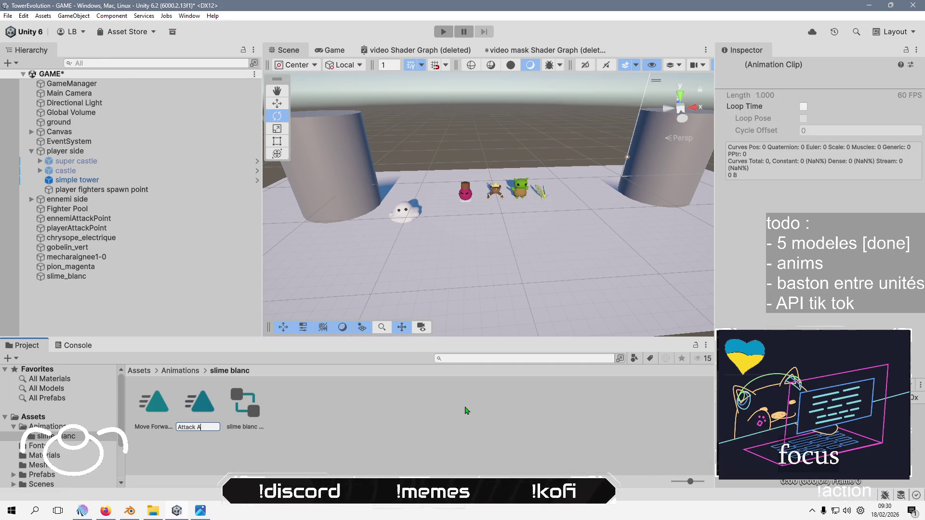
text(nima)
key(BackSpace)
key(BackSpace)
key(BackSpace)
text(imation Cli)
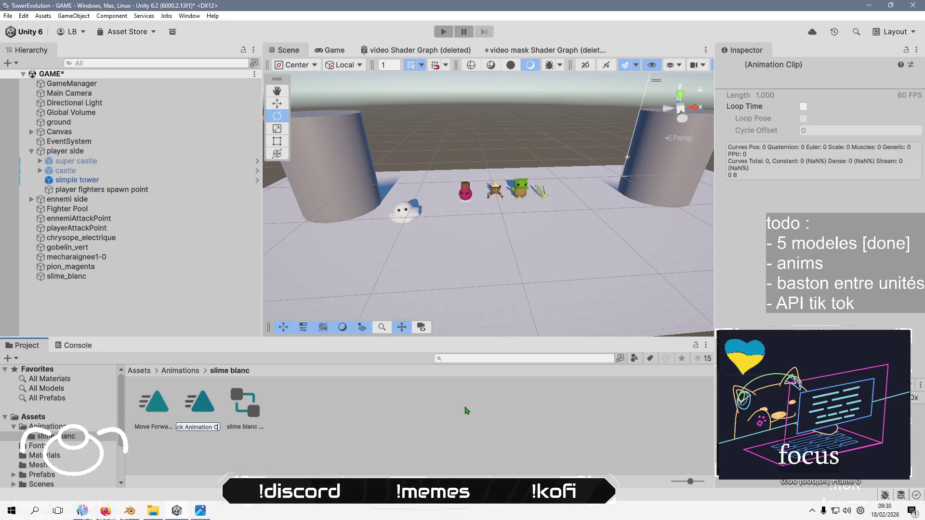
text(p)
key(Return)
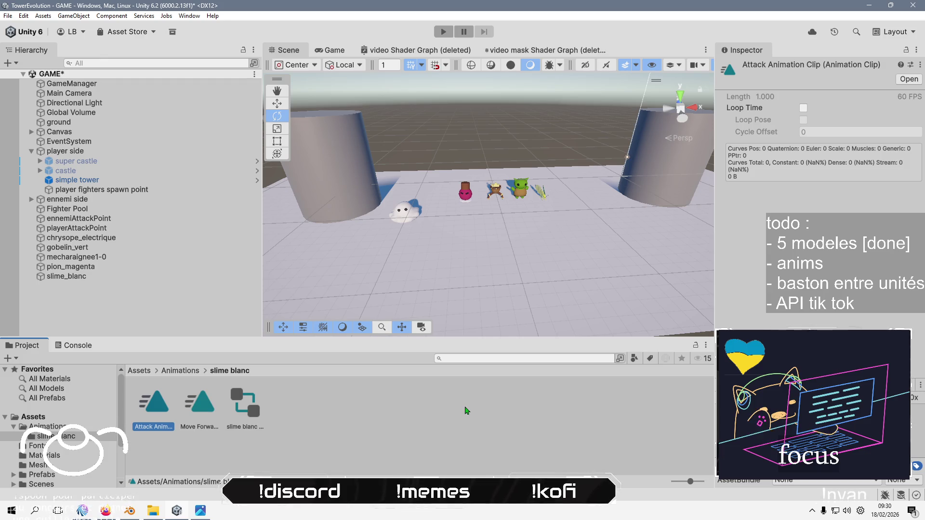
click(294, 456)
text(le pooli)
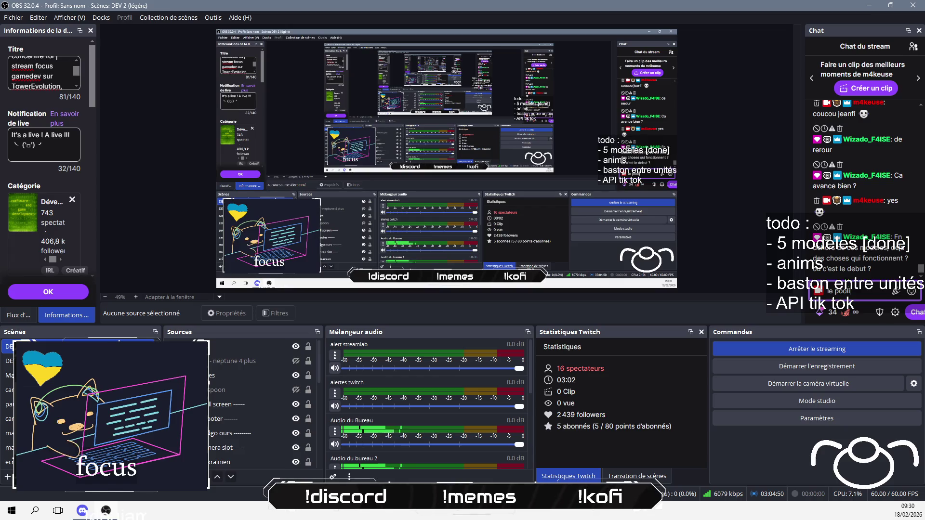
Reply in chat that mob pooling and the navmesh agent are largely done, pointing to the on-screen list
text(ng des mobs)
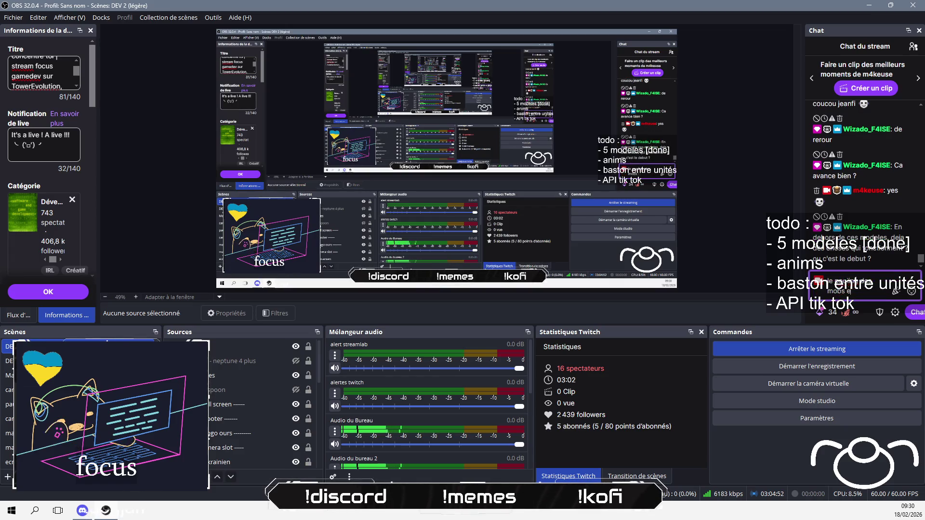
text( est fait)
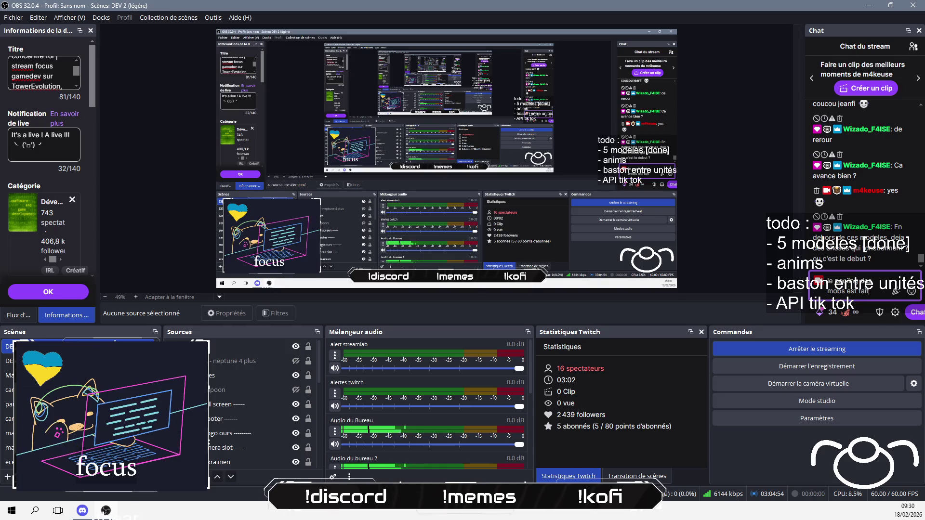
text(, le navmesh age)
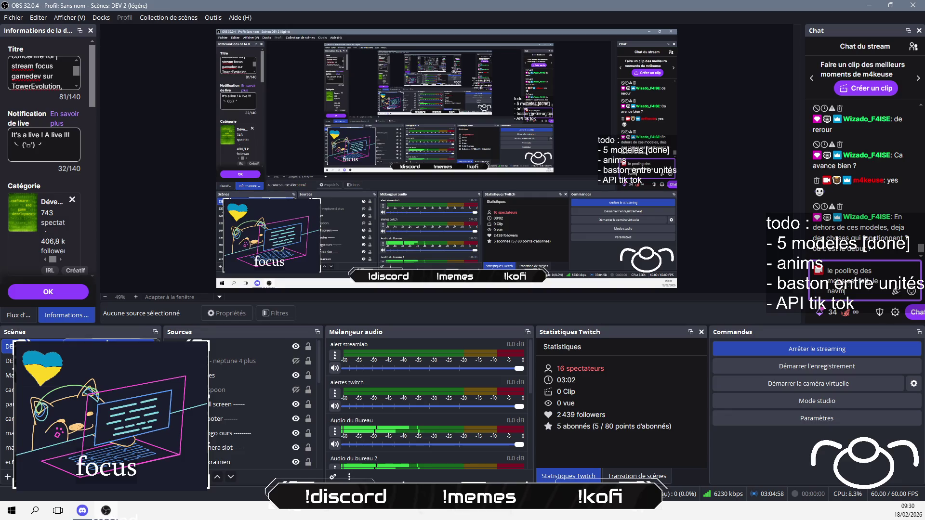
text(nt ...)
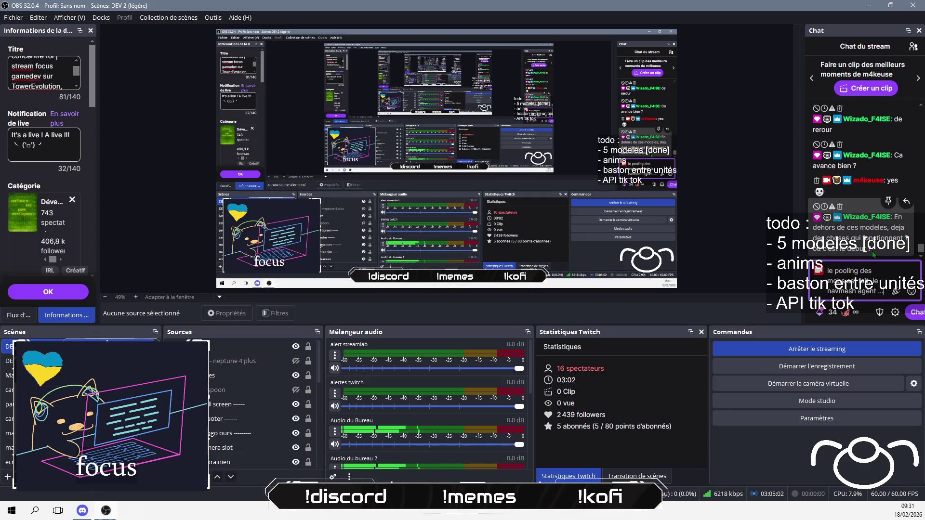
text( une gr)
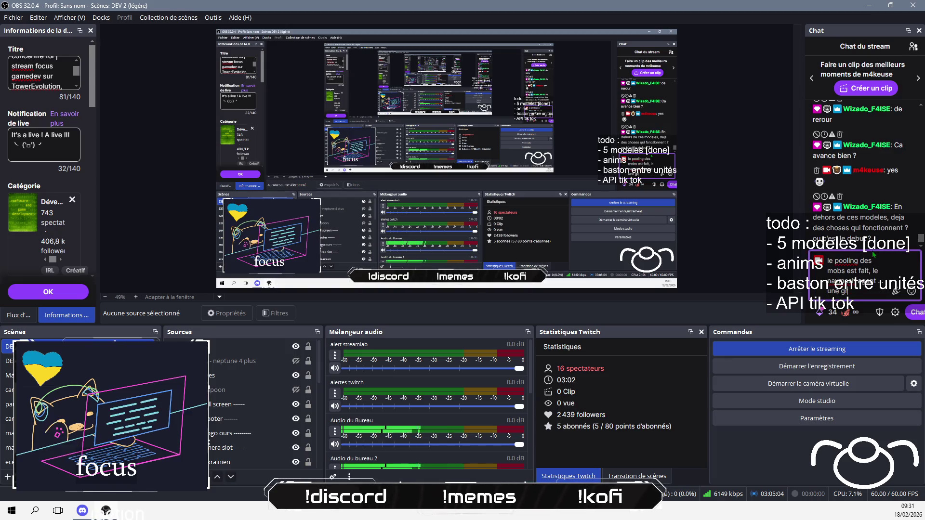
text(osse partie ouais)
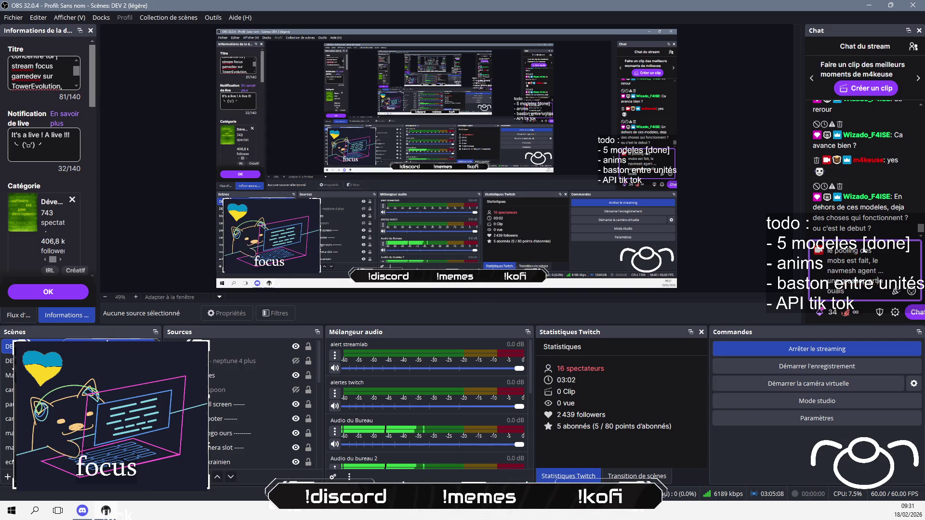
key(Return)
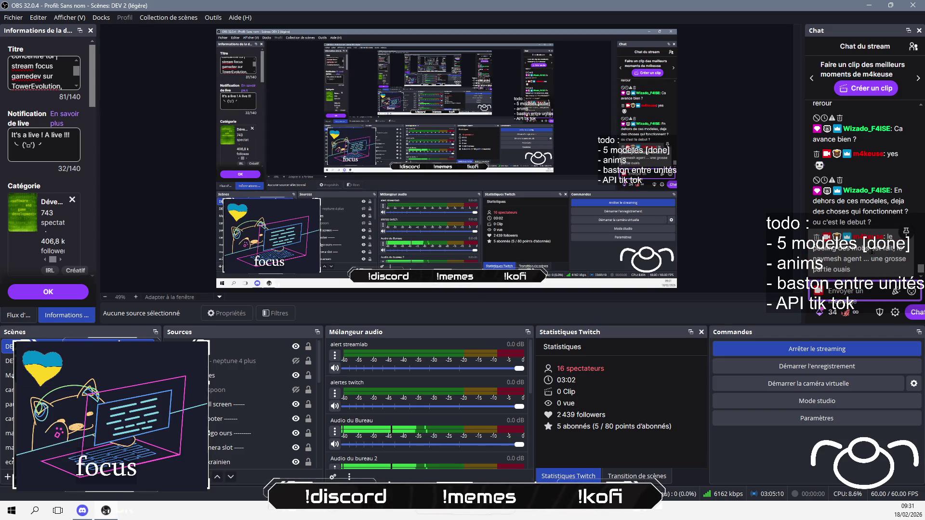
text(nque ce)
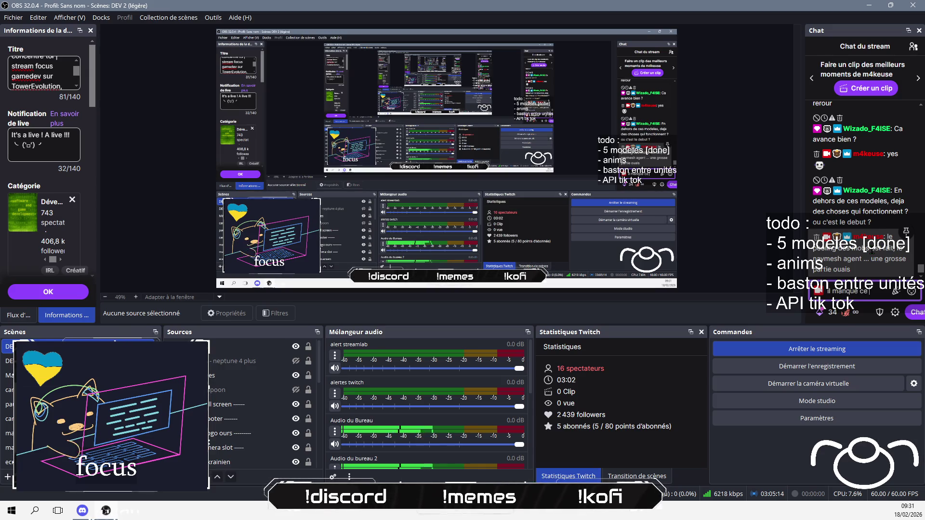
text( qui est écris s)
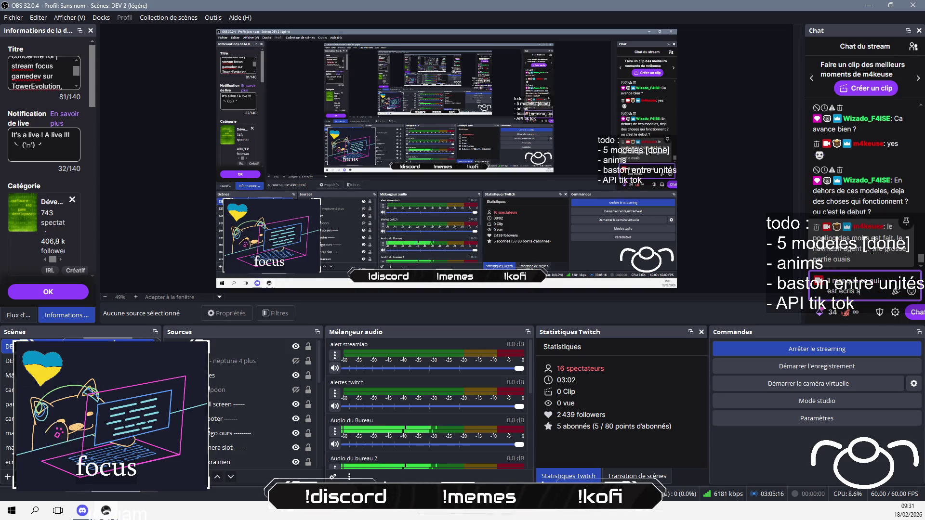
text(ur l'éq)
key(Return)
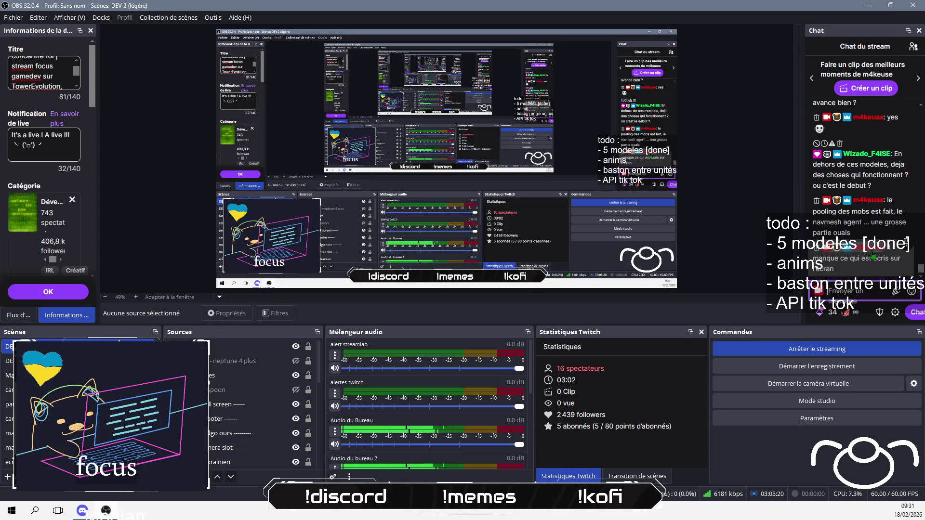
Send 'anims, baston, API tiktok' as the remaining tasks, then return to Unity
text(anims)
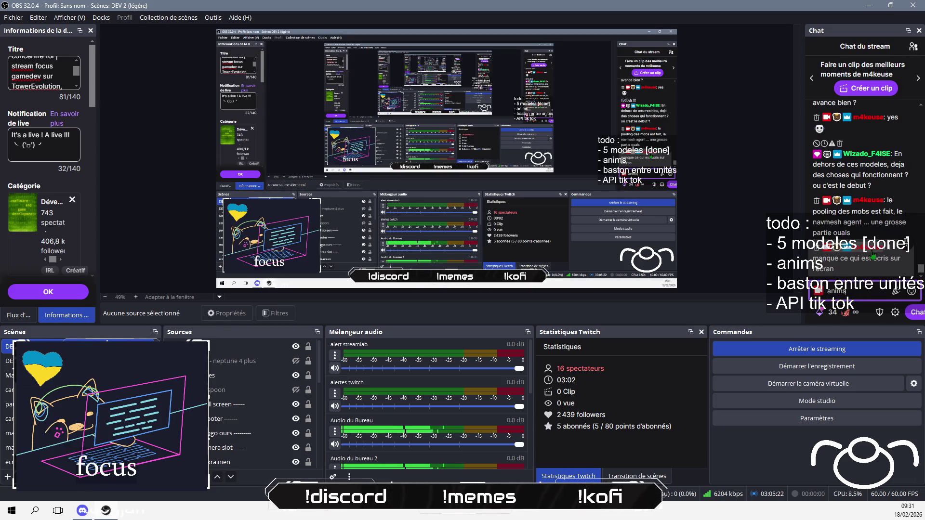
text(, basto)
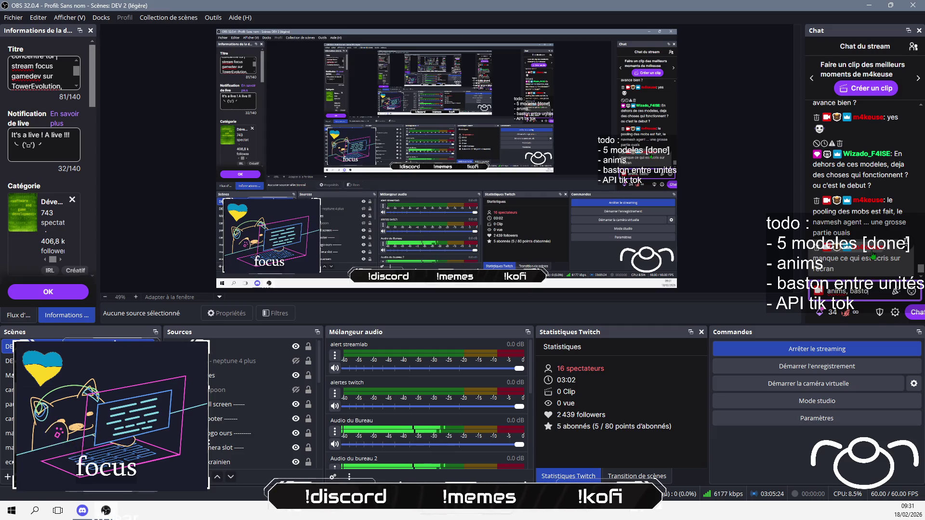
text(n)
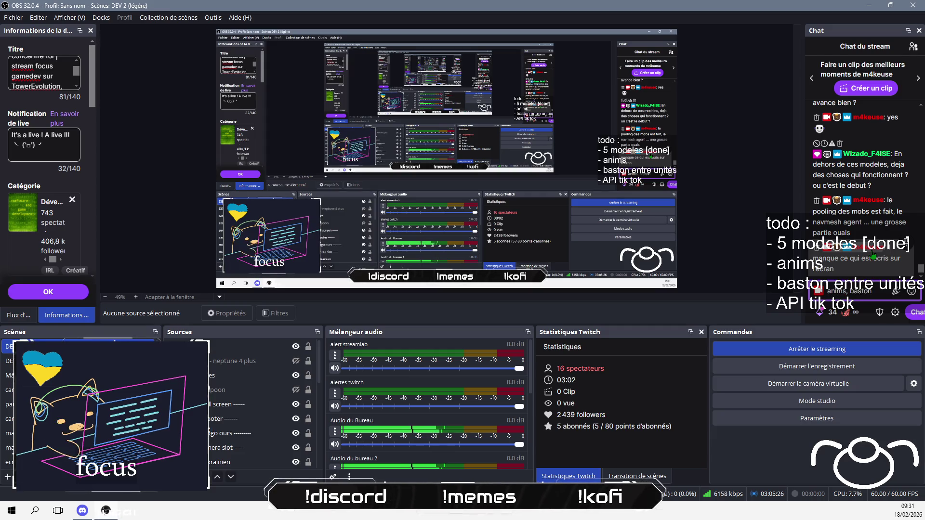
text(, API tiktok)
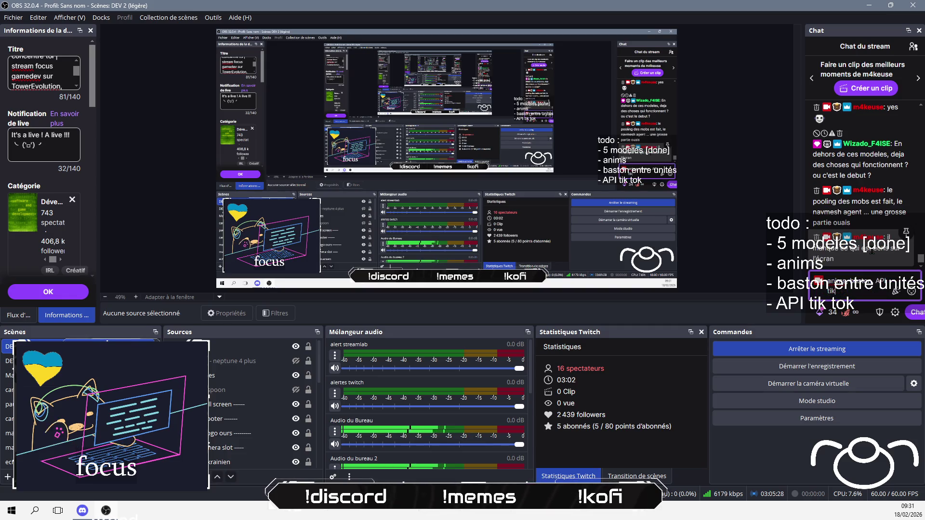
key(Return)
key(alt+Tab)
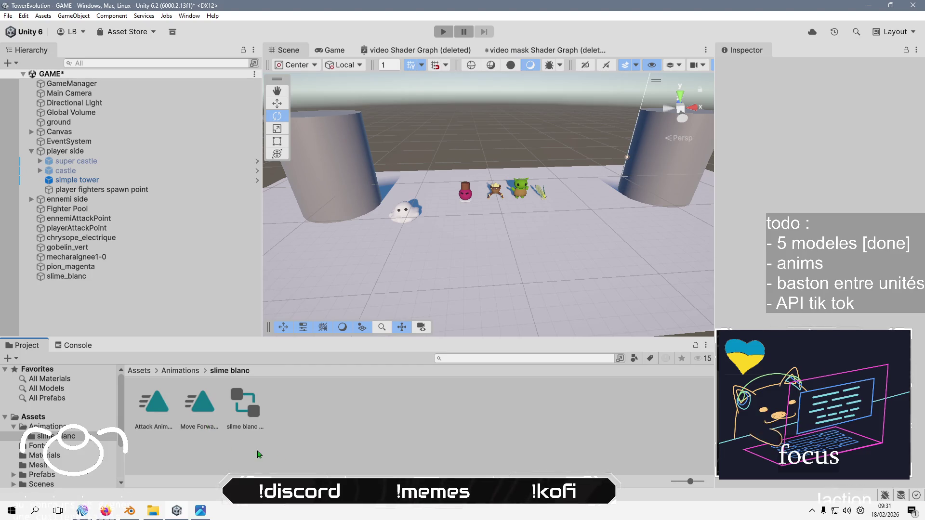
Duplicate the slime blanc folder into copies named pion magenta and mecharaignee1-0
click(193, 371)
click(177, 415)
key(ctrl+d)
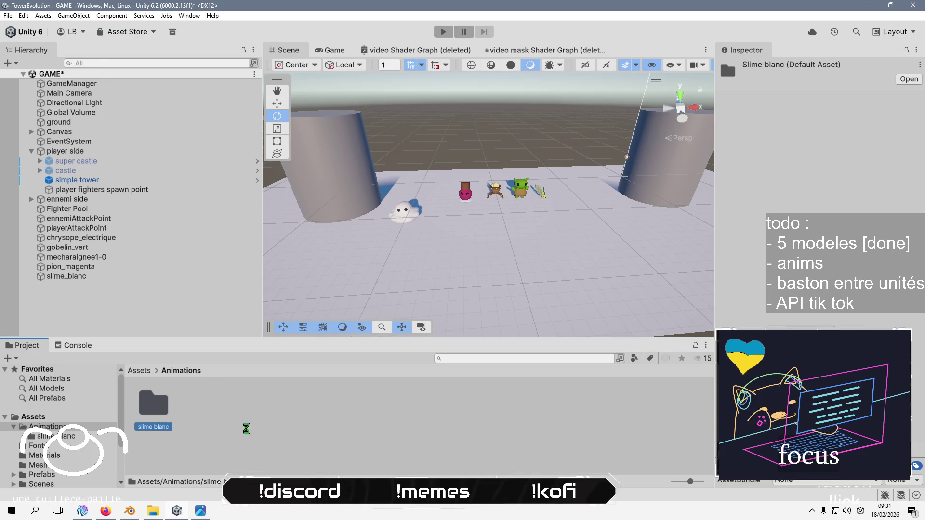
key(F2)
text(pion ma)
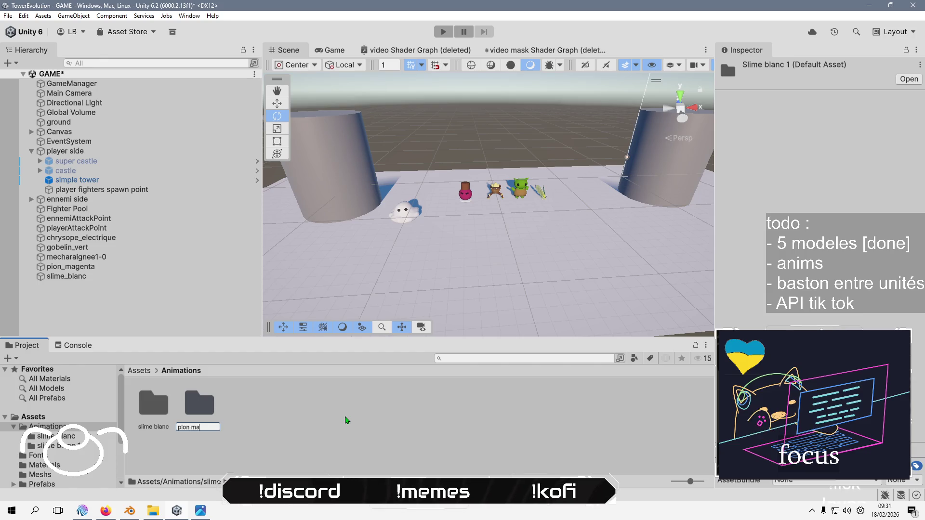
text(genta)
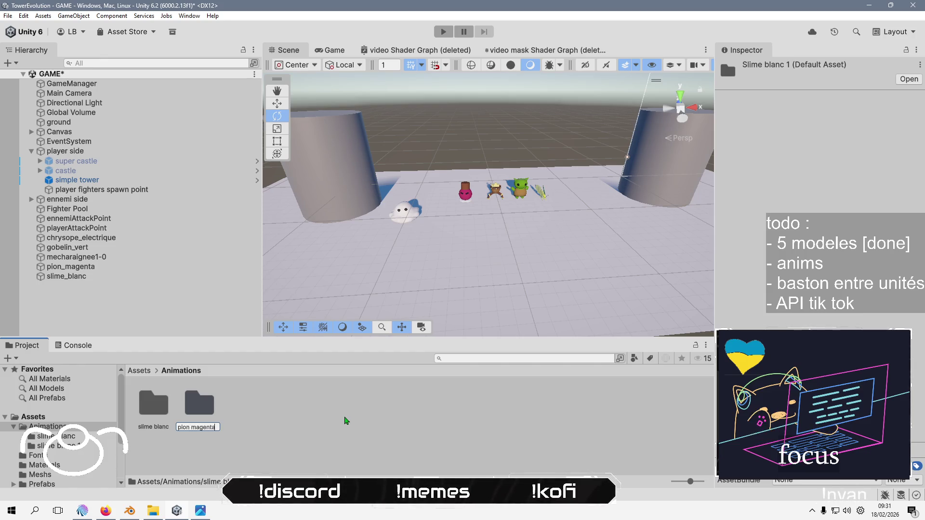
key(Return)
key(ctrl+d)
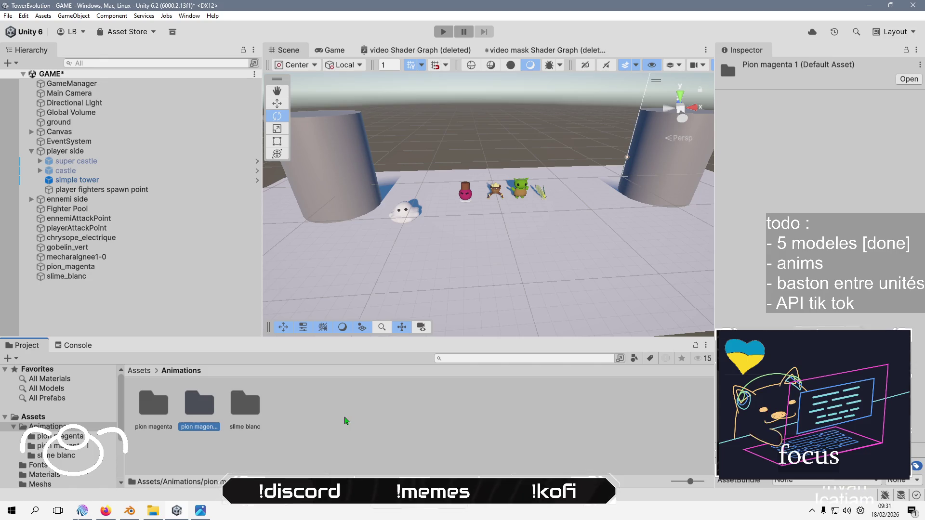
key(F2)
key(Right)
key(BackSpace)
key(BackSpace)
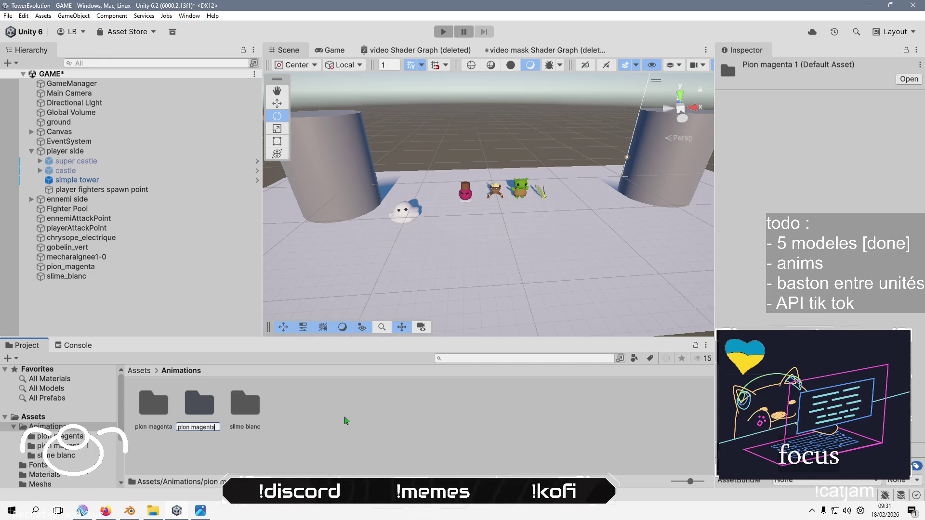
text(charaignee 1)
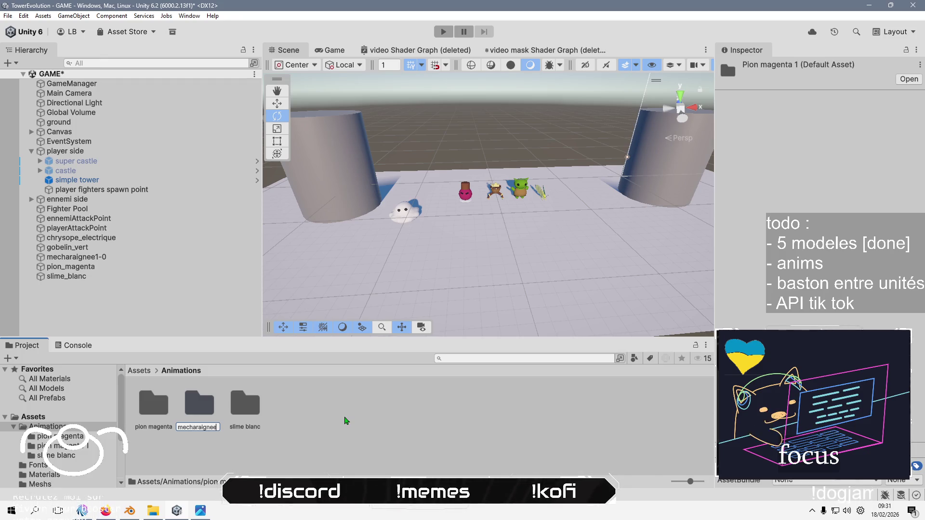
text(-0)
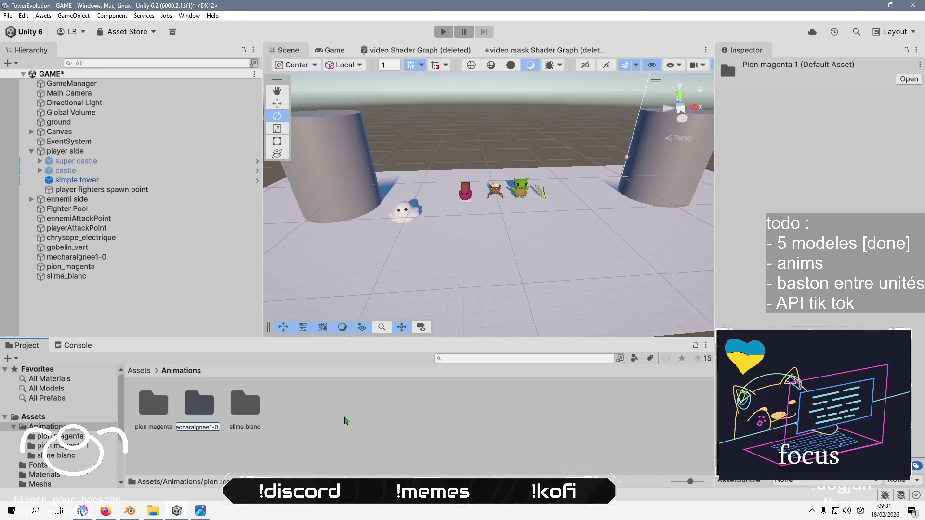
key(Return)
Make further copies named gobelin vert and chrysope electrique, then open chrysope electrique
key(ctrl+d)
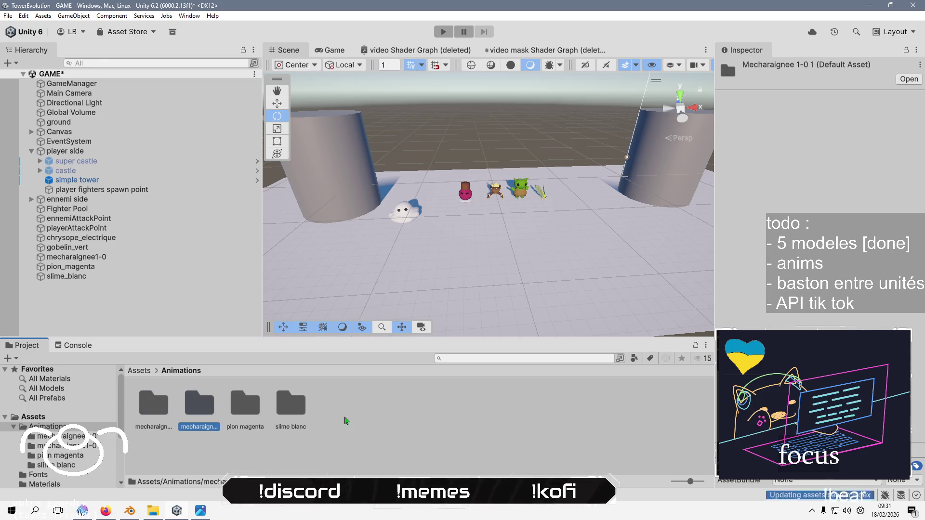
key(F2)
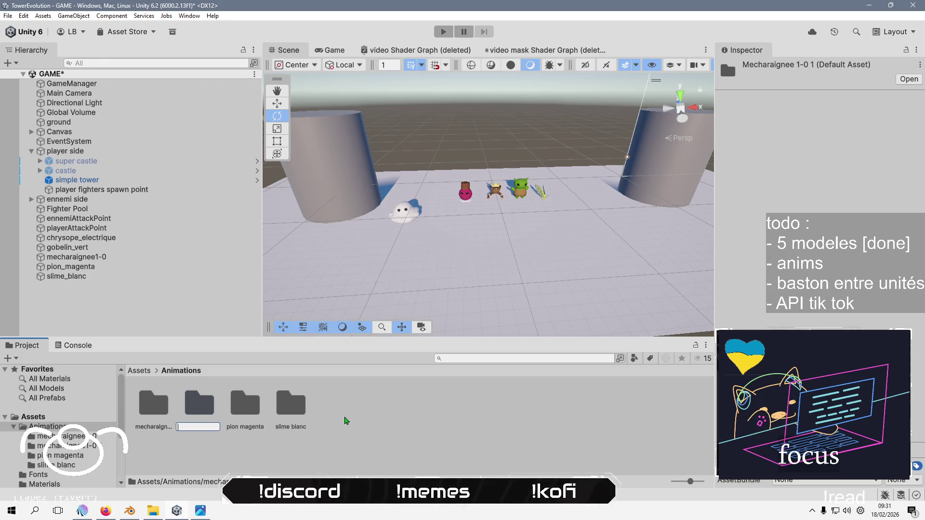
text(gobelin vert)
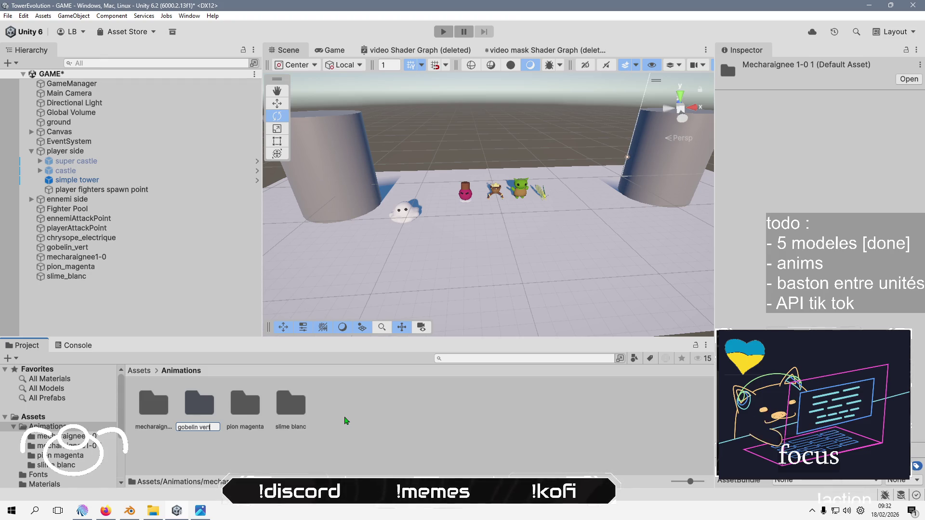
key(Return)
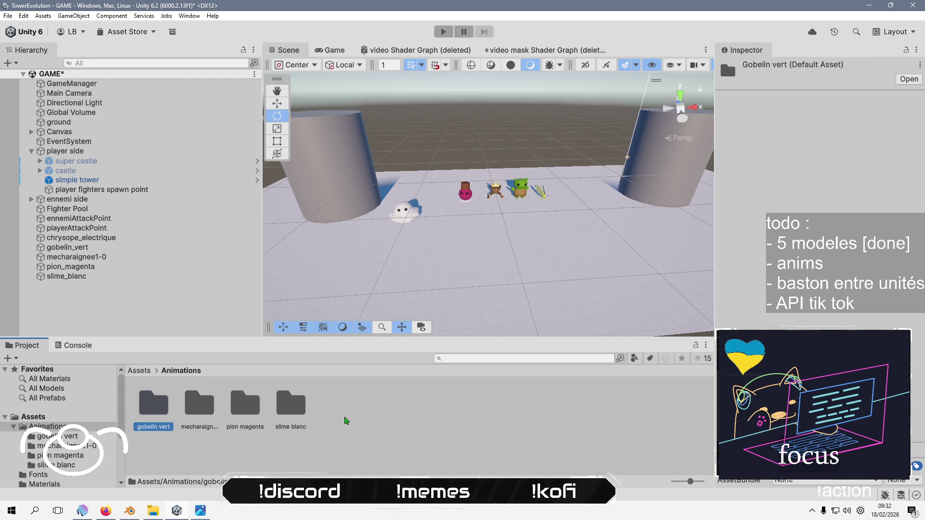
key(F2)
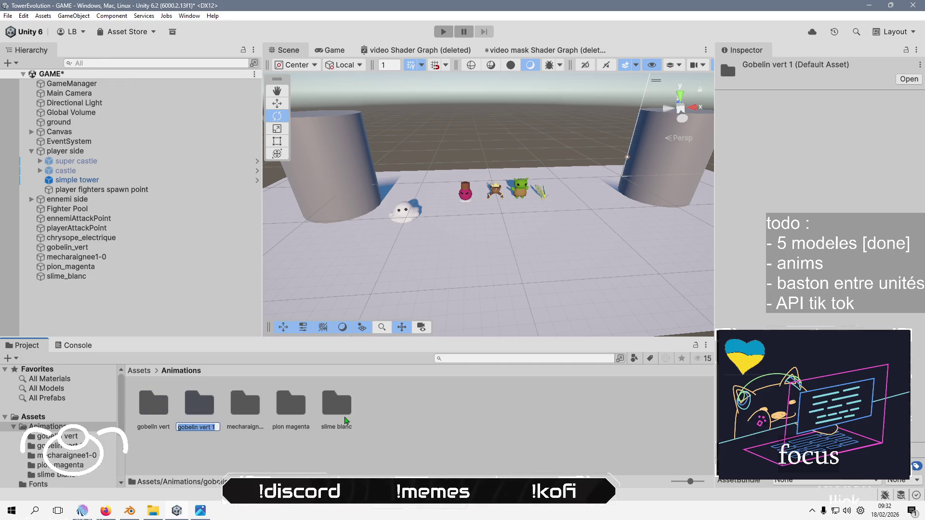
text(dsope)
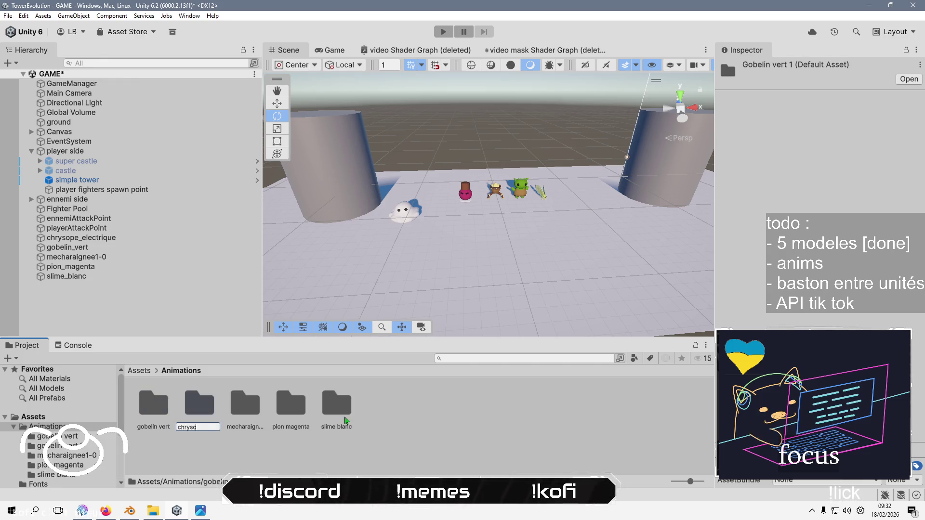
text( electr)
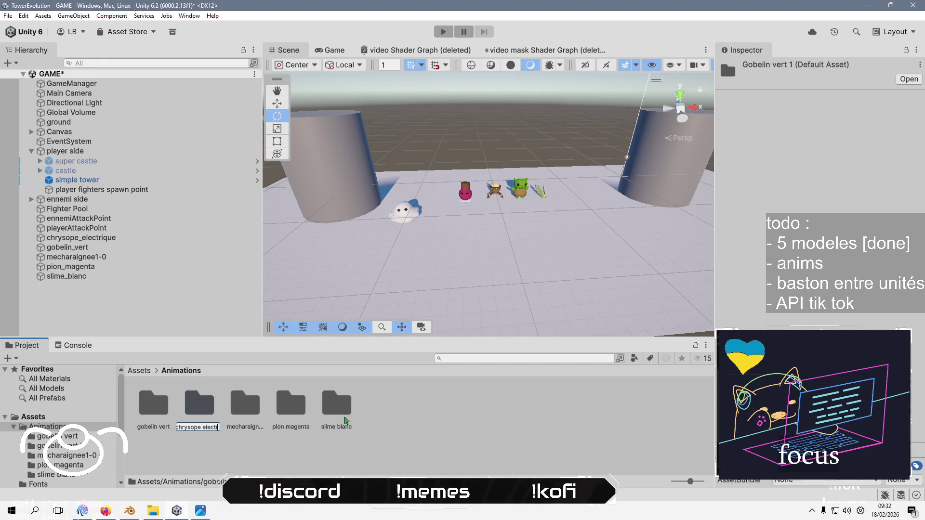
text(ue)
key(Return)
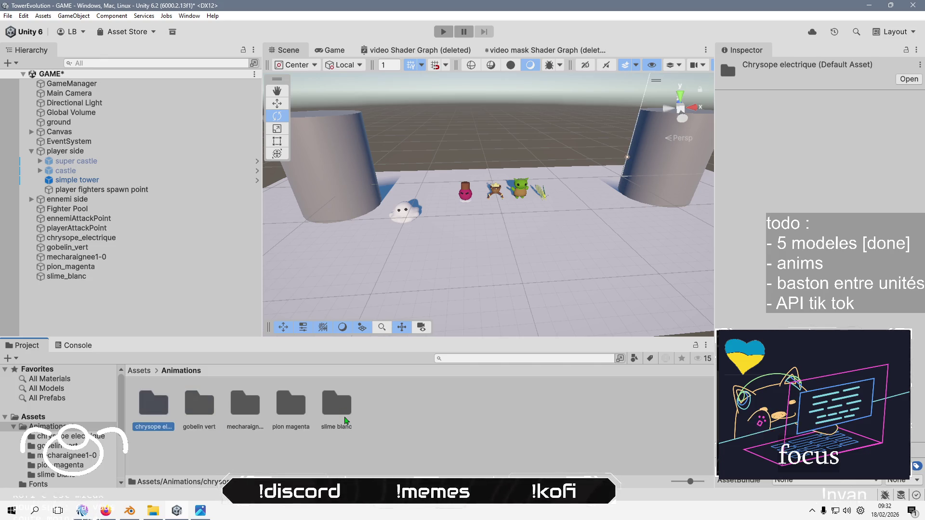
key(F2)
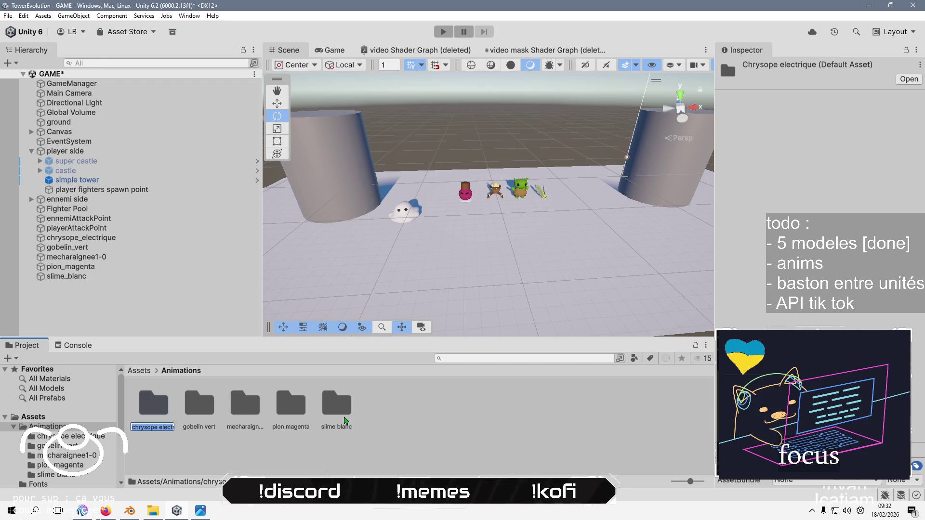
key(Return)
key(Right)
key(Right)
key(Right)
Rename the copied controllers in chrysope electrique and gobelin vert after those creatures
key(F2)
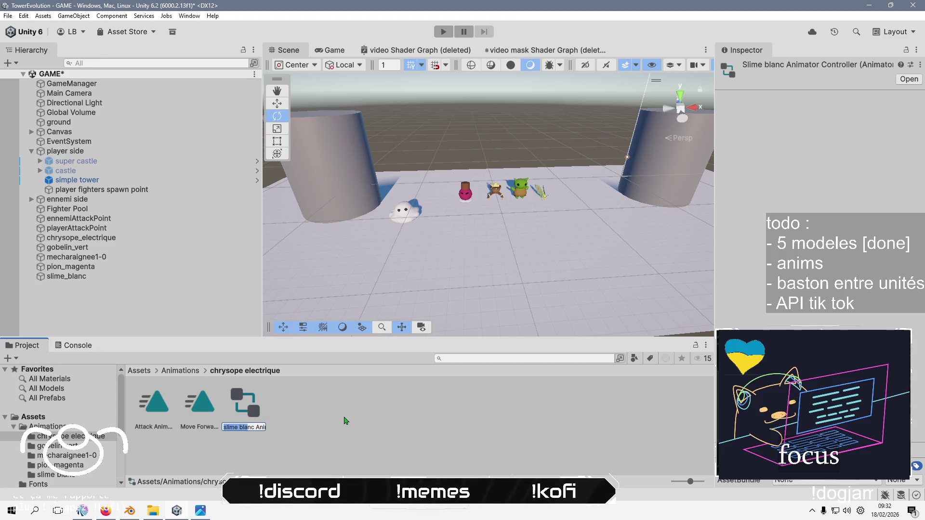
text(chrysope electrique)
key(Return)
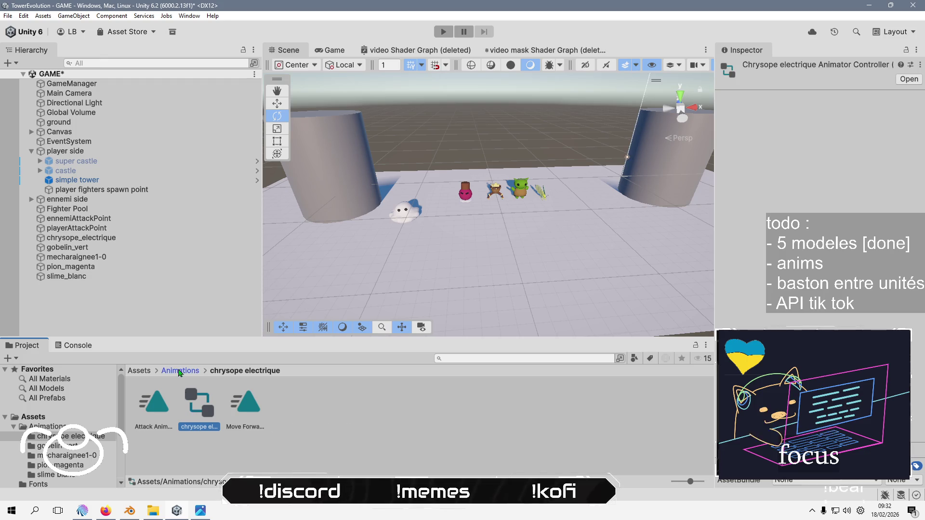
click(180, 371)
double_click(205, 405)
click(259, 426)
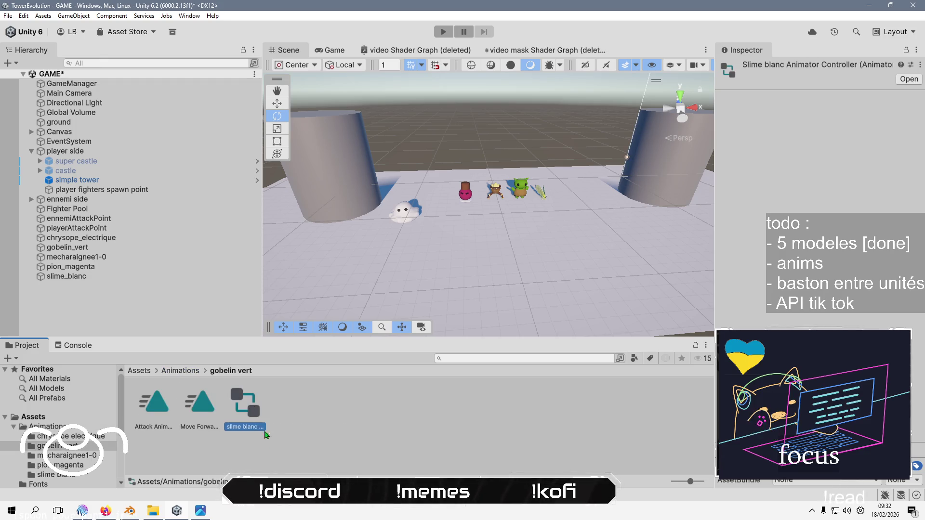
key(F2)
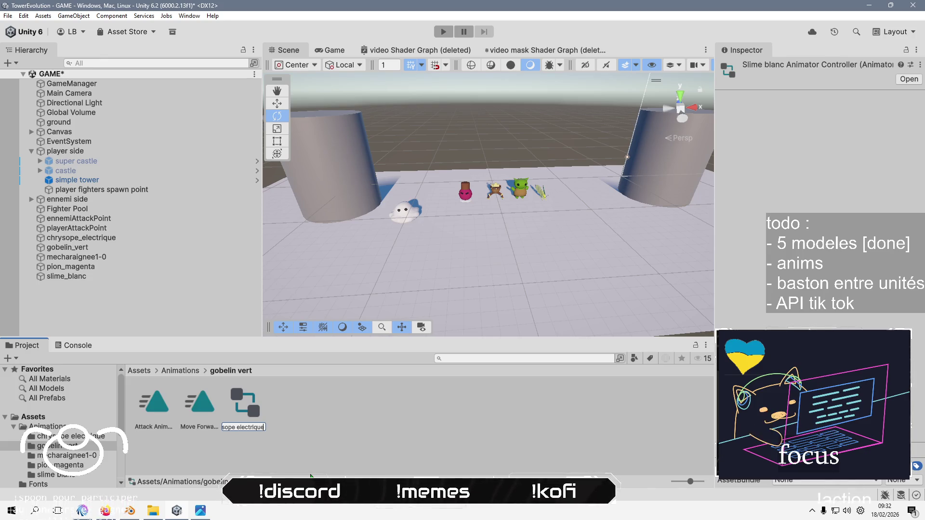
key(ctrl+a)
text(gobelin v)
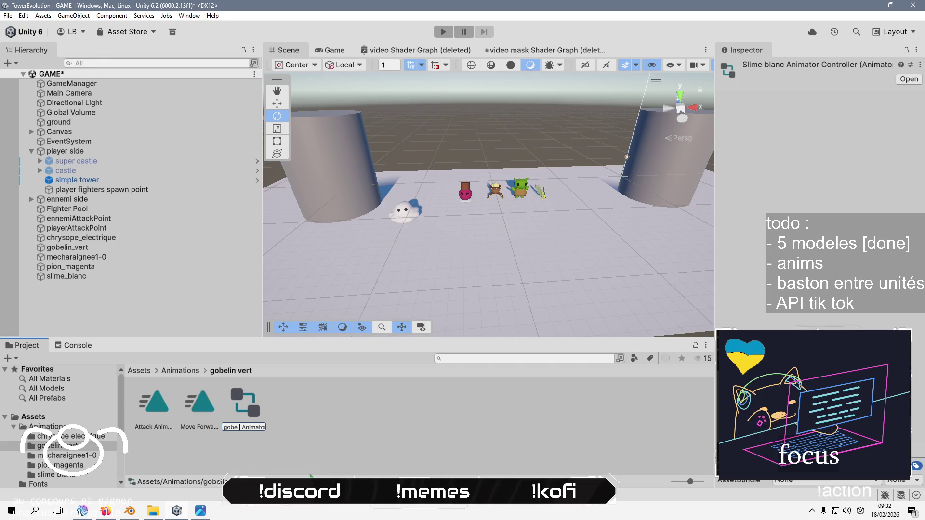
text(ert)
key(Return)
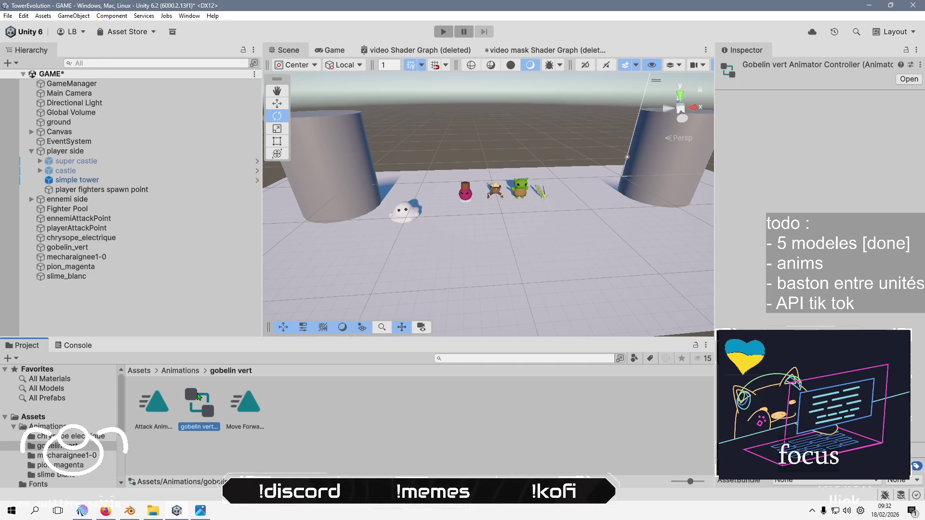
Rename the controller in the mecharaignee1-0 folder to mecharaignee1-0
click(180, 370)
double_click(244, 402)
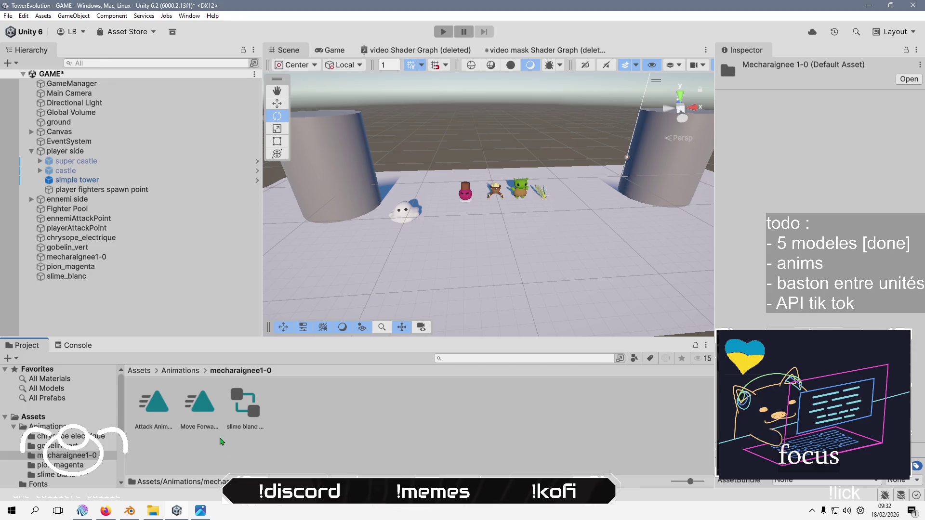
click(186, 372)
key(F2)
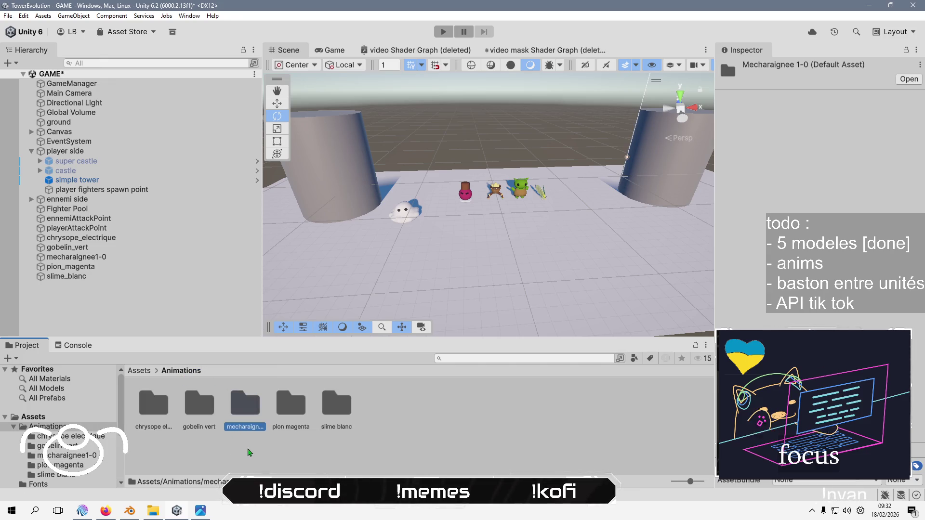
key(Return)
key(End)
key(F2)
key(shift+Right)
key(shift+Right)
key(shift+Right)
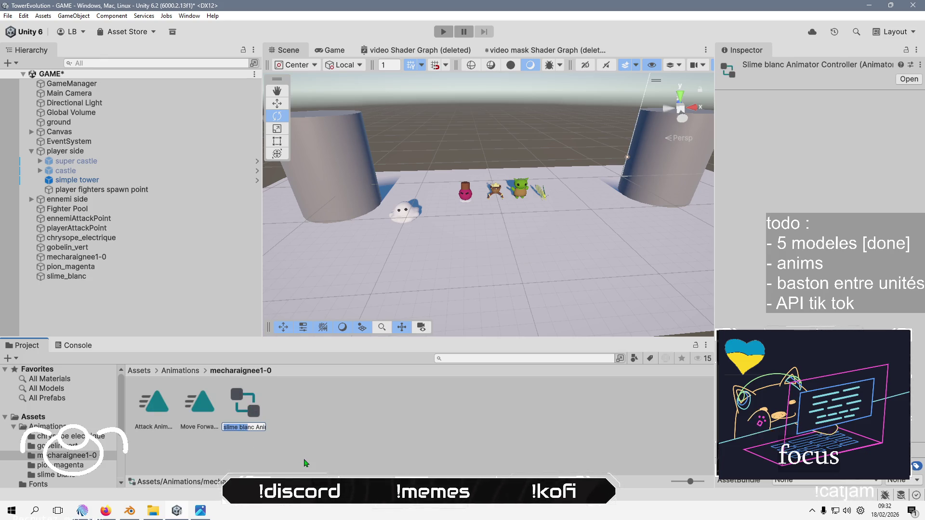
key(Return)
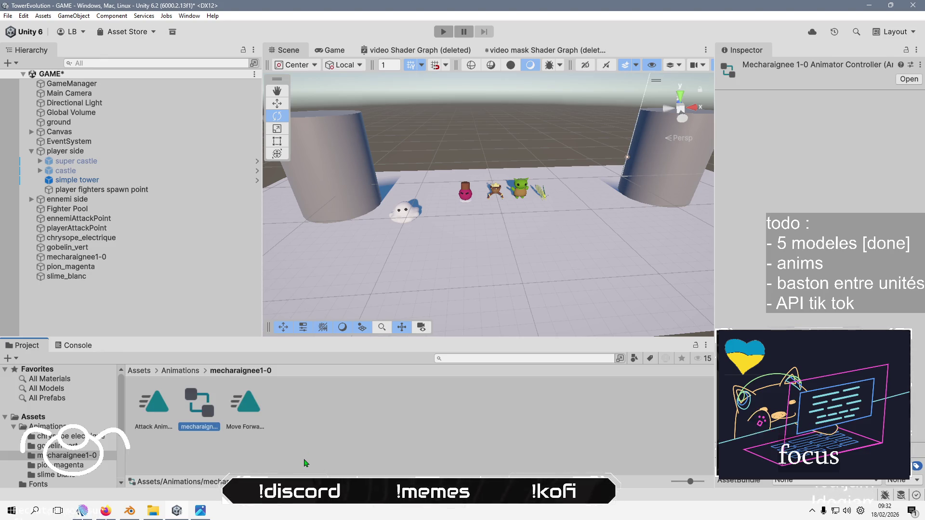
Rename the pion magenta folder's controller to 'pion magenta'
click(180, 371)
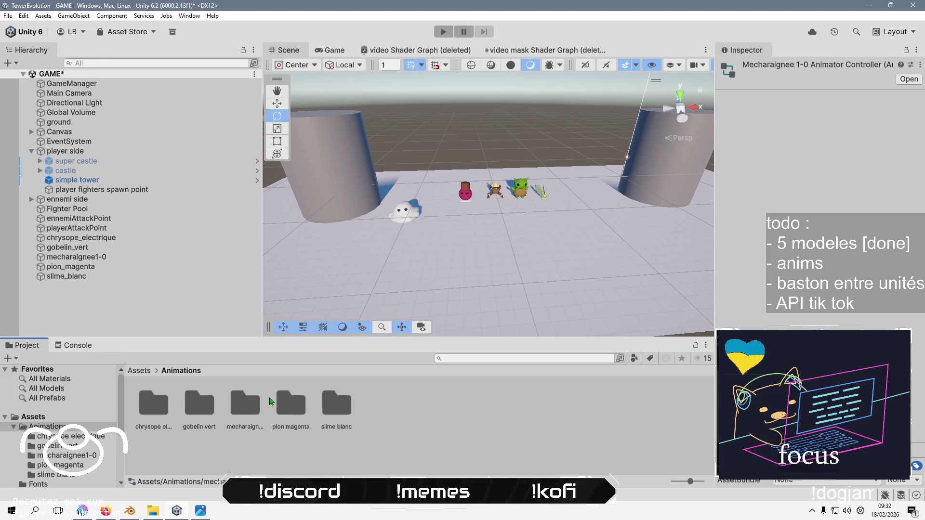
double_click(290, 403)
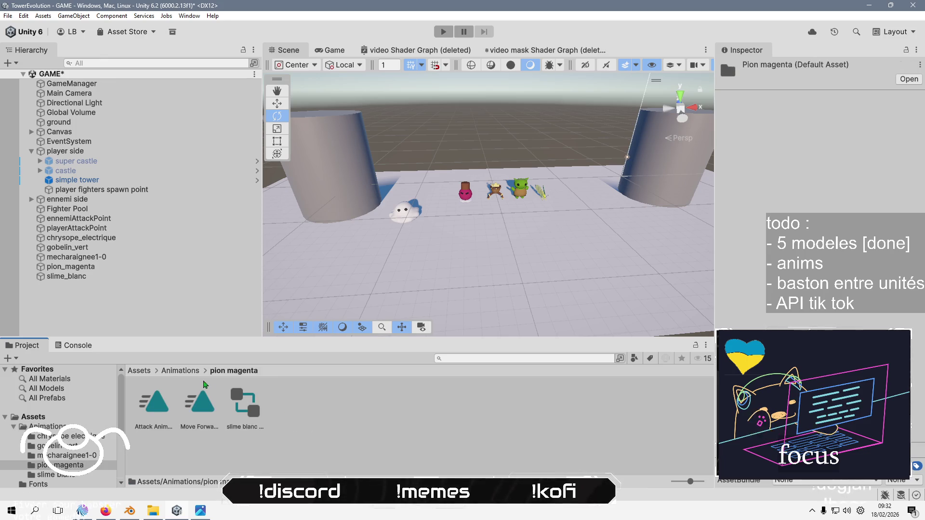
click(180, 370)
click(287, 427)
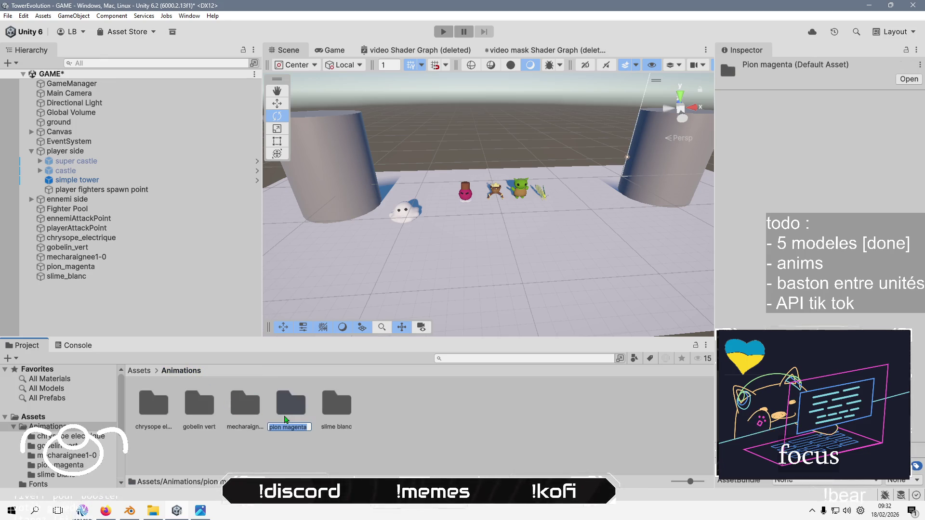
double_click(289, 415)
click(253, 414)
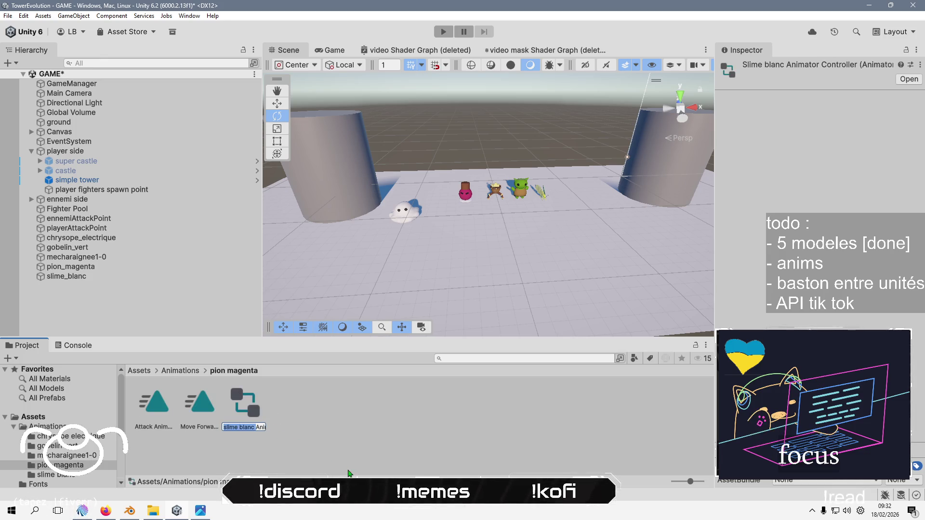
text(pion magenta A)
key(Return)
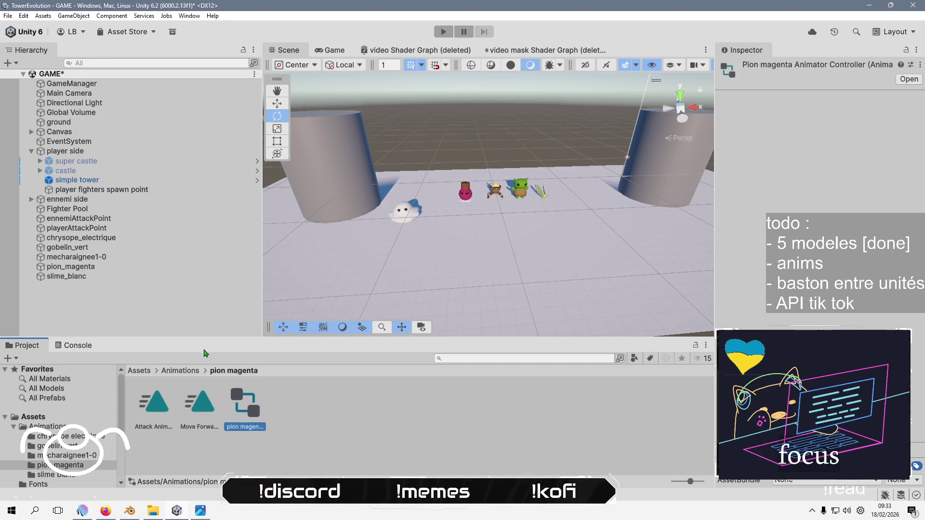
click(182, 371)
double_click(336, 404)
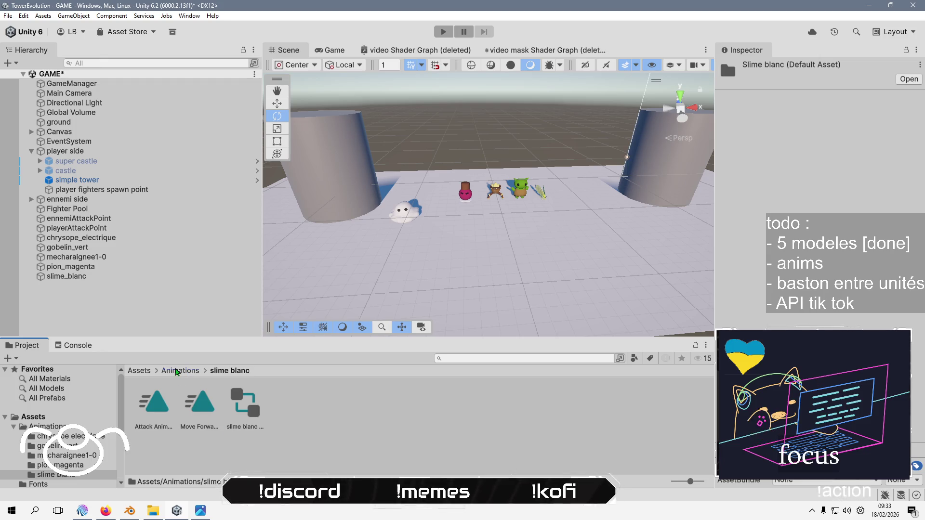
Add a NavMesh Agent component to slime_blanc via an Add Component search for 'na'
click(179, 370)
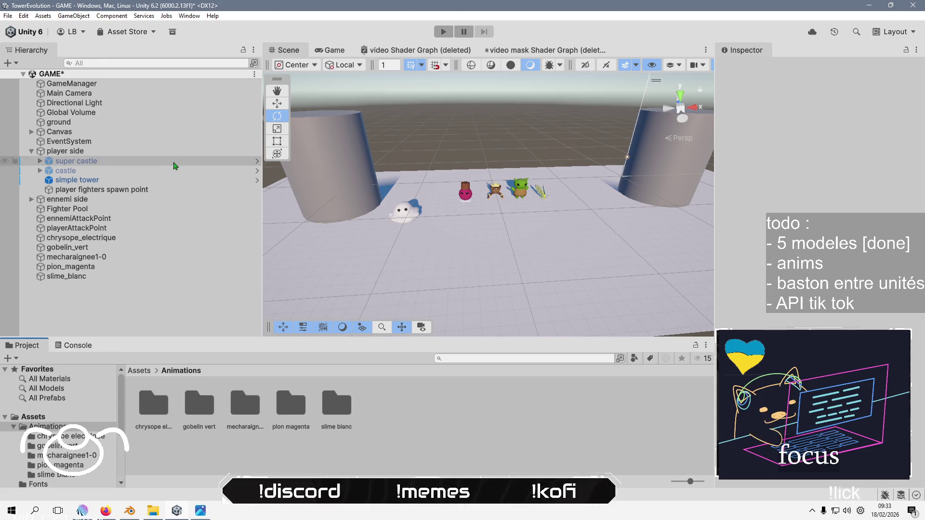
click(144, 276)
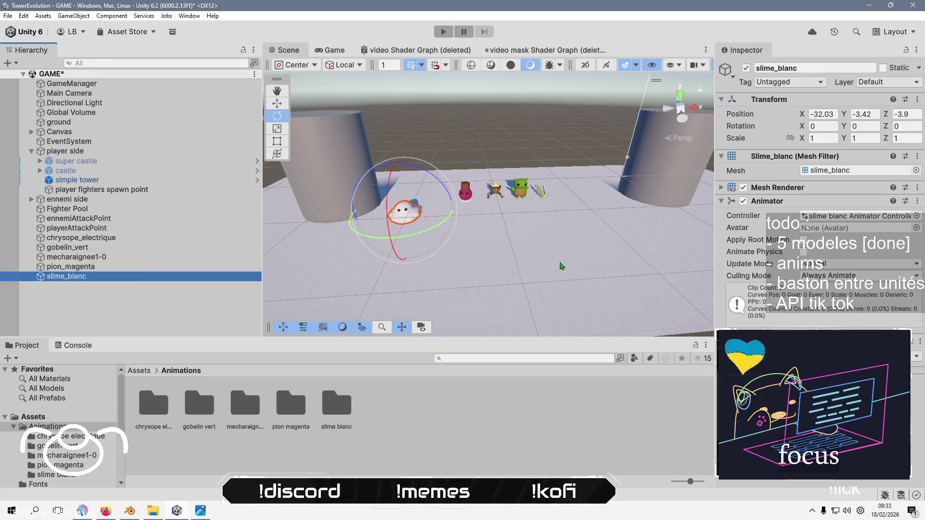
right_click(800, 204)
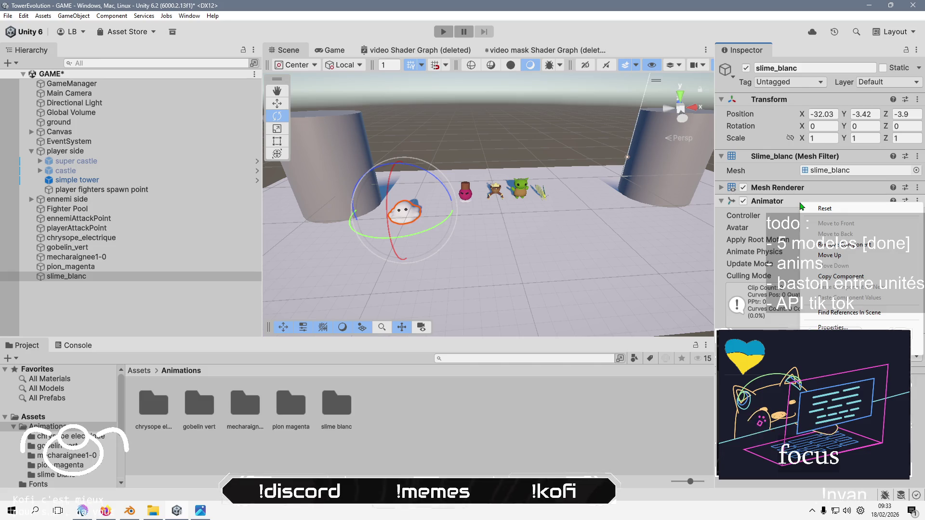
click(819, 342)
click(818, 342)
text(navm)
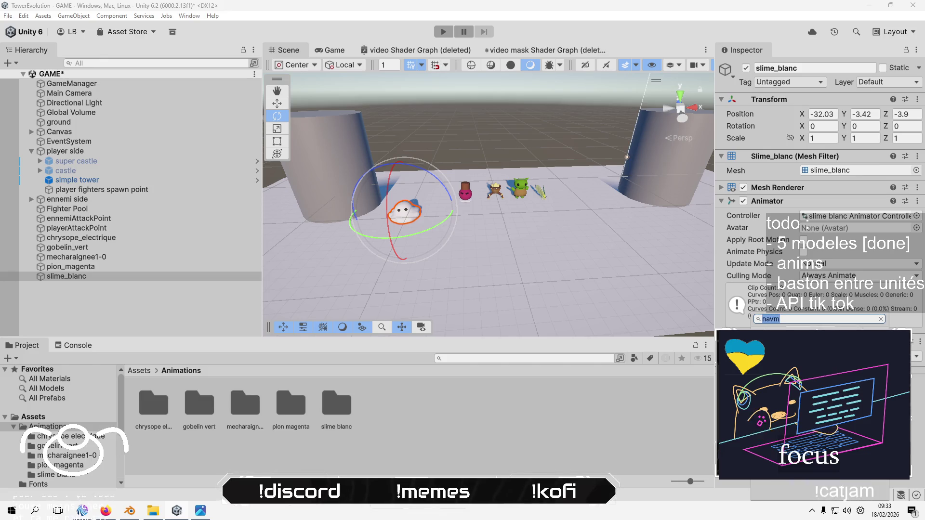
key(Return)
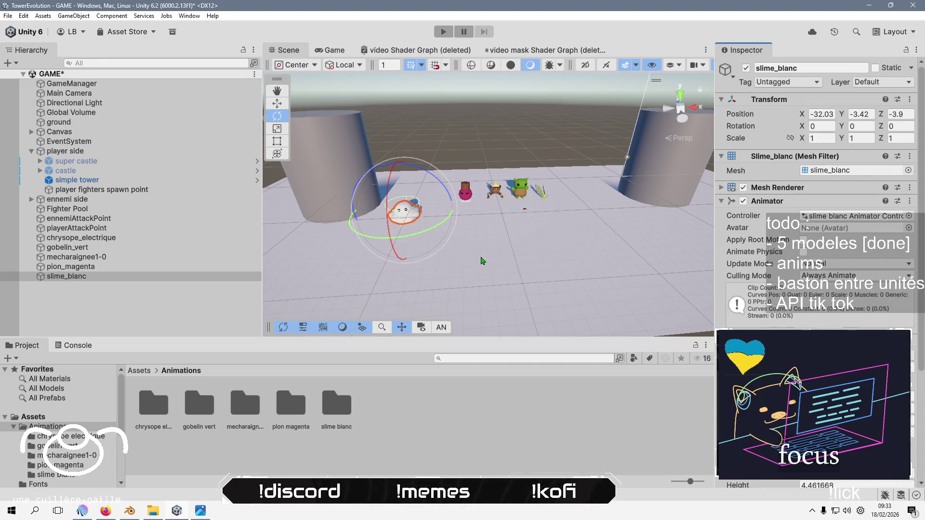
scroll(818, 193, down, 3)
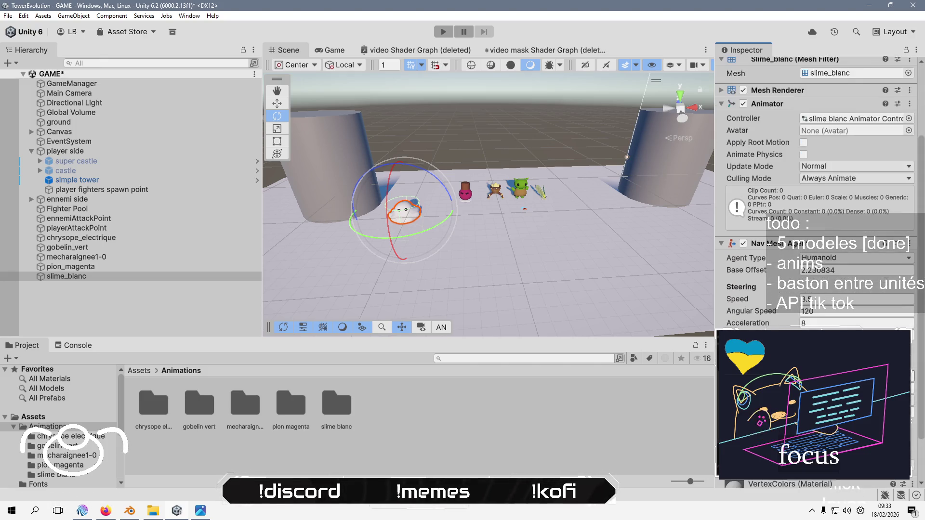
scroll(818, 193, down, 2)
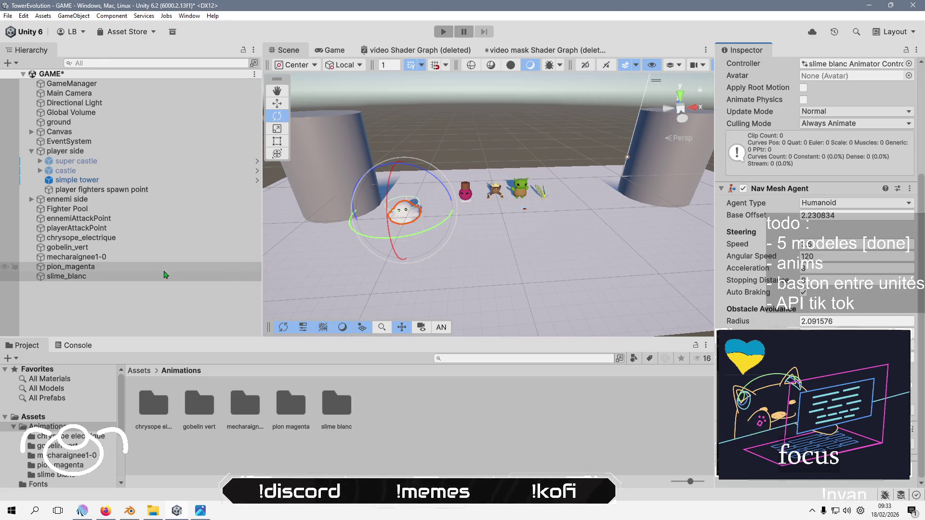
scroll(790, 270, up, 2)
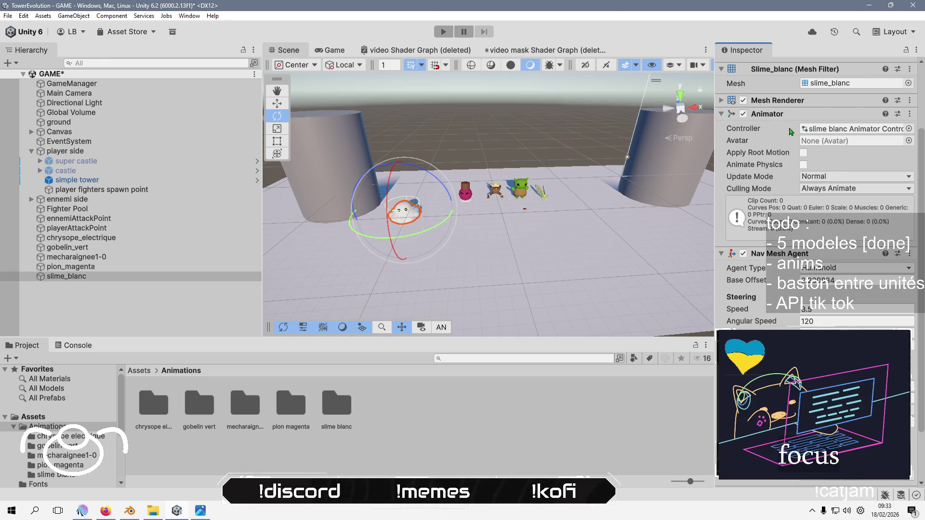
scroll(796, 121, up, 2)
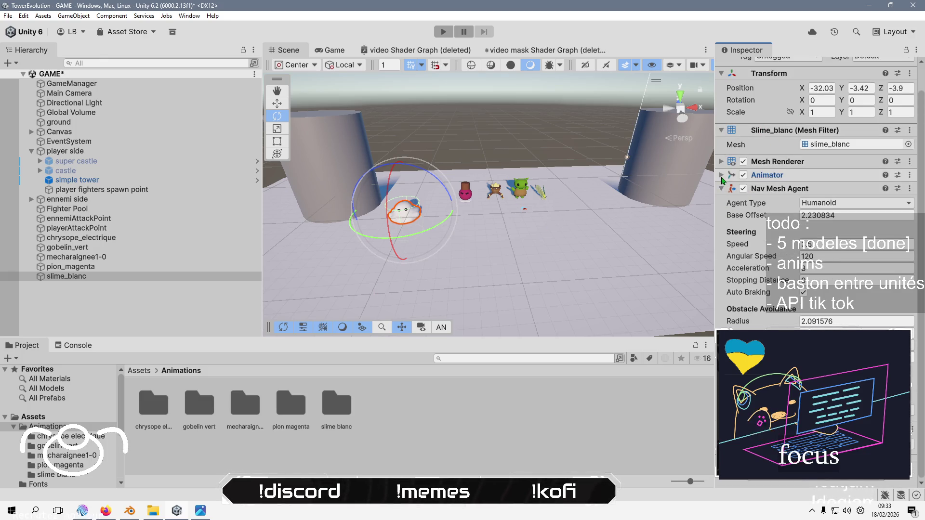
right_click(761, 183)
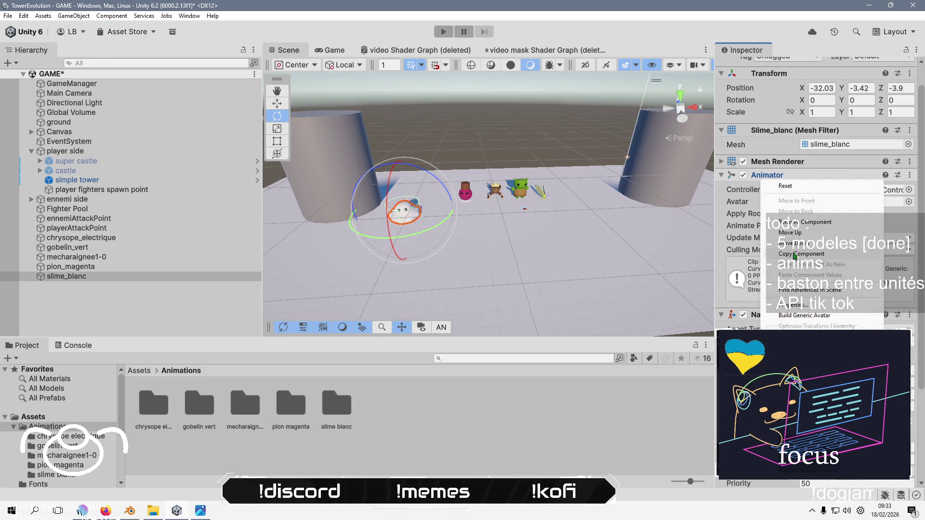
Paste slime_blanc's Animator onto pion_magenta and assign the pion magenta controller
click(427, 257)
click(68, 266)
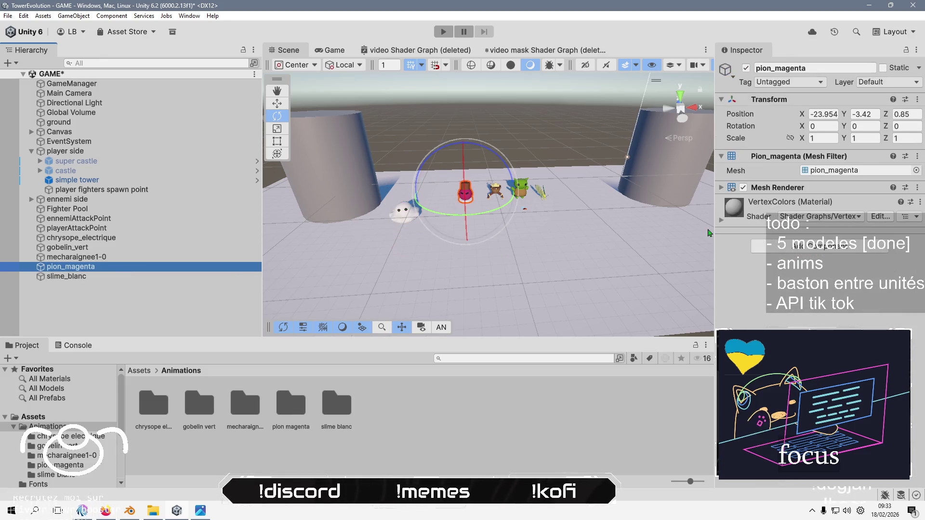
right_click(778, 188)
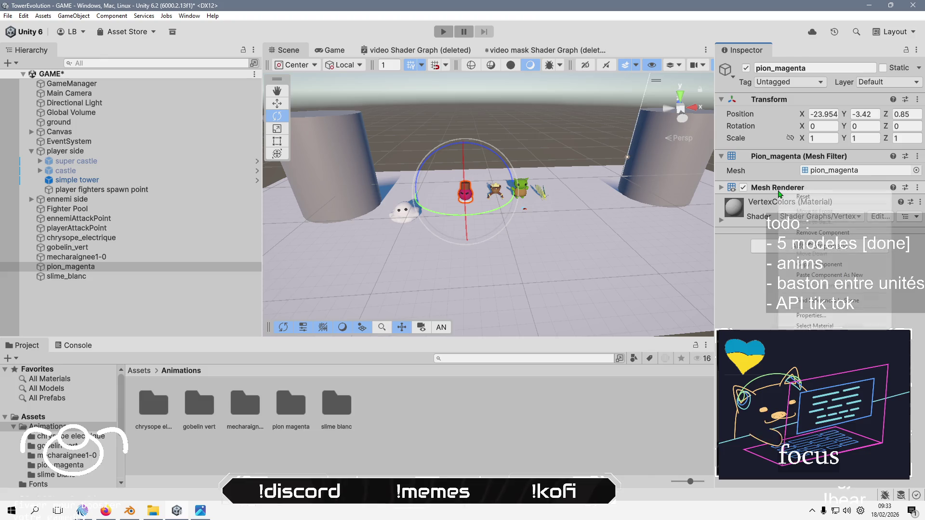
click(819, 275)
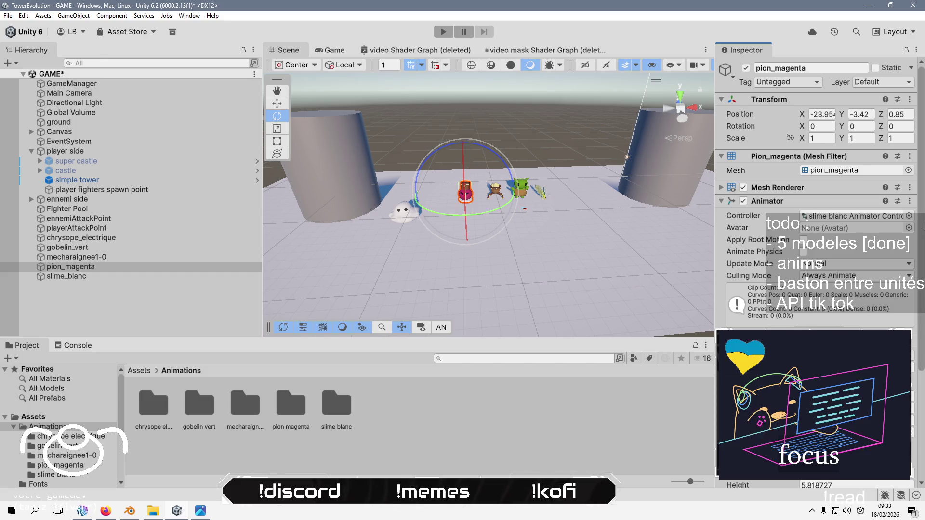
click(909, 215)
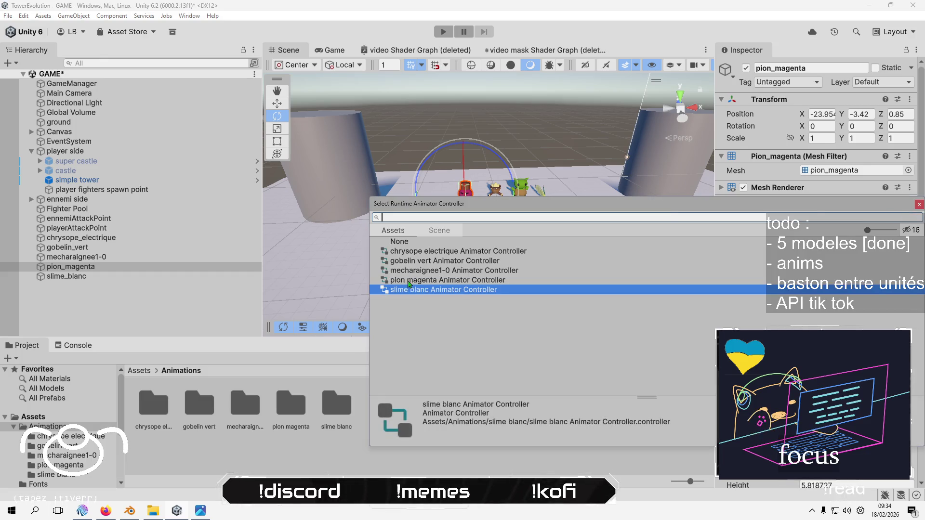
double_click(448, 280)
Give mecharaignee1-0 and gobelin_vert pasted Animators using their own matching controllers
click(82, 258)
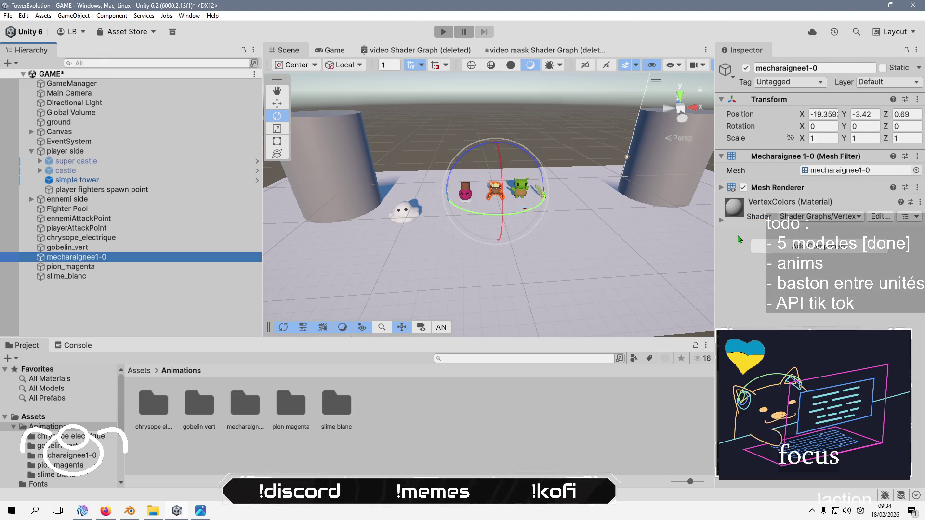
right_click(770, 187)
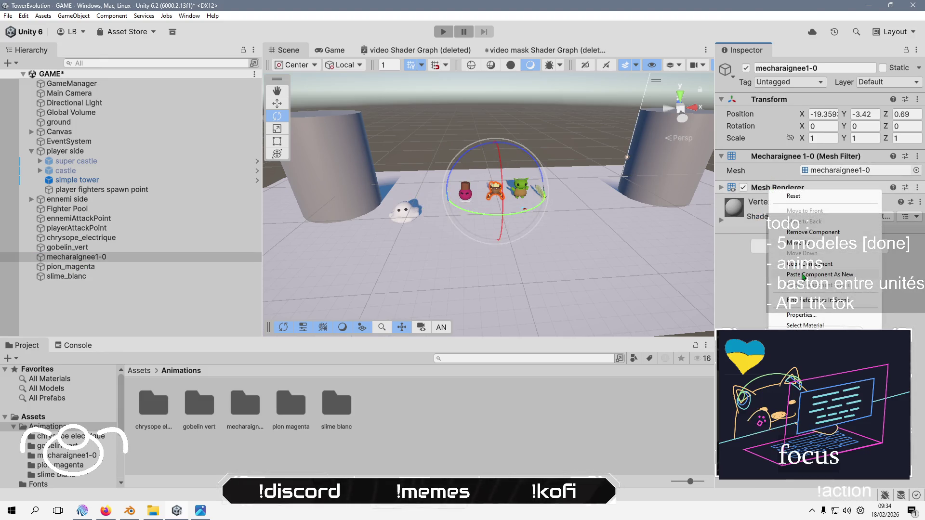
click(818, 274)
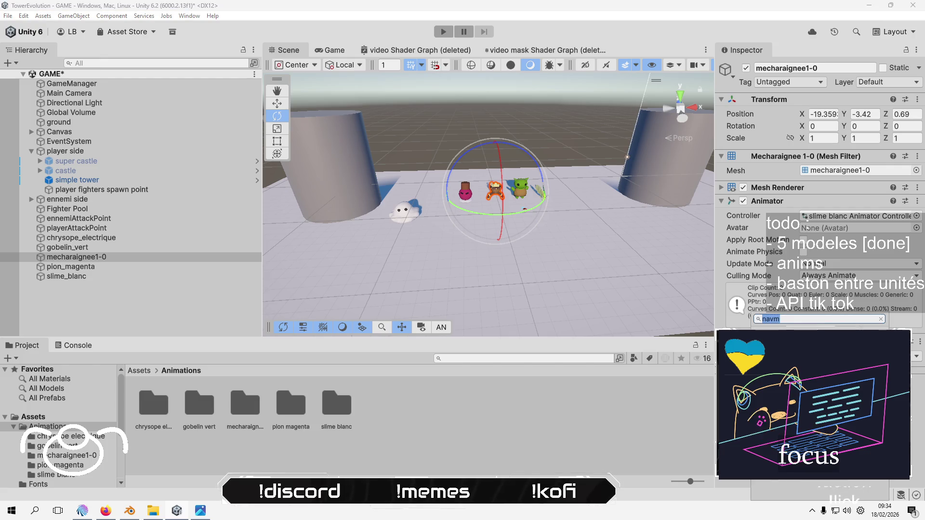
click(910, 216)
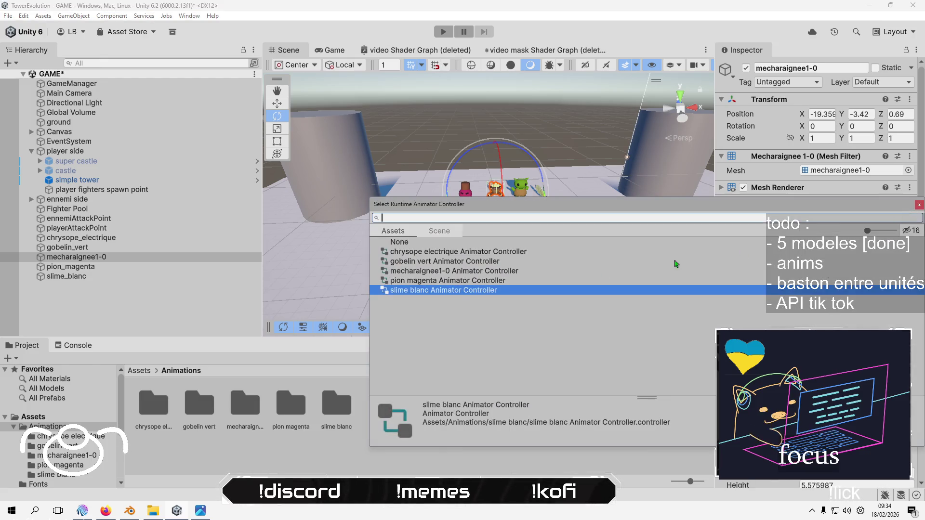
double_click(783, 273)
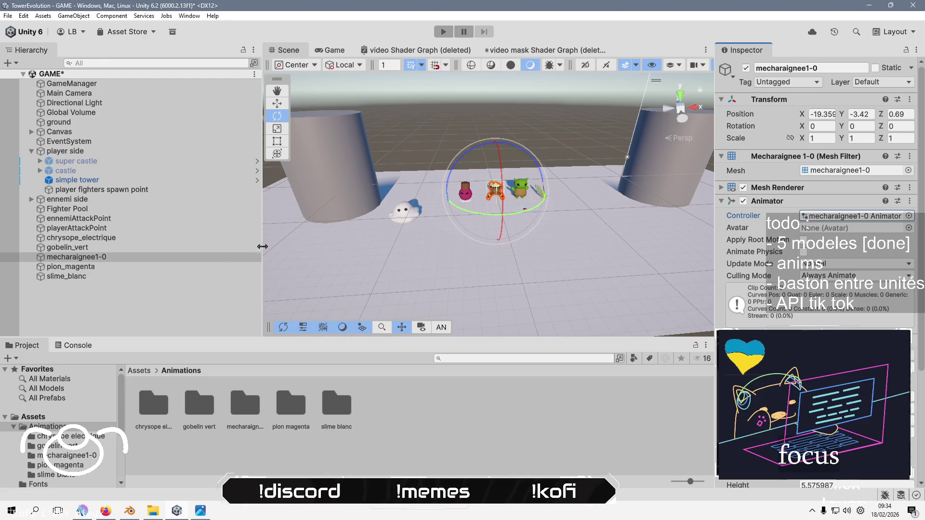
click(222, 247)
right_click(787, 192)
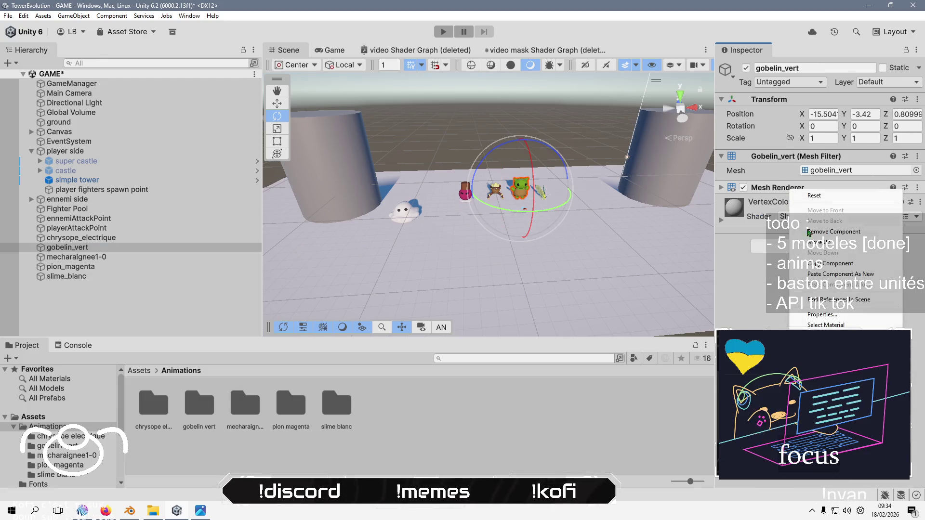
click(839, 274)
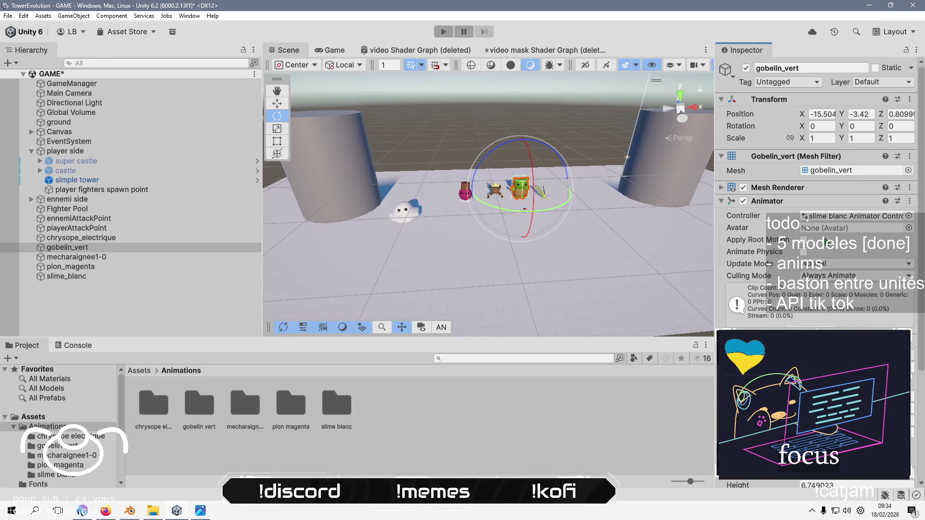
click(909, 216)
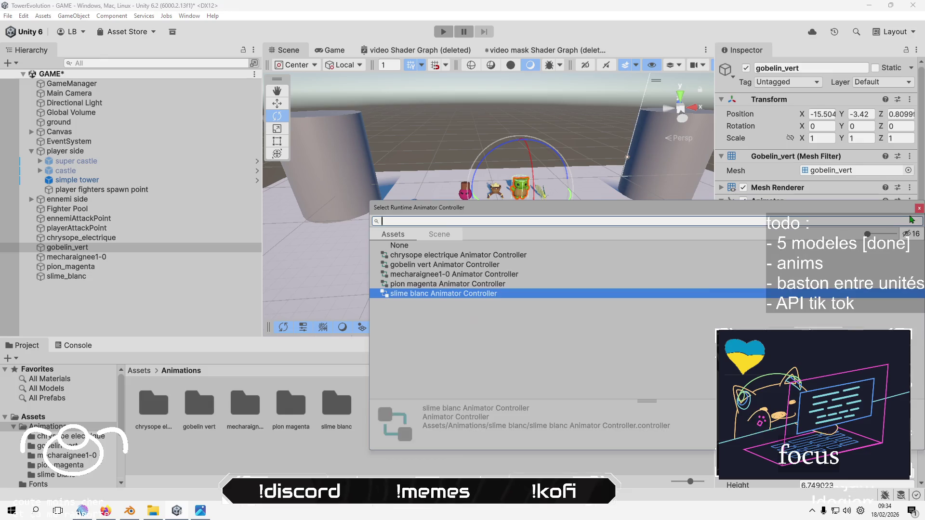
double_click(431, 266)
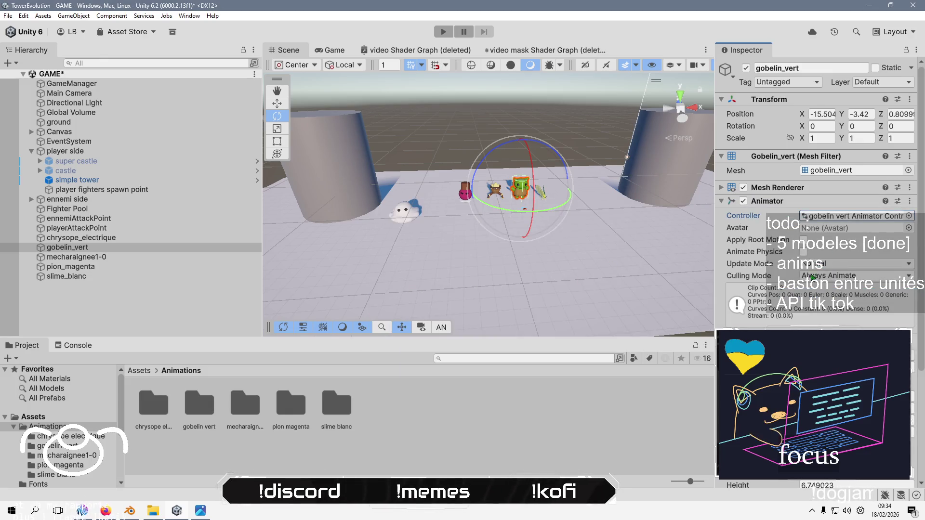
Paste an Animator onto chrysope_electrique using the chrysope electrique controller
click(95, 241)
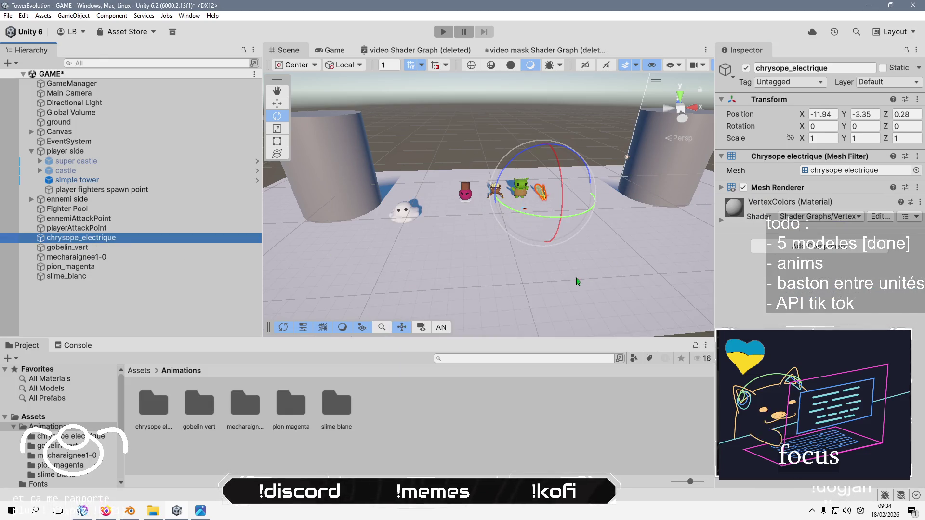
right_click(813, 188)
click(850, 274)
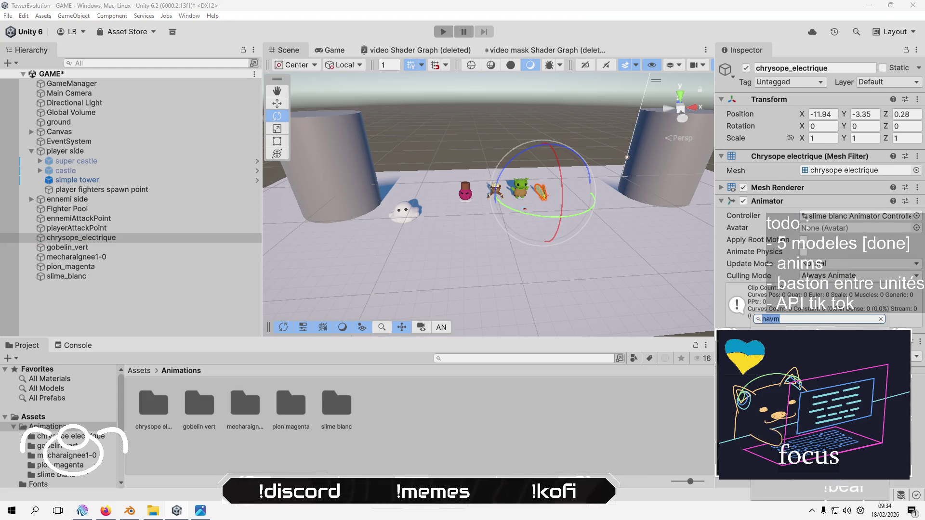
click(908, 216)
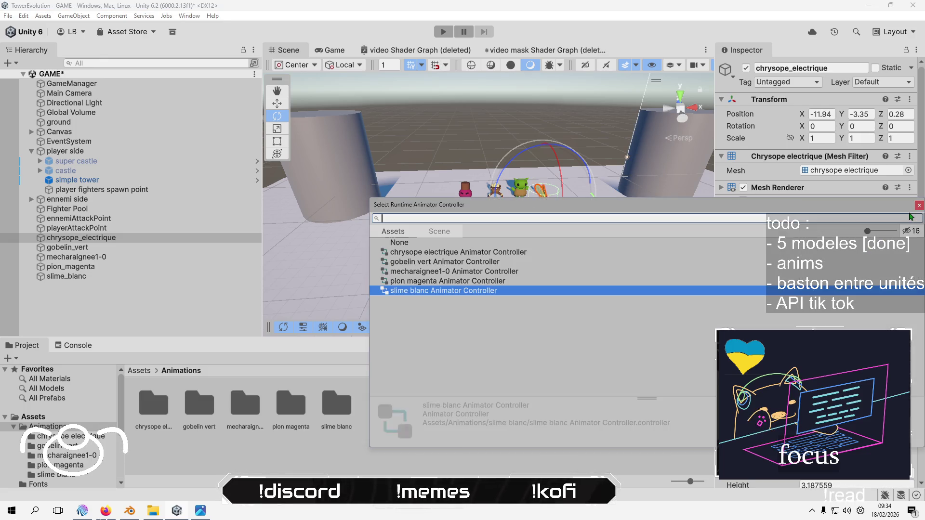
double_click(477, 252)
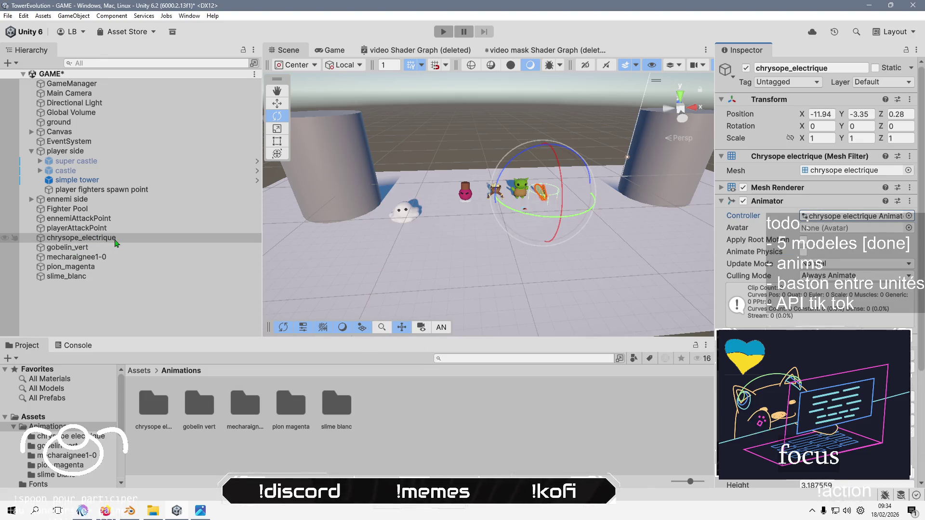
Review each creature object's Animator setup, then clear the selection
click(109, 247)
click(107, 257)
click(106, 266)
click(106, 276)
click(111, 319)
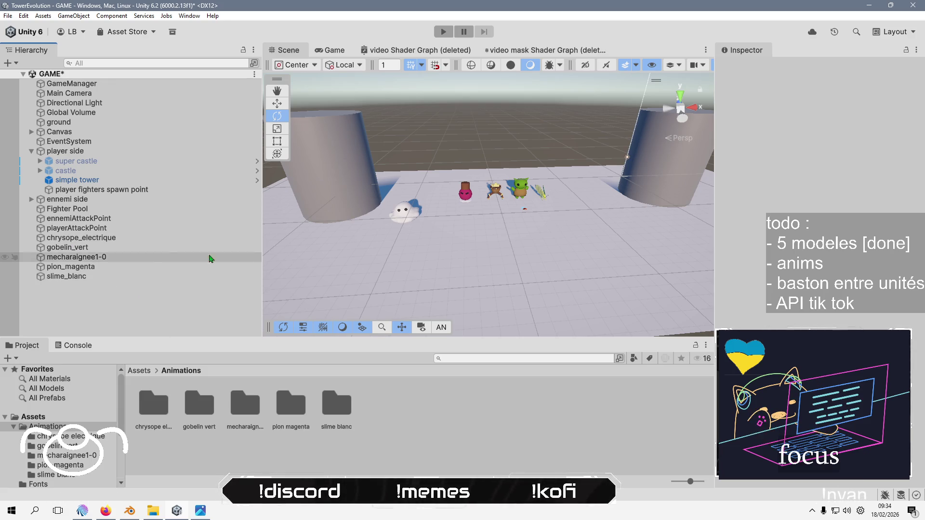
Turn slime_blanc around its vertical axis and move it up-left beside the left tower
mouse_move(441, 165)
mouse_down()
mouse_move(441, 213)
mouse_move(490, 195)
mouse_up()
click(396, 225)
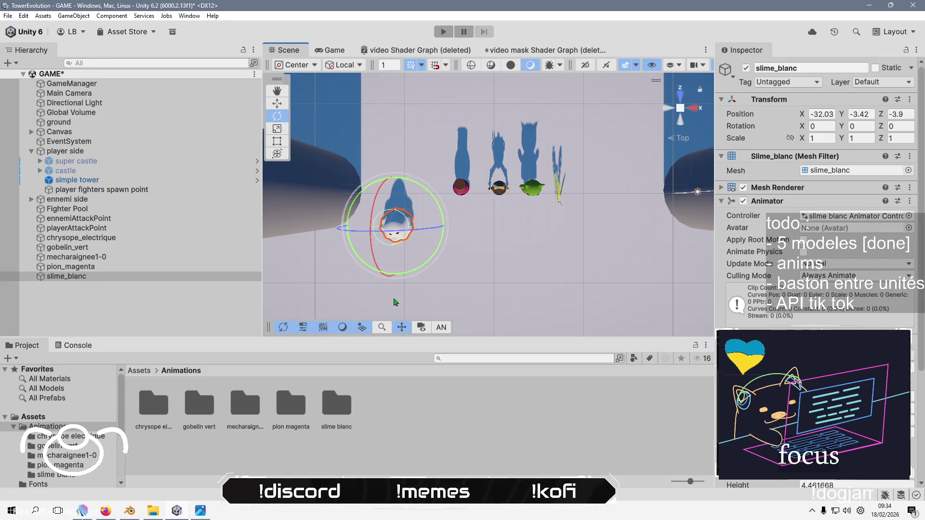
drag(420, 265, 481, 163)
click(682, 139)
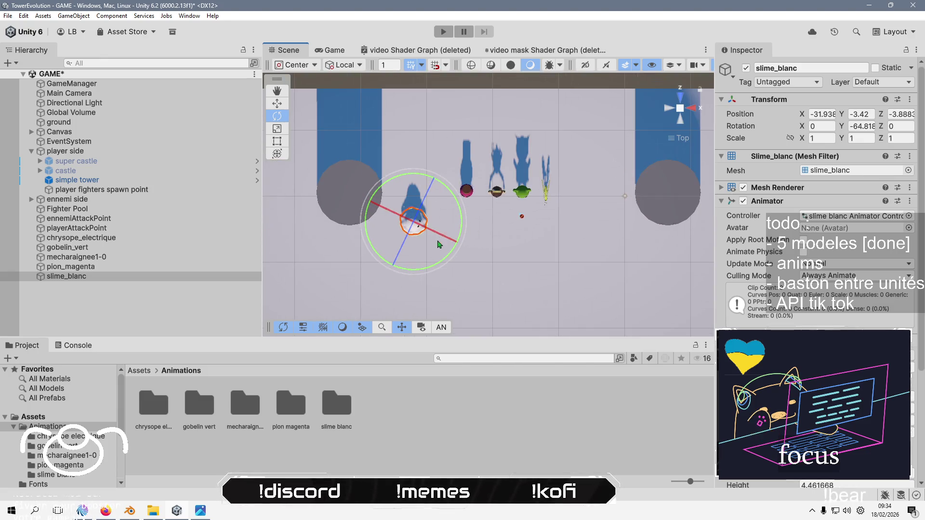
drag(419, 268, 441, 258)
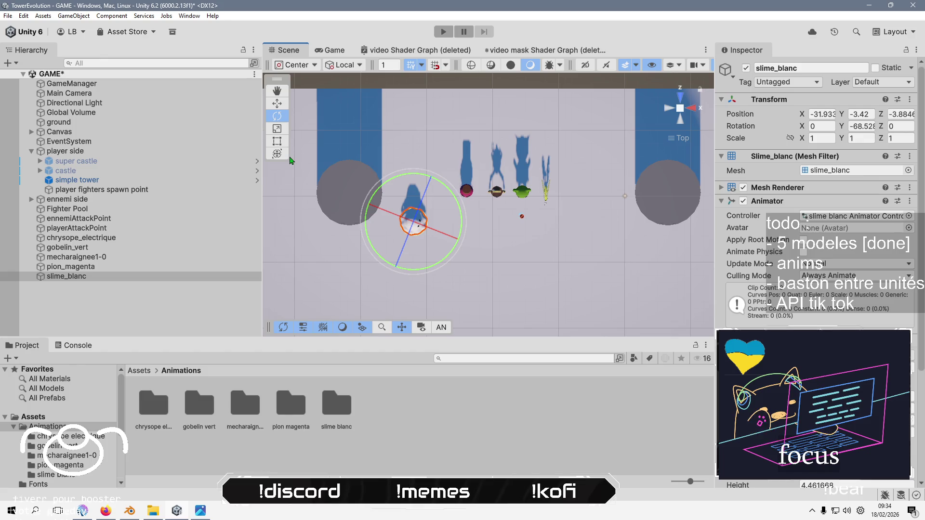
click(278, 104)
drag(409, 213, 393, 196)
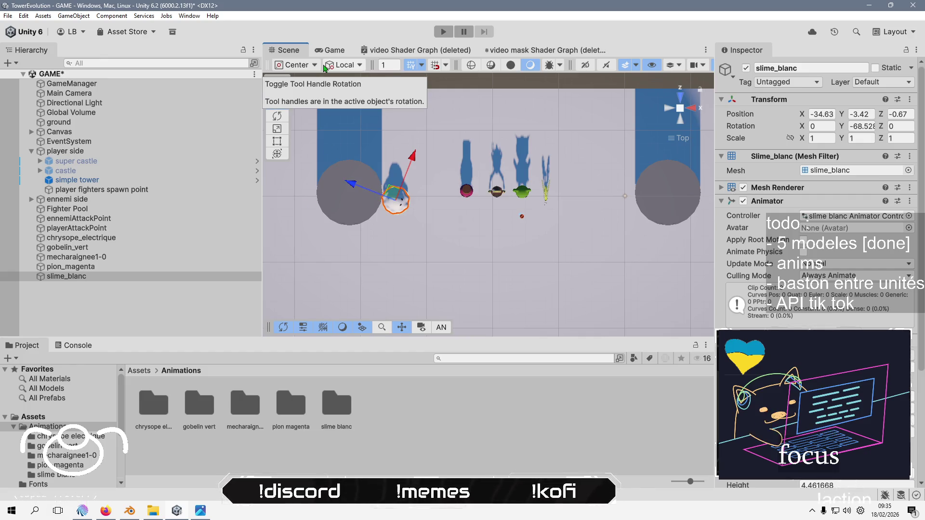
Rotate the slime to about -87 on Y, then type exactly -90 into Rotation Y
alt+drag(323, 79, 289, 140)
mouse_move(360, 121)
alt+mouse_down()
mouse_move(450, 160)
mouse_move(358, 181)
alt+mouse_up()
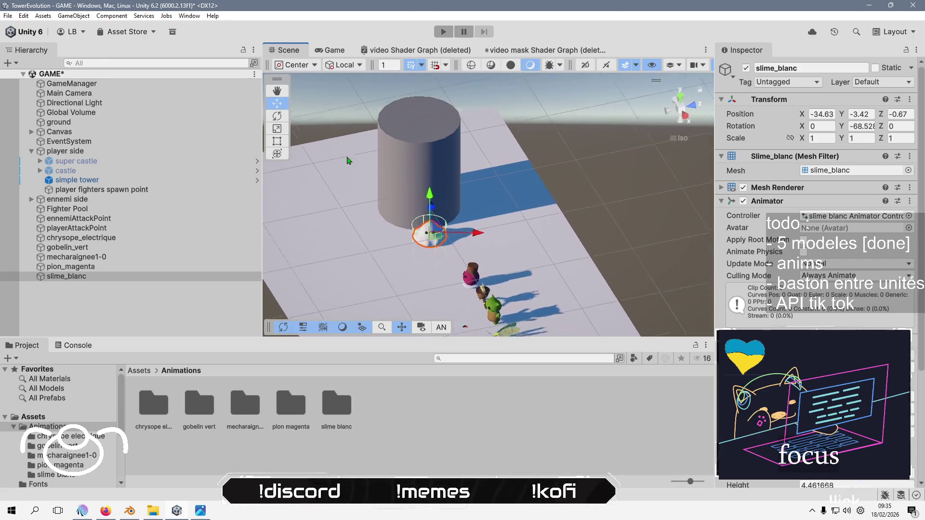
scroll(325, 150, up, 3)
click(281, 120)
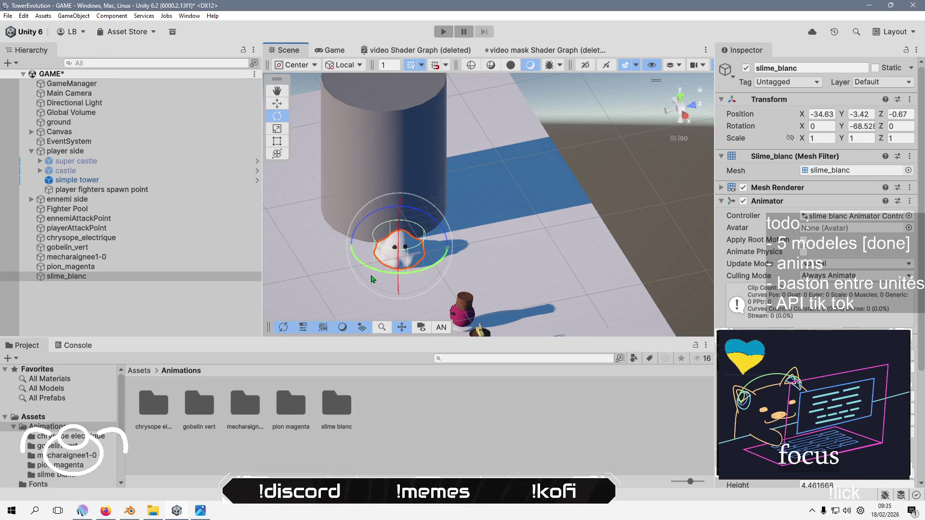
drag(424, 268, 442, 286)
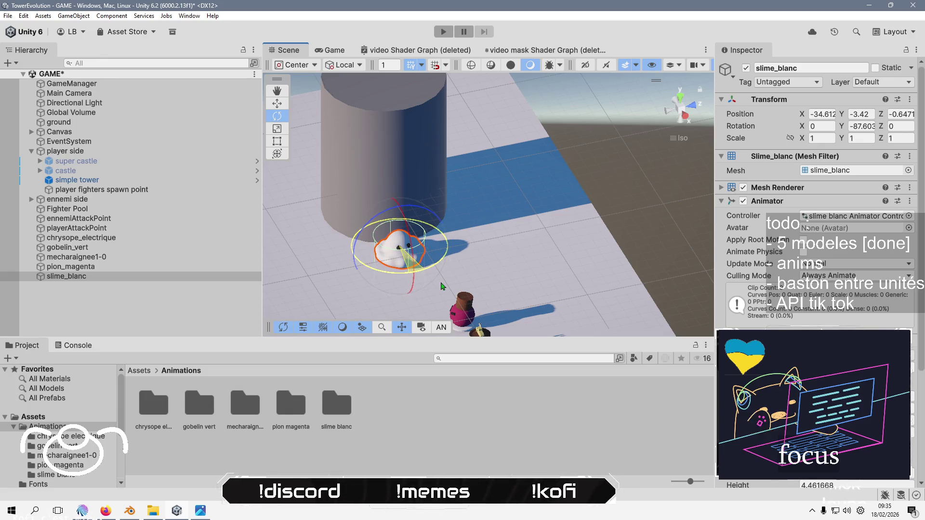
click(862, 127)
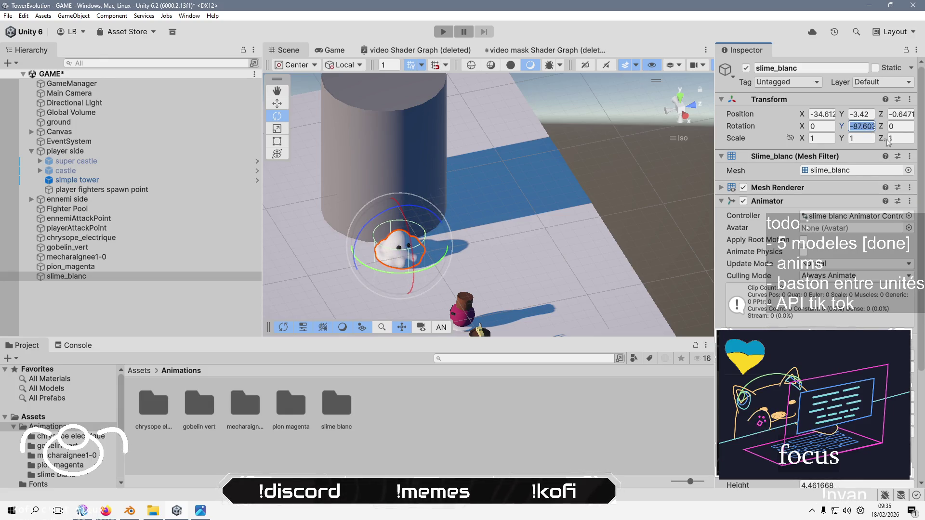
key(Home)
text(-90)
drag(626, 212, 635, 183)
mouse_move(587, 125)
mouse_down()
mouse_move(622, 119)
mouse_move(643, 190)
mouse_move(559, 206)
mouse_move(581, 202)
mouse_up()
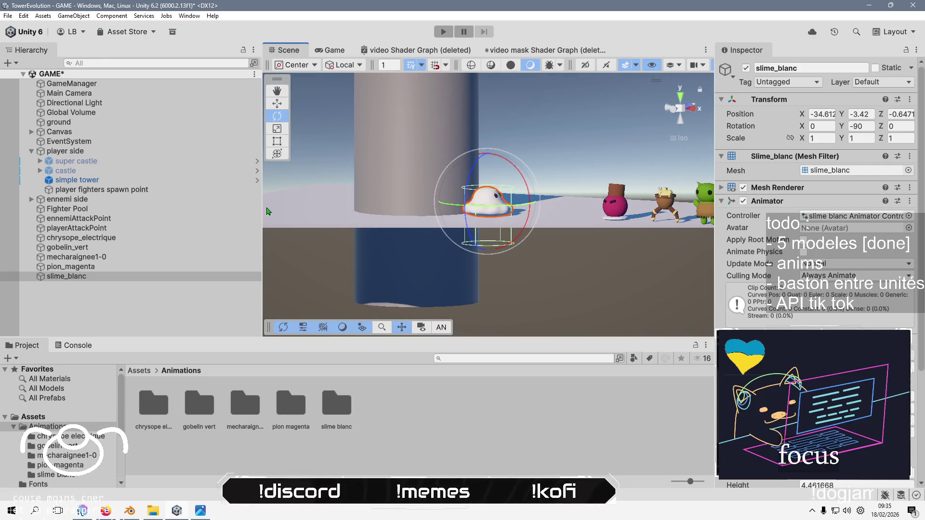
Set the current Nav Mesh Agent's Base Offset to 0 and widen its Radius to 2.44
scroll(783, 311, down, 5)
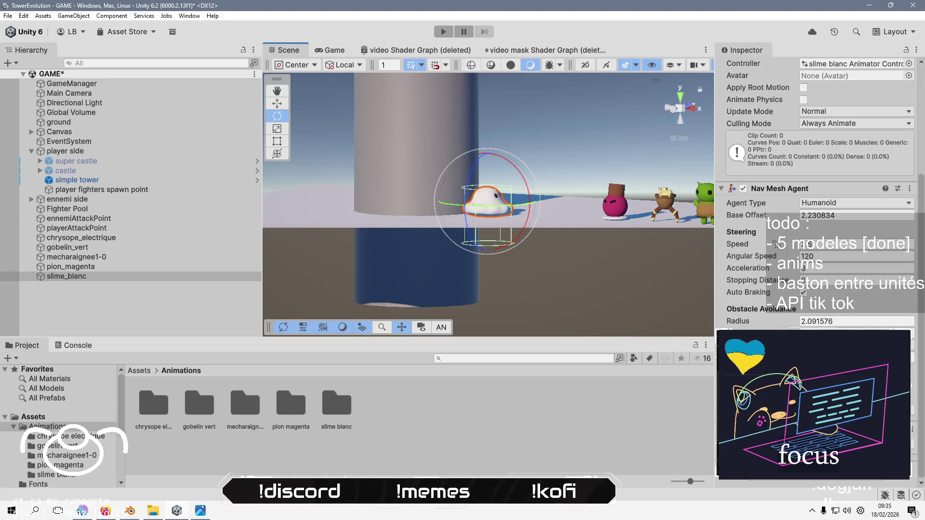
drag(765, 215, 742, 230)
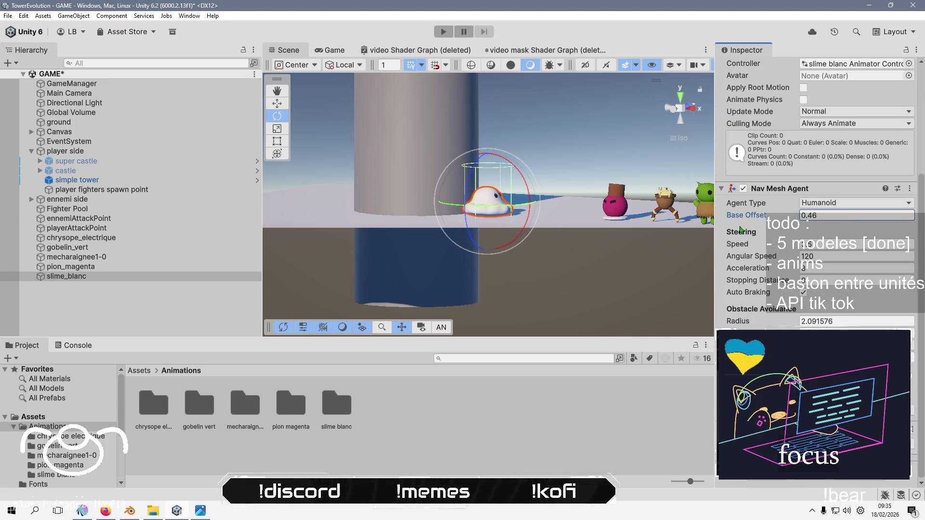
click(674, 108)
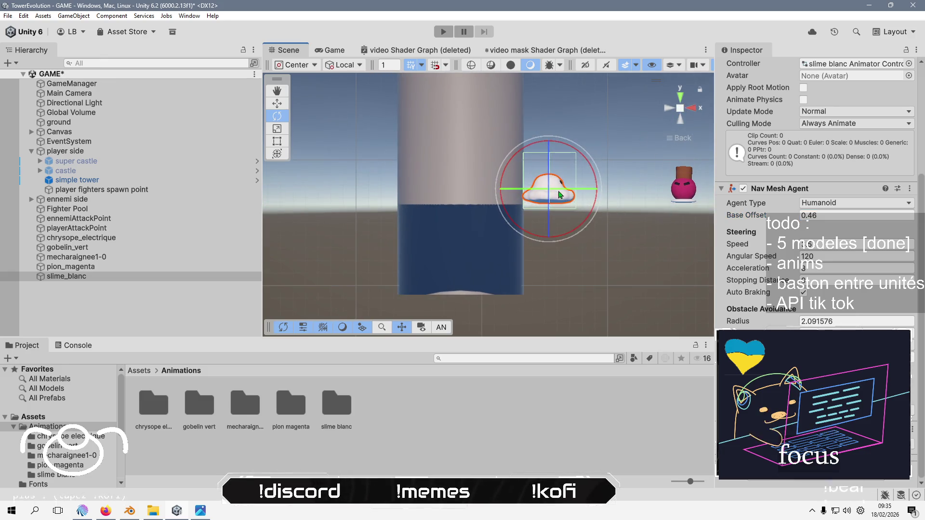
click(833, 215)
text(0)
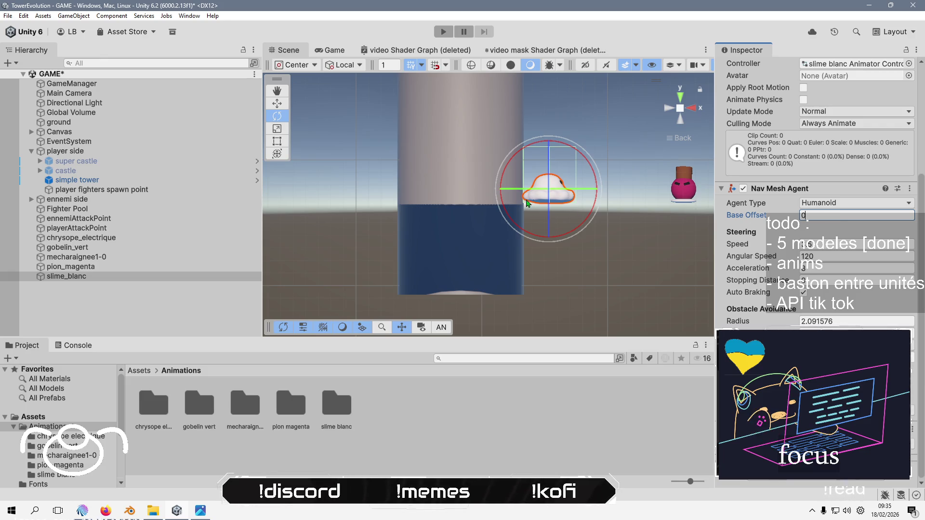
click(773, 330)
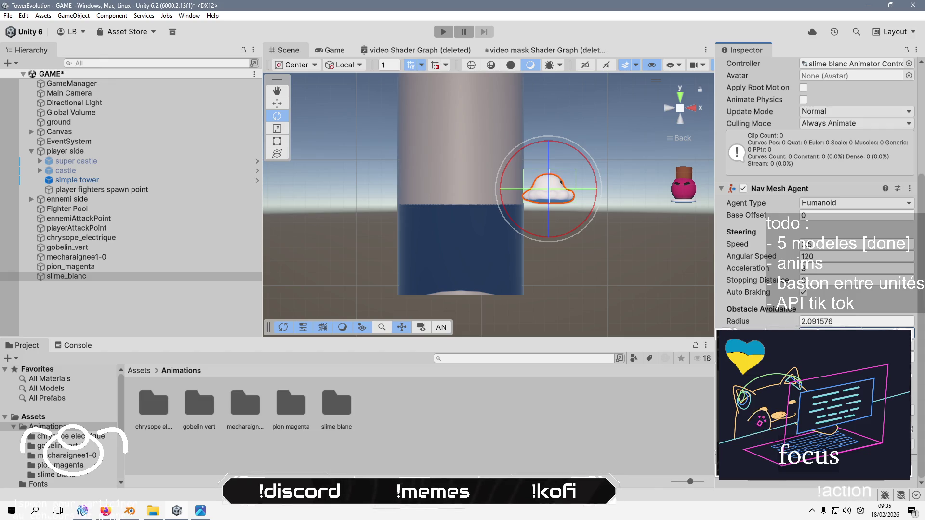
drag(521, 185, 575, 336)
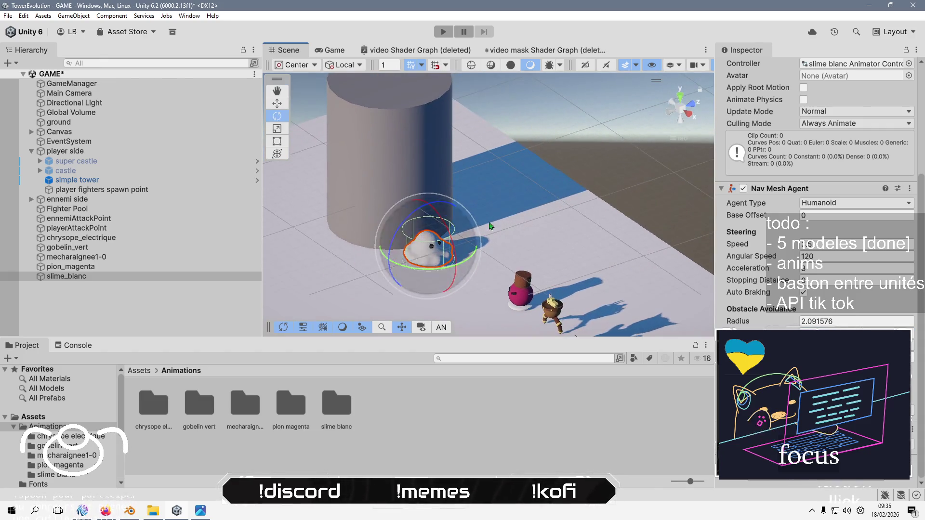
drag(758, 321, 772, 322)
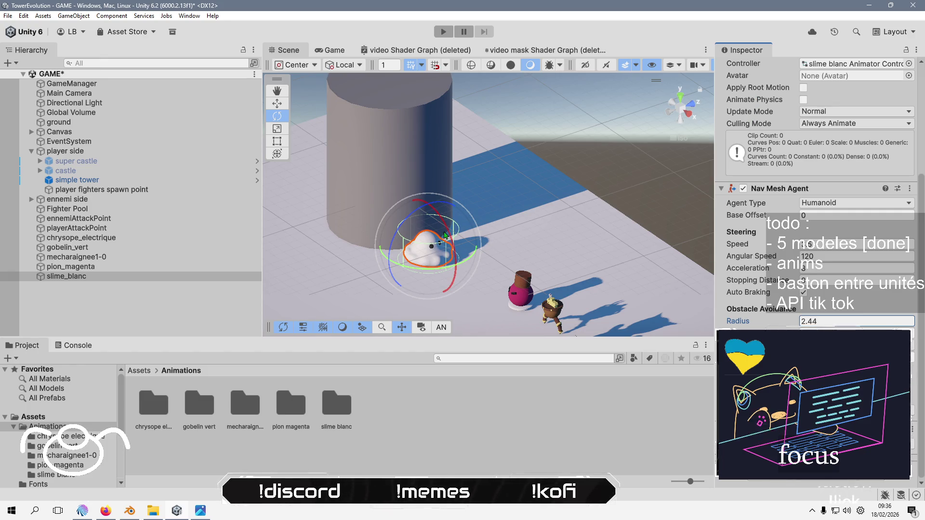
Select pion_magenta and set its Nav Mesh Agent Base Offset to 0
click(174, 268)
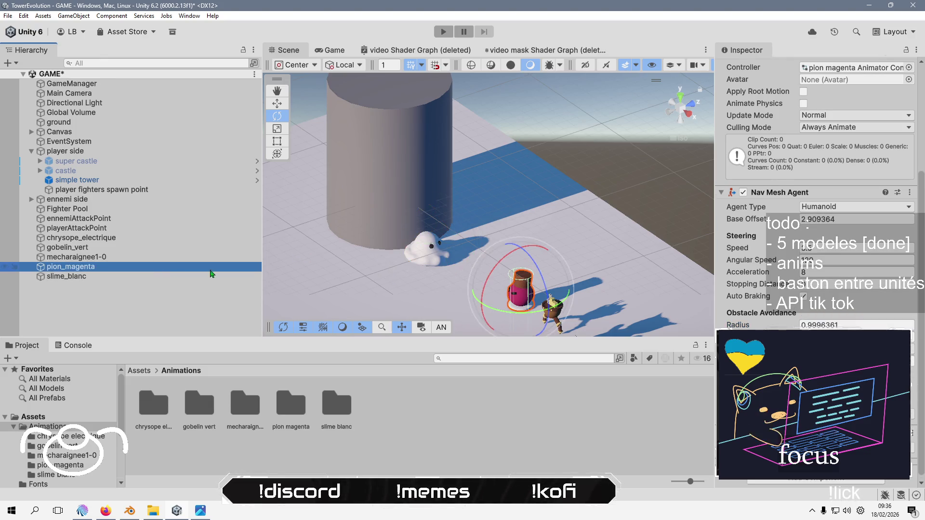
scroll(506, 245, down, 3)
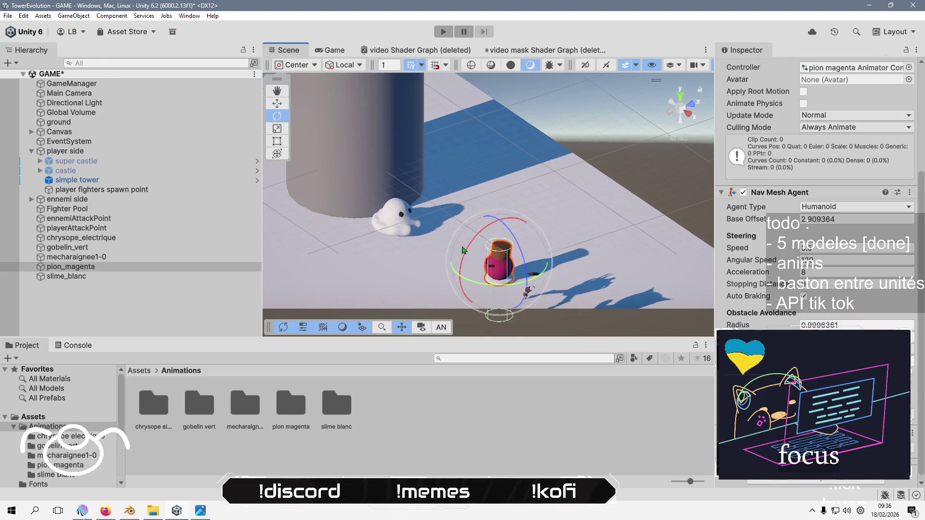
drag(533, 235, 566, 236)
click(822, 219)
text(0)
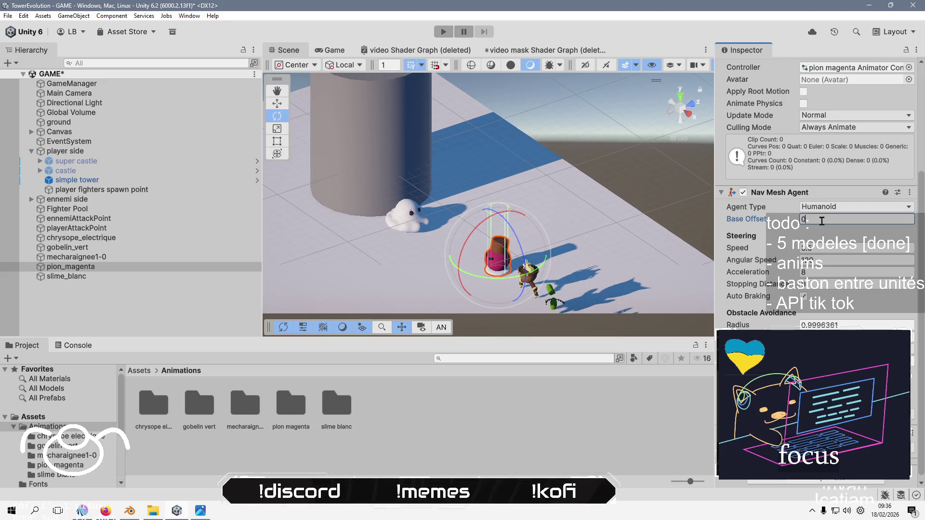
key(Return)
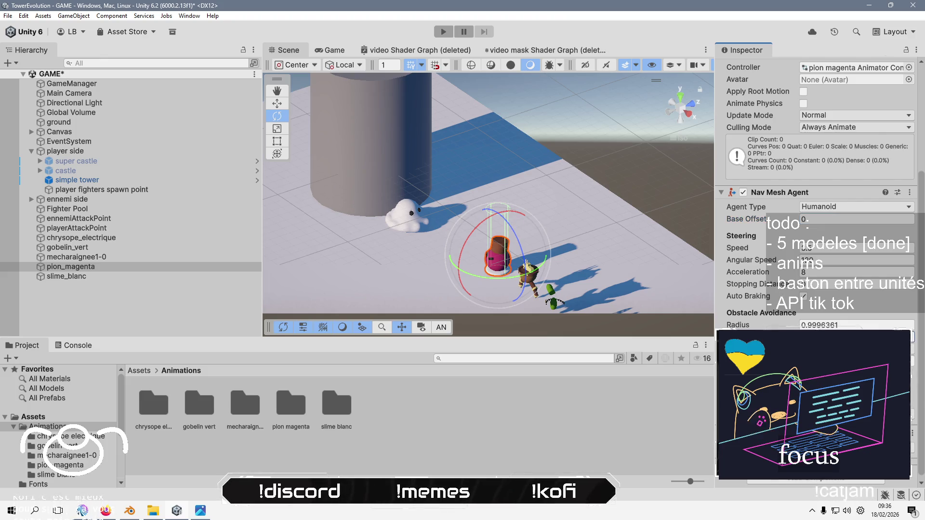
Raise pion_magenta's avoidance Radius to 1.35, then select the mecharaignee1-0 spider
click(692, 103)
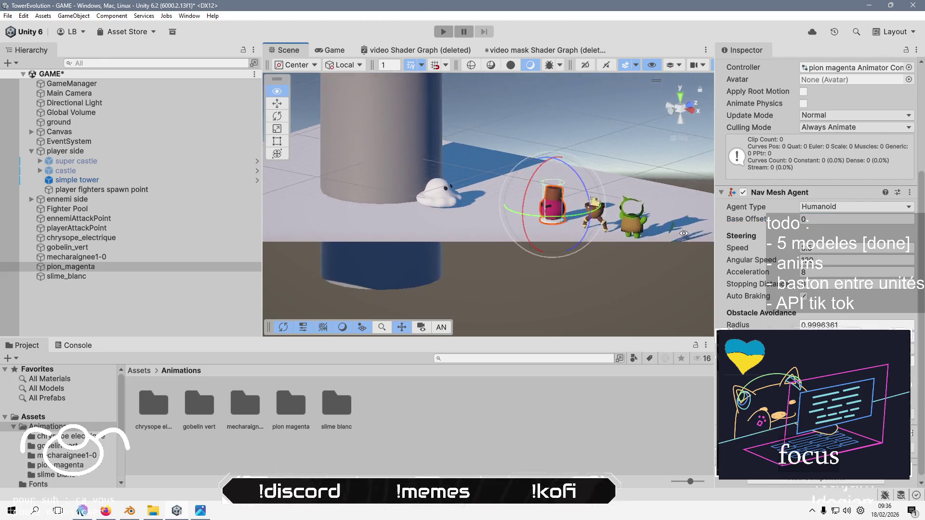
scroll(578, 239, up, 3)
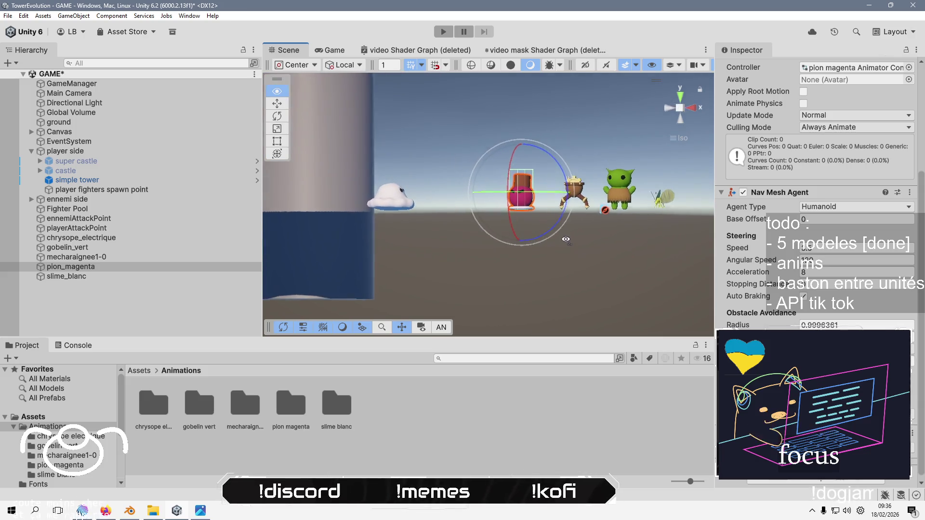
scroll(578, 238, up, 2)
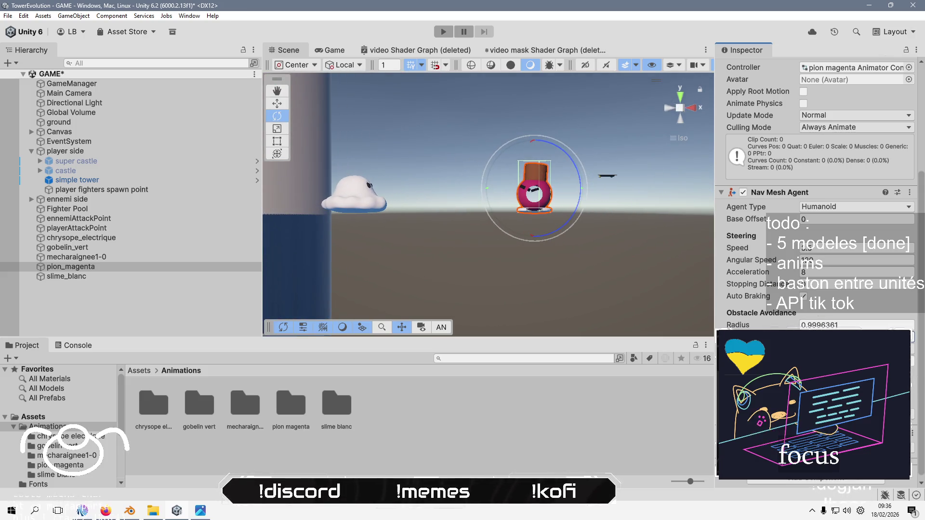
drag(486, 202, 477, 236)
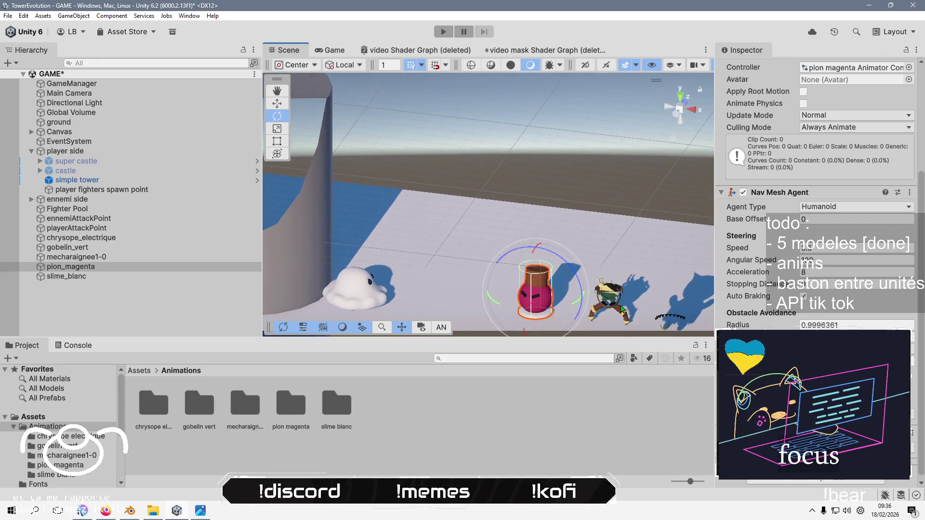
drag(762, 327, 735, 317)
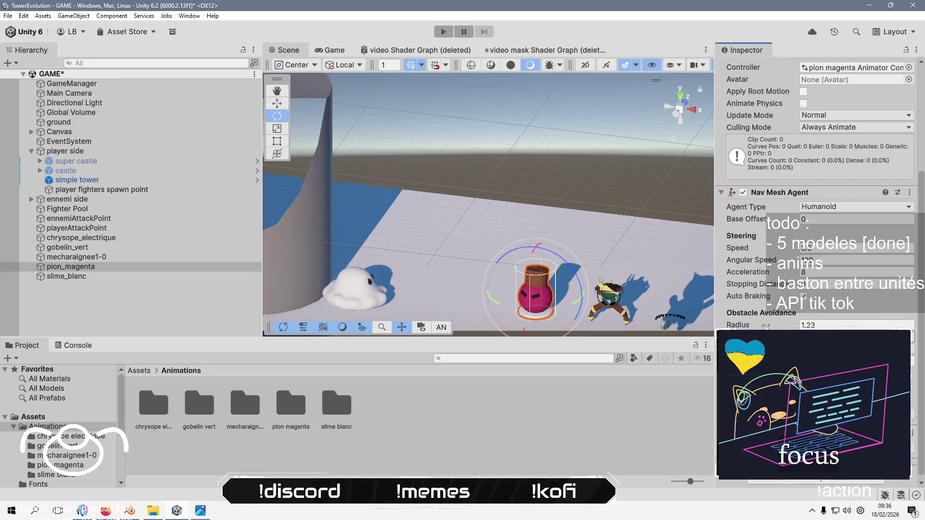
drag(769, 326, 778, 326)
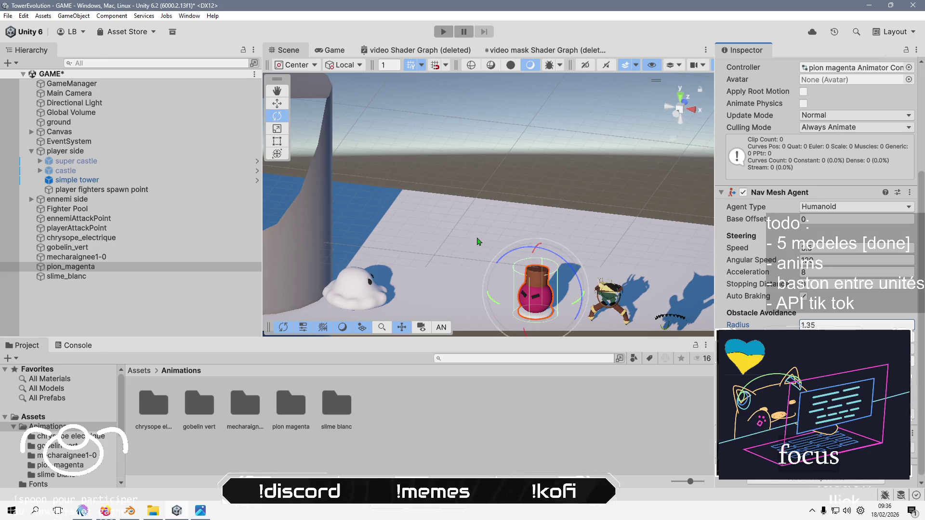
scroll(479, 241, down, 3)
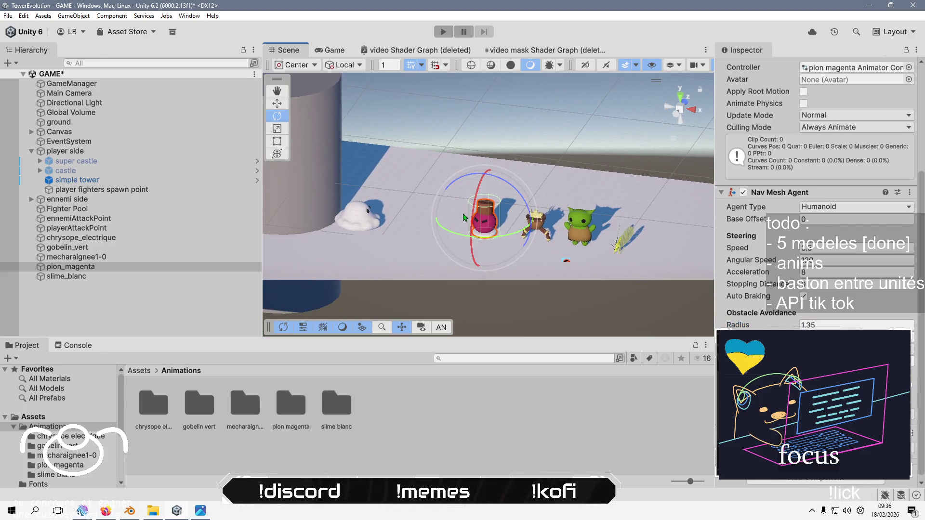
click(137, 258)
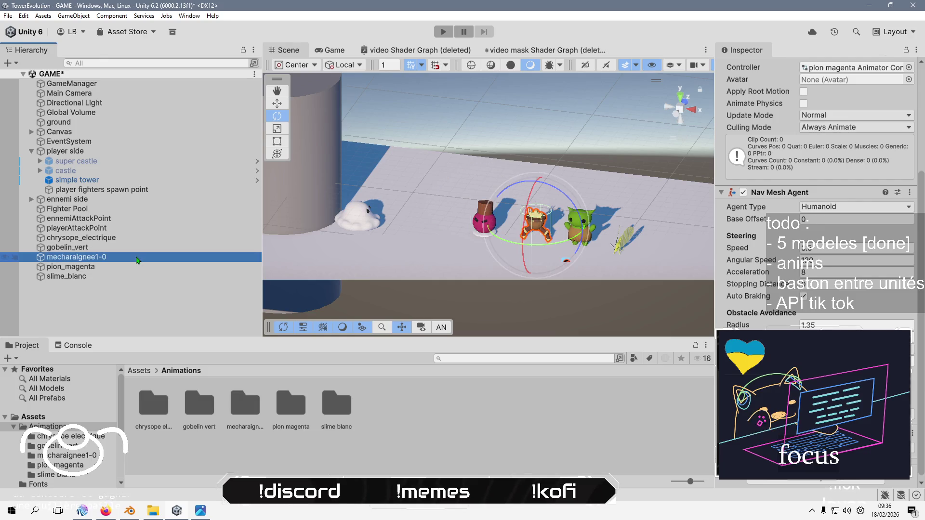
Set mecharaignee1-0's Base Offset to 0 and enlarge its avoidance Radius to 1.67
key(f)
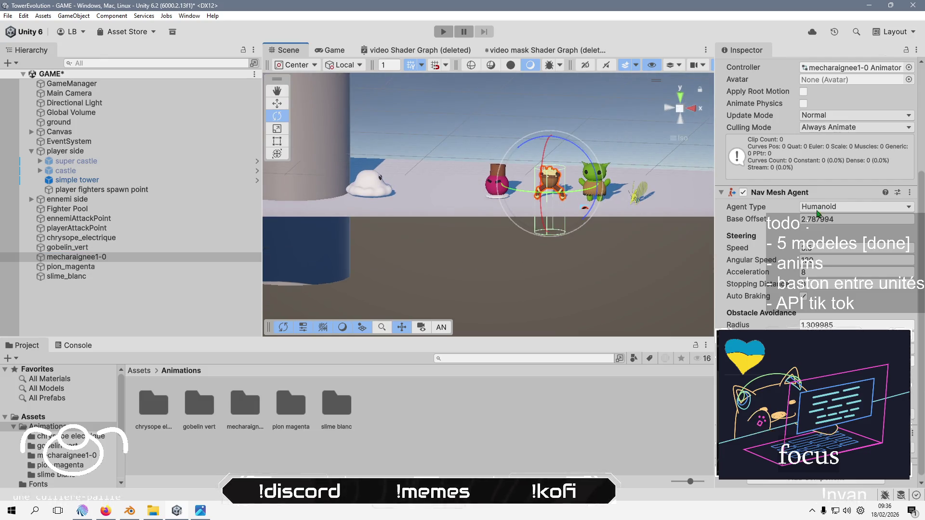
click(840, 218)
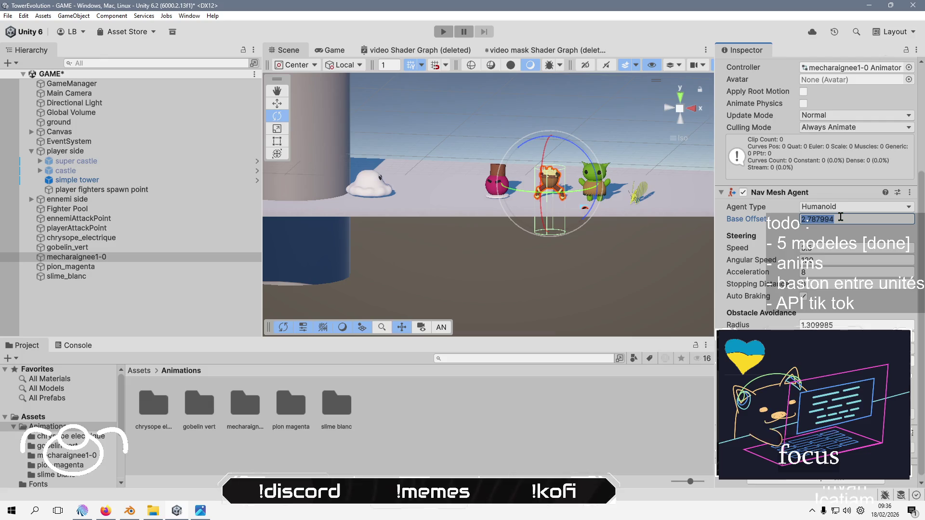
text(0)
key(Return)
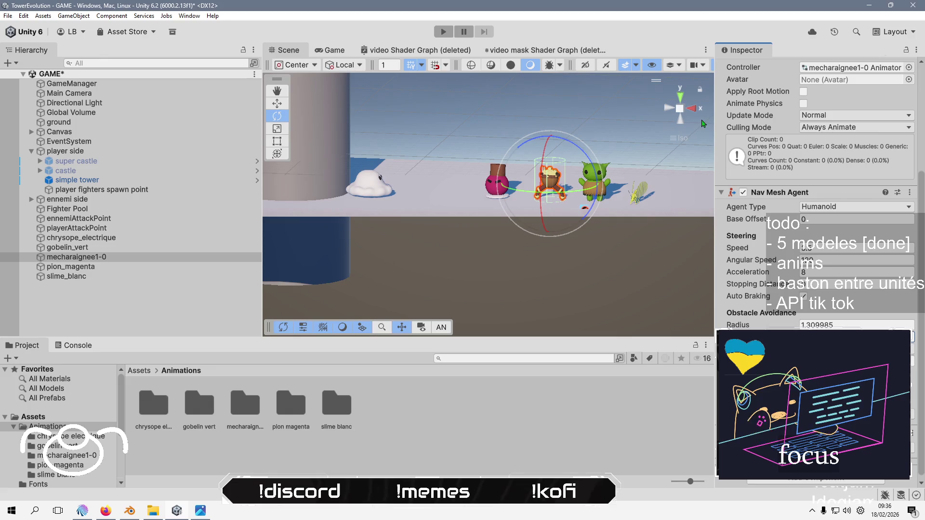
click(692, 108)
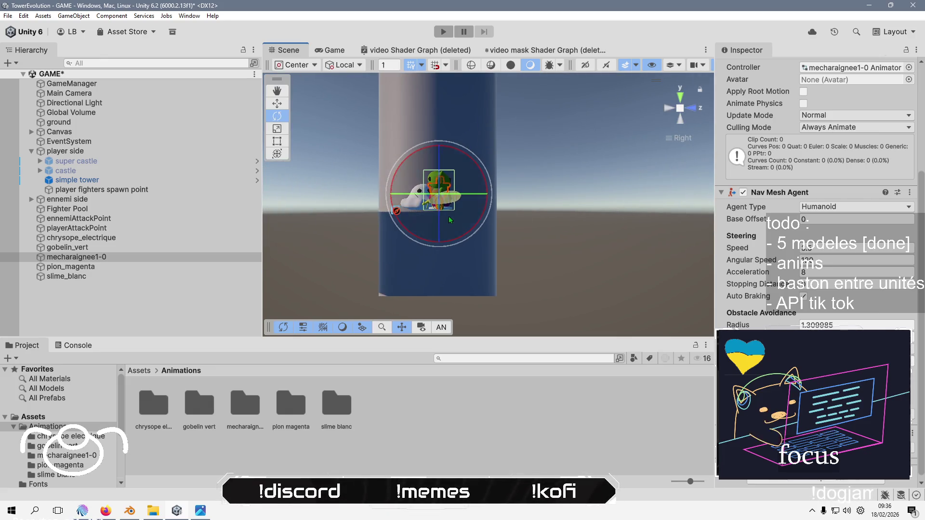
click(693, 108)
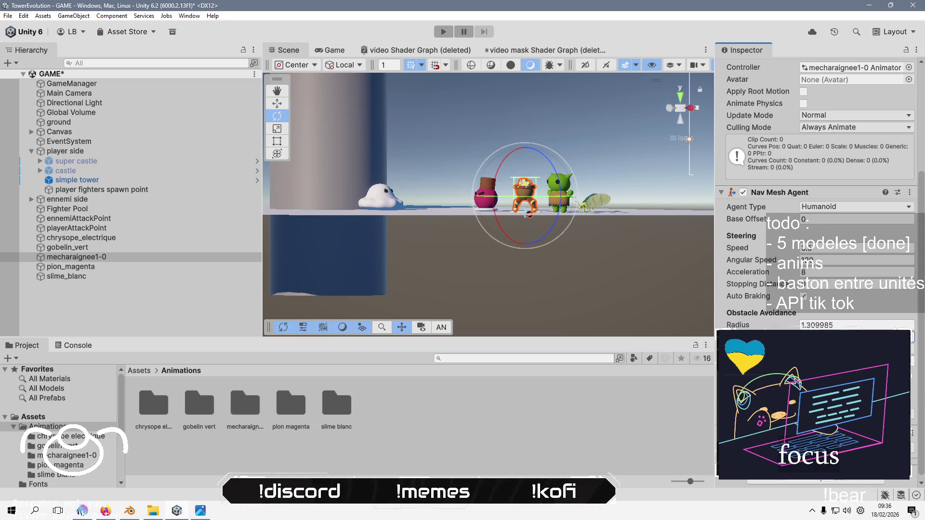
drag(578, 152, 554, 231)
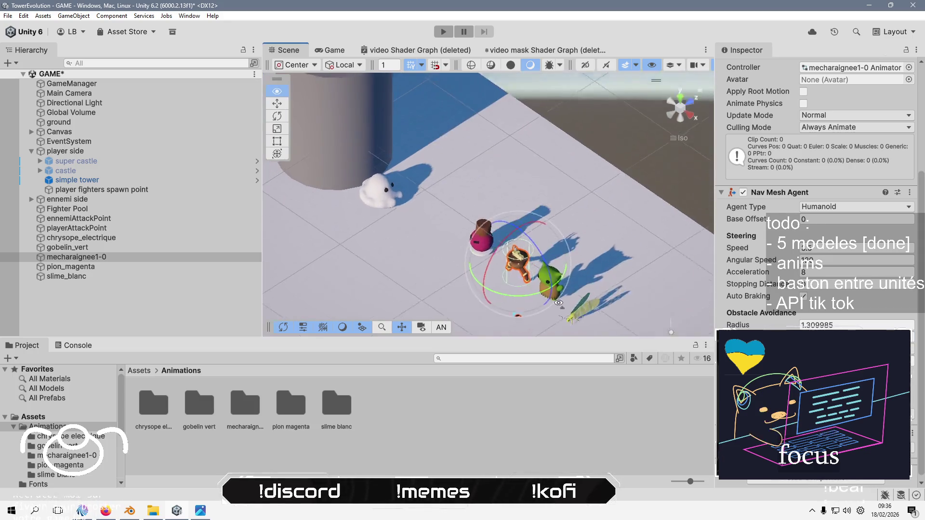
click(782, 326)
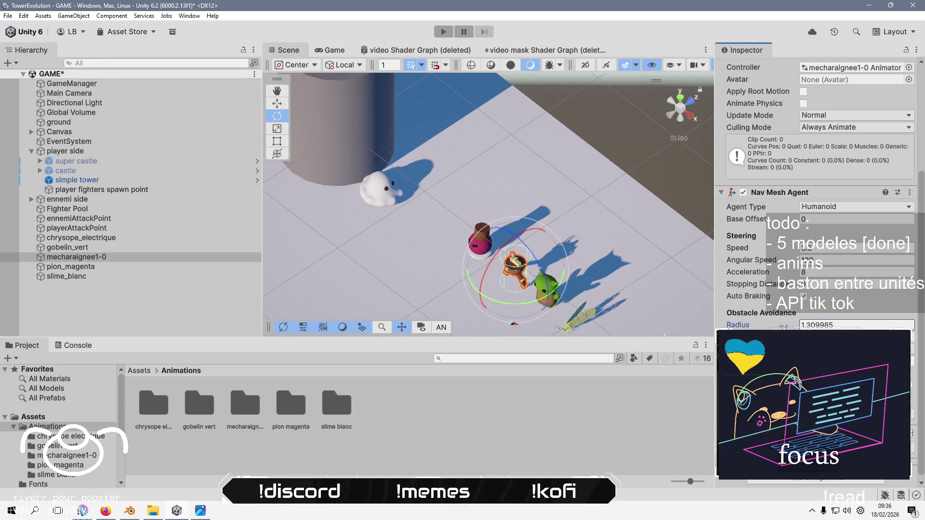
drag(786, 327, 788, 327)
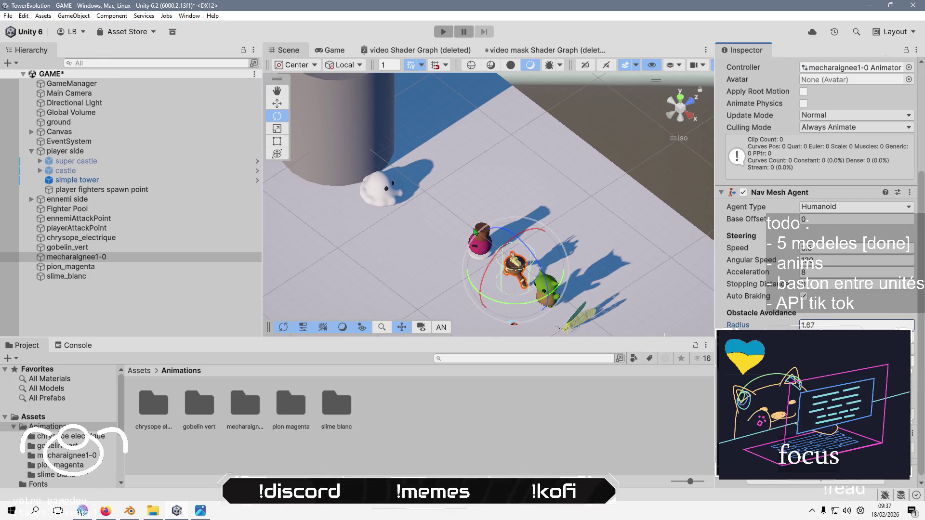
click(547, 299)
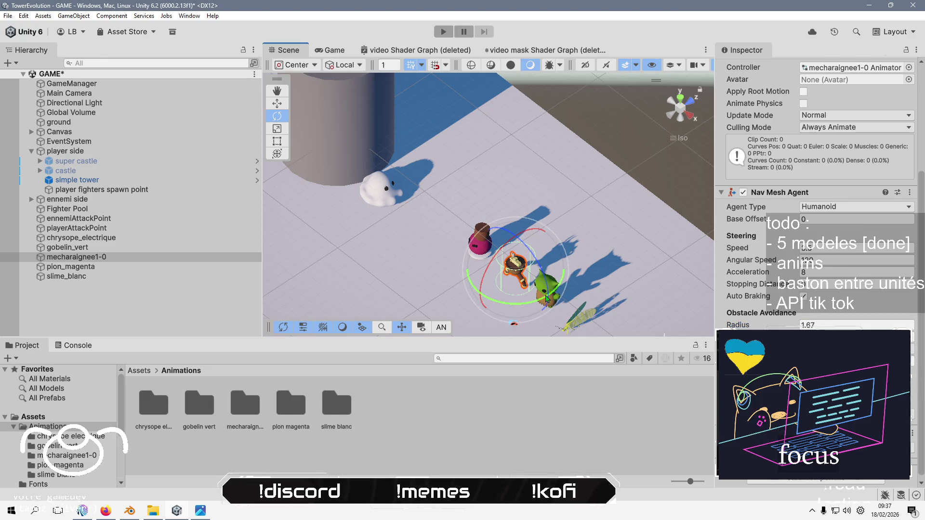
Select gobelin_vert, set its Base Offset to 0 and its Radius to 1.66
click(226, 247)
drag(559, 272, 707, 261)
click(828, 218)
text(0)
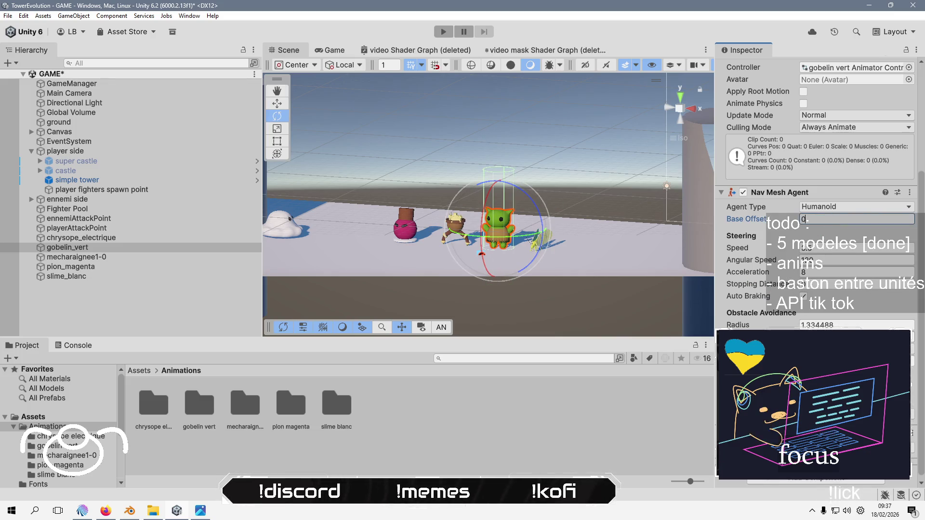
key(Return)
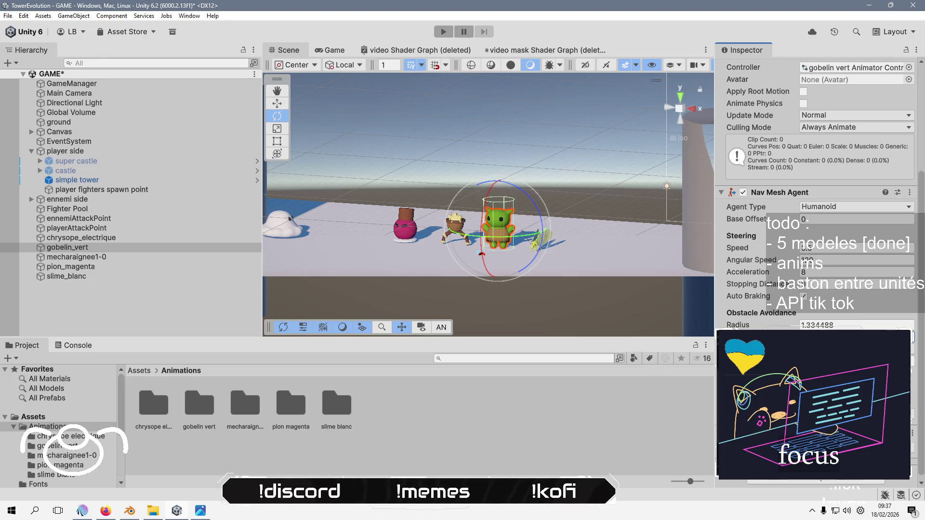
drag(611, 311, 613, 267)
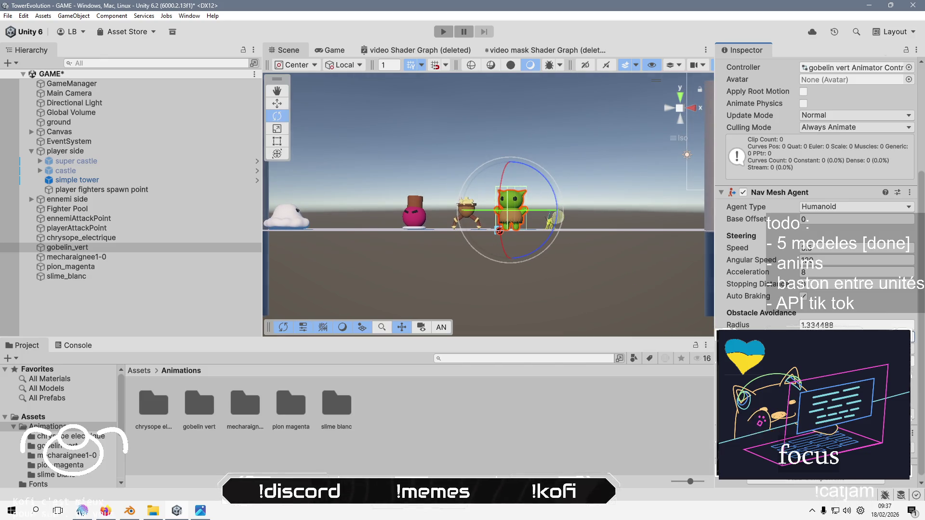
drag(705, 270, 708, 325)
click(828, 325)
text(1.66)
key(Return)
Select the chrysope_electrique insect in the Hierarchy
click(193, 227)
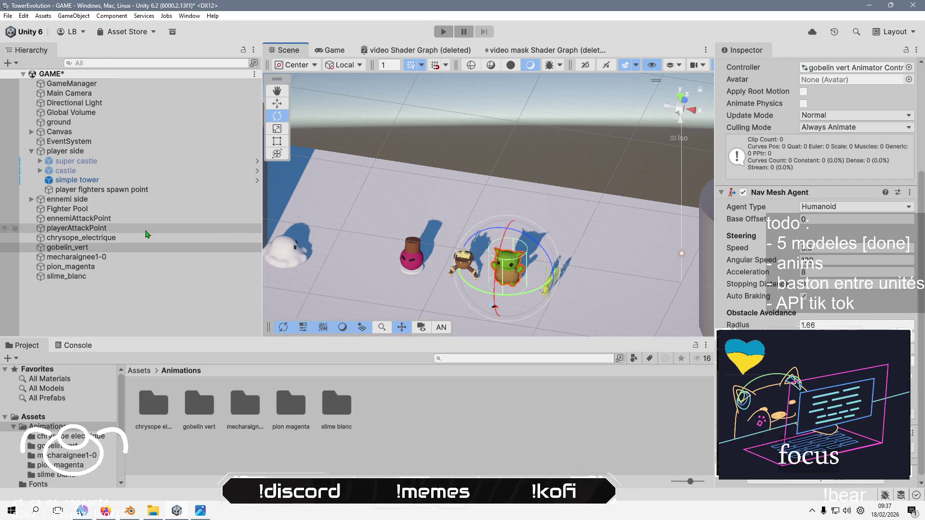
click(193, 237)
drag(581, 280, 658, 173)
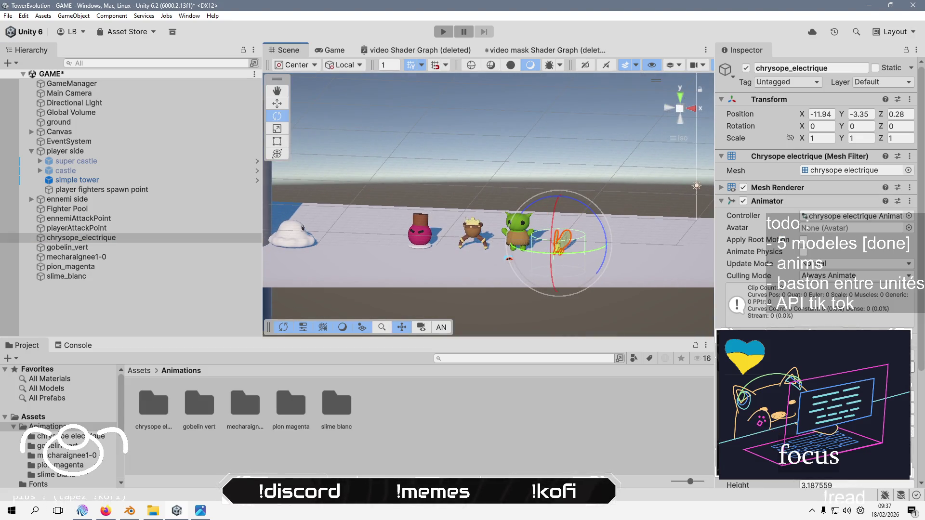
Narrow chrysope_electrique's agent Radius and lower its Height from about 3.19 to 1.99
mouse_move(673, 255)
mouse_down()
mouse_move(494, 289)
mouse_move(528, 264)
mouse_up()
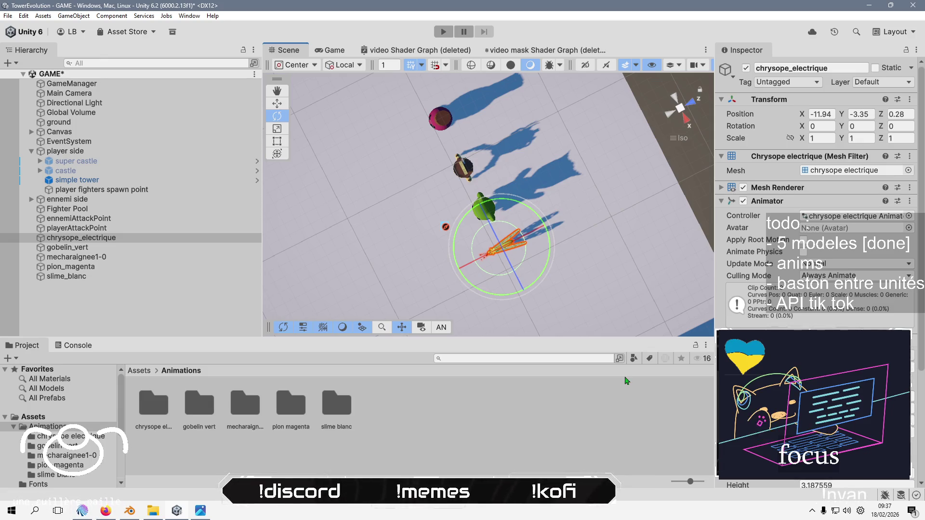
mouse_move(539, 231)
mouse_down()
mouse_move(519, 217)
mouse_move(531, 194)
mouse_move(461, 228)
mouse_up()
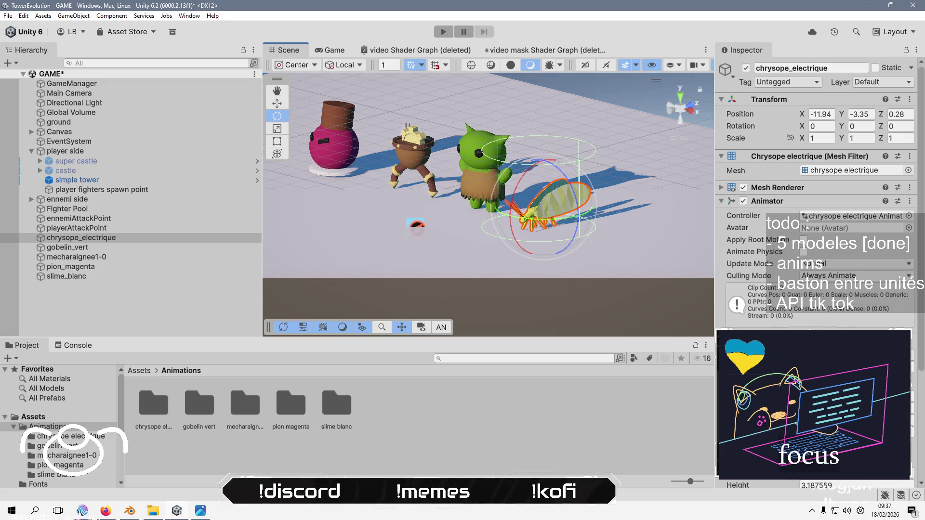
drag(767, 481, 740, 481)
drag(578, 270, 685, 336)
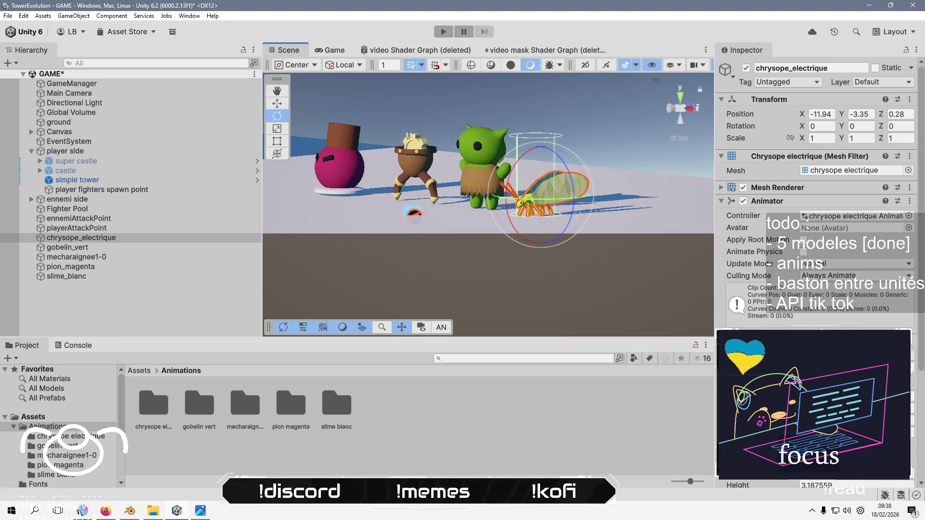
drag(761, 485, 741, 487)
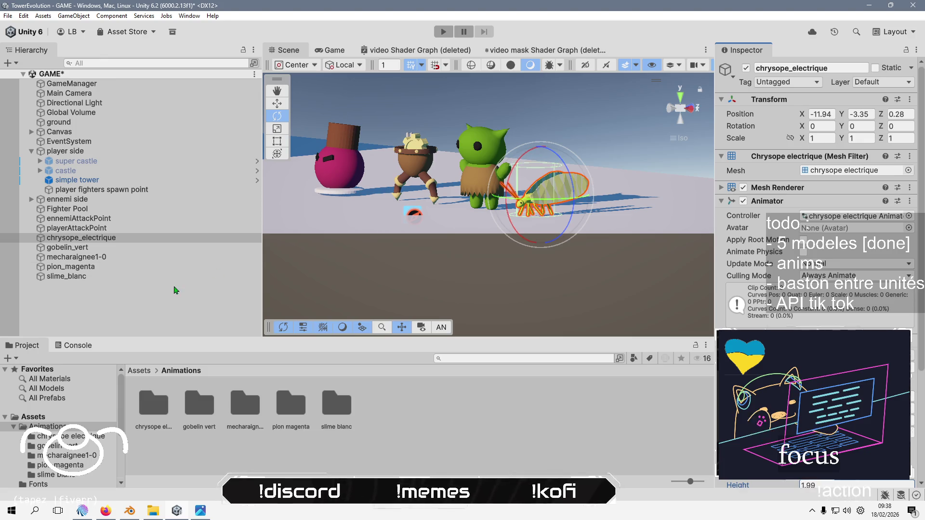
Clear the selection and select the pion_magenta pawn
click(165, 314)
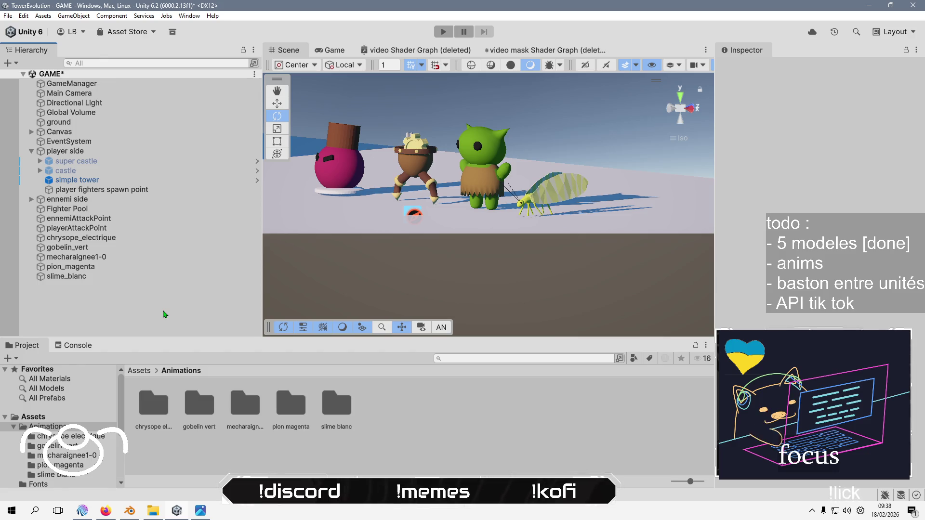
mouse_move(433, 251)
mouse_down()
mouse_move(475, 244)
mouse_move(447, 244)
mouse_up()
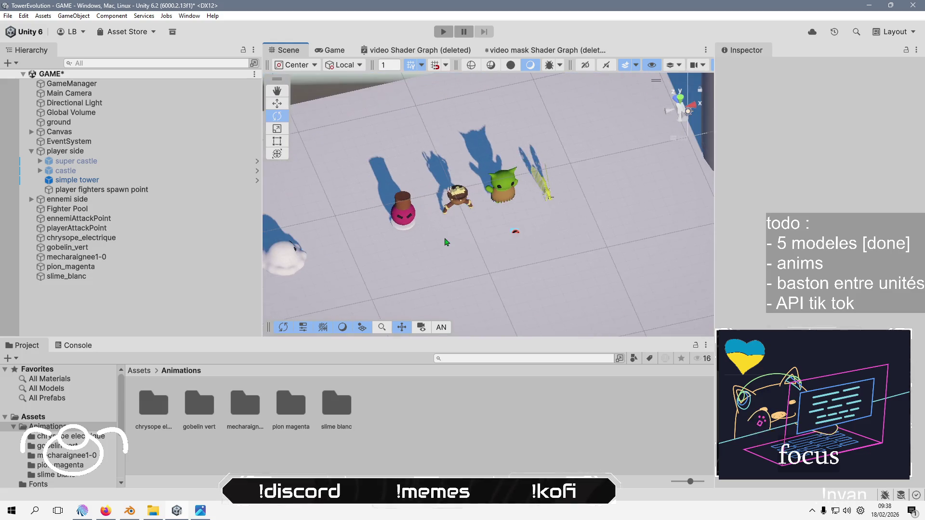
click(147, 266)
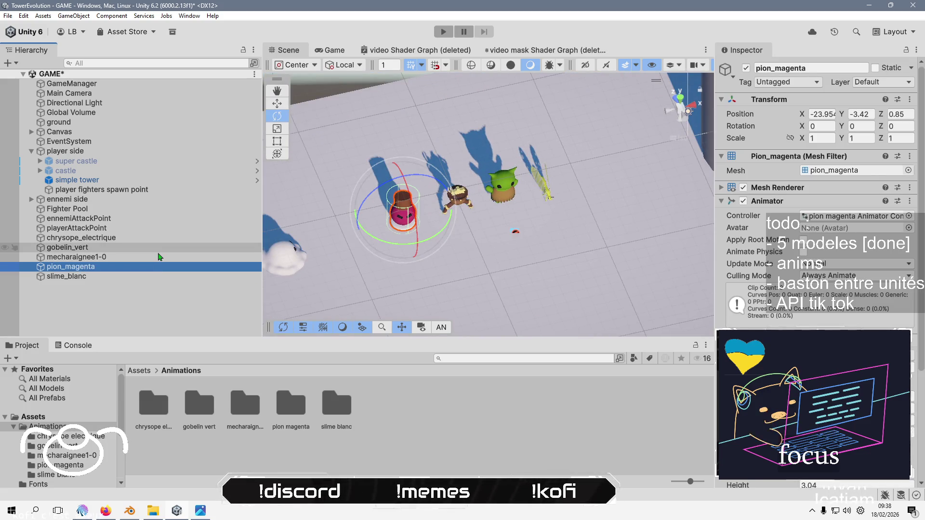
Deactivate the four selected characters from pion_magenta up to chrysope_electrique
shift+click(159, 247)
shift+click(159, 237)
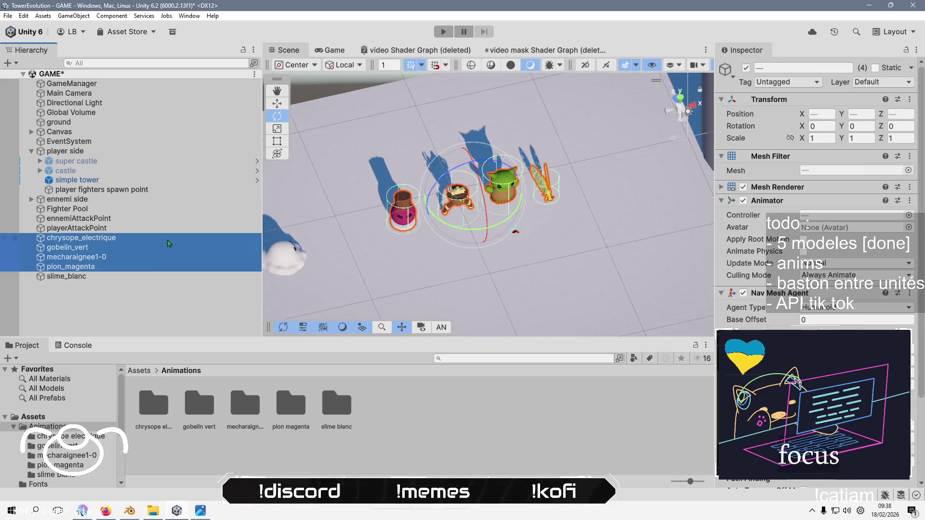
click(745, 68)
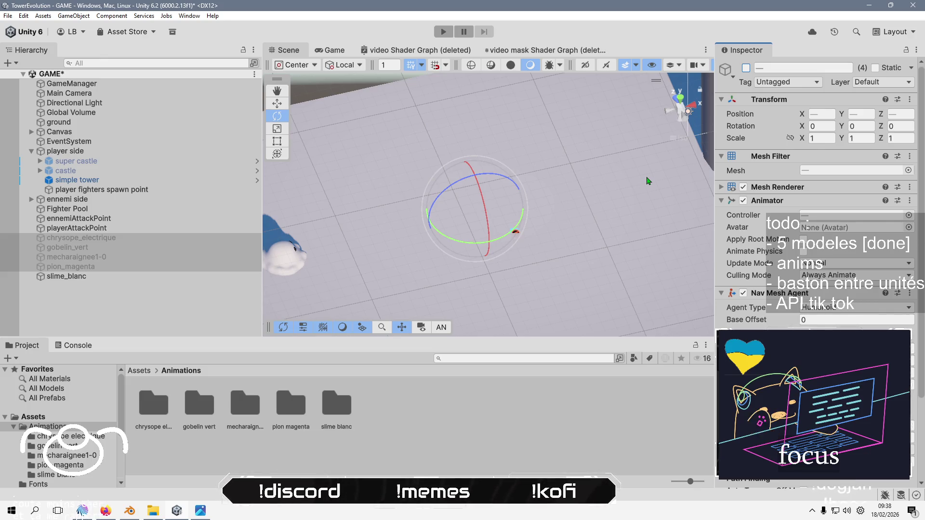
Select slime_blanc, open its Move Forward Animation clip, and dock the Animation window in the bottom panel
click(133, 306)
click(139, 278)
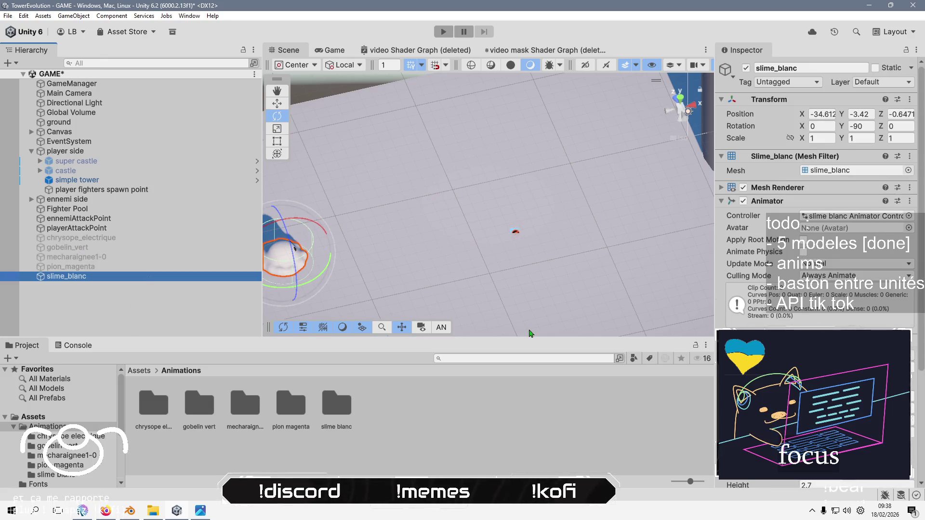
double_click(345, 404)
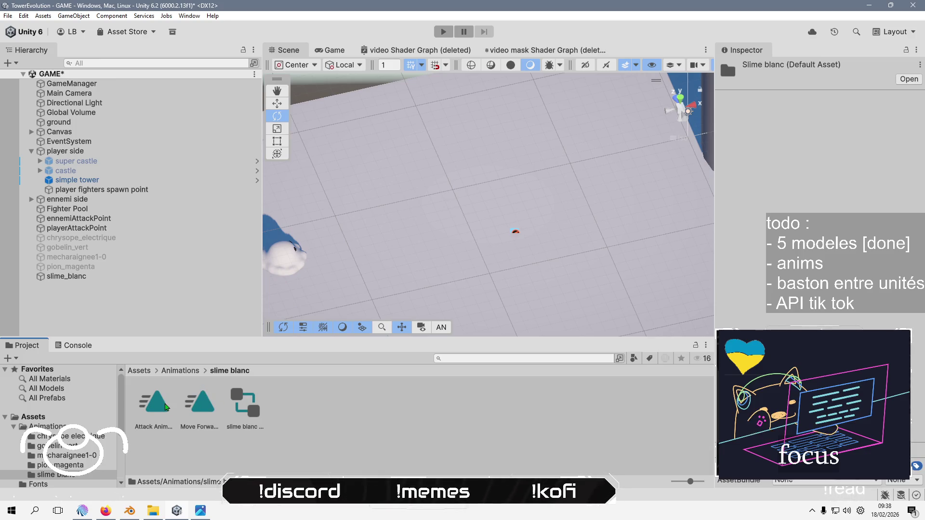
double_click(211, 396)
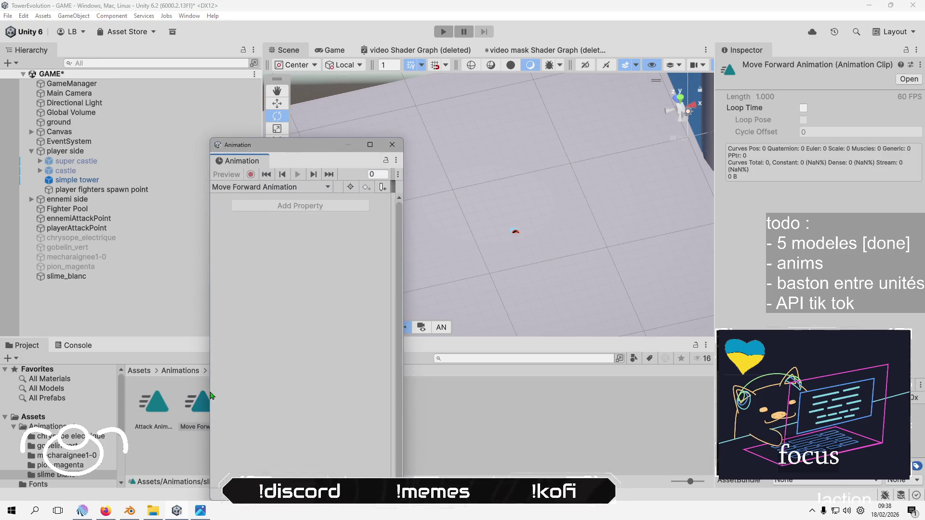
mouse_move(245, 162)
mouse_down()
mouse_move(238, 340)
mouse_move(221, 354)
mouse_move(164, 351)
mouse_up()
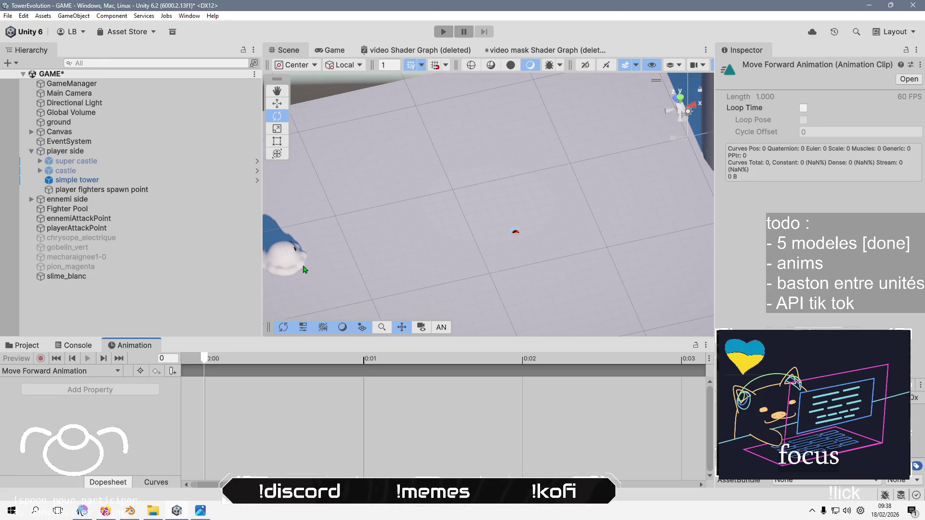
Assign slime blanc Animator Controller to slime_blanc's Animator and open it in the Animator window
click(288, 250)
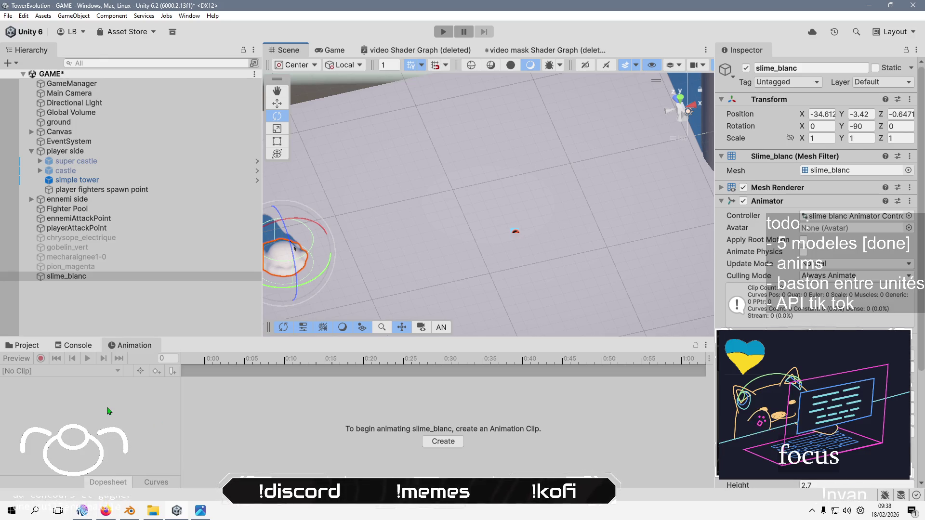
click(908, 216)
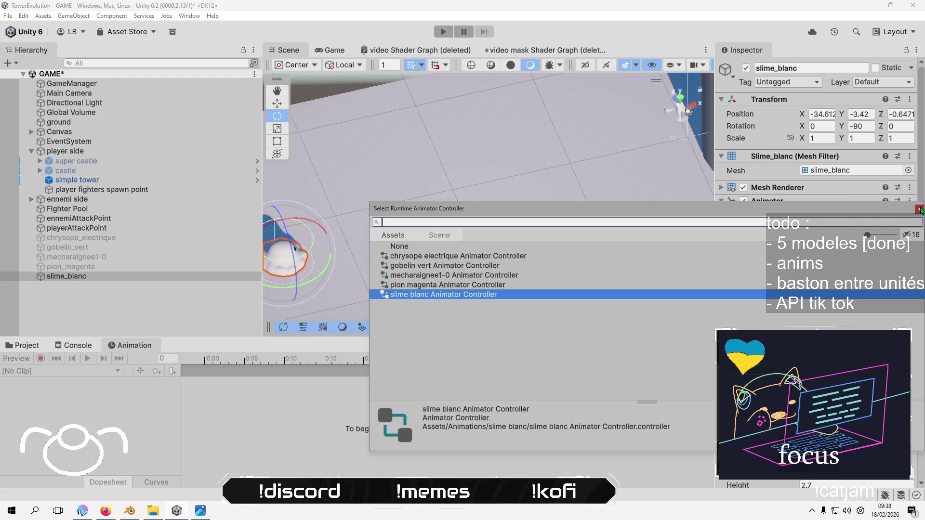
key(Return)
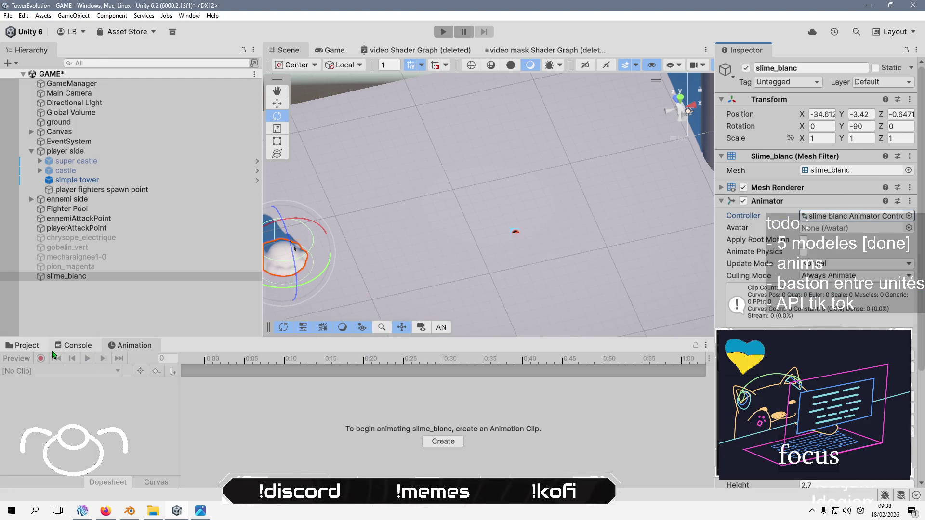
click(21, 345)
double_click(245, 402)
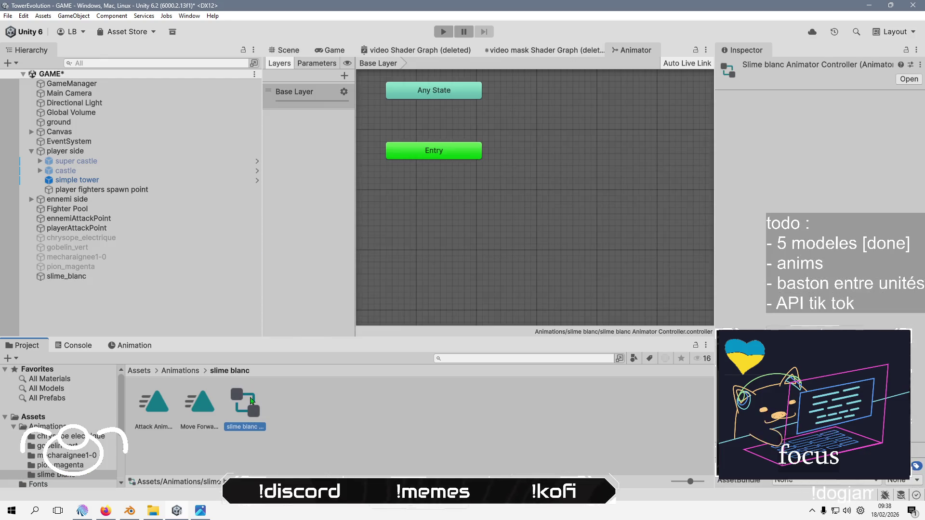
Add the Attack and Move Forward clips as states in the controller graph, side by side
click(154, 412)
ctrl+click(188, 410)
mouse_move(188, 411)
mouse_down()
mouse_move(400, 253)
mouse_move(495, 264)
mouse_move(565, 195)
mouse_up()
click(532, 225)
mouse_move(475, 259)
mouse_down()
mouse_move(465, 235)
mouse_move(417, 207)
mouse_up()
Make Move Forward Animation the layer's default state
right_click(437, 151)
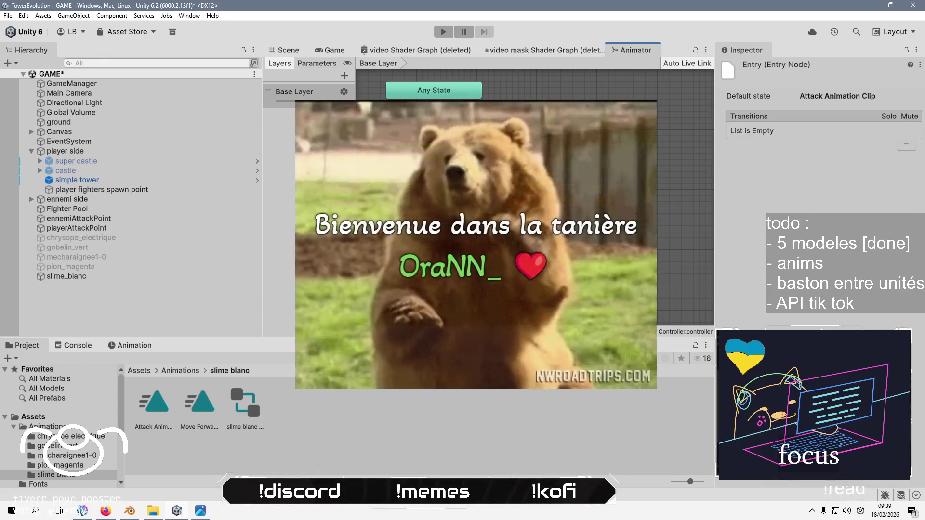
click(463, 157)
click(417, 208)
click(566, 195)
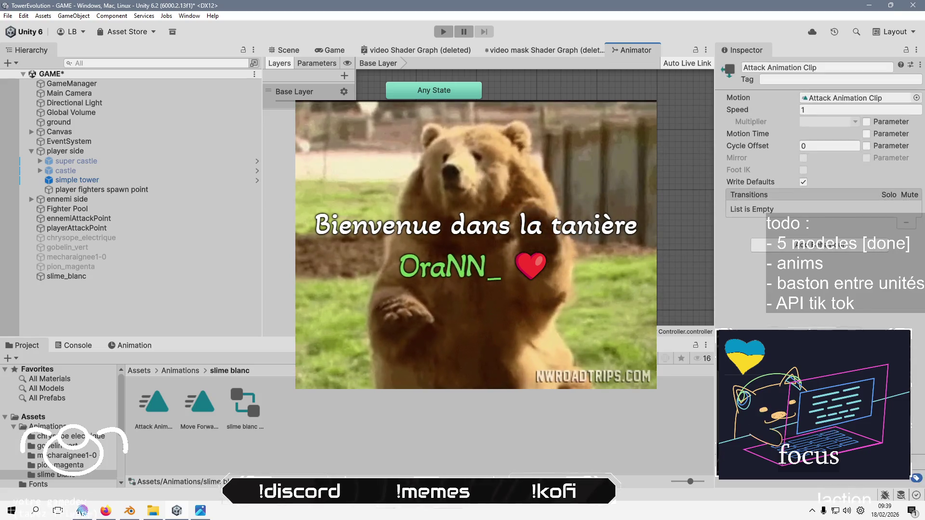
click(417, 208)
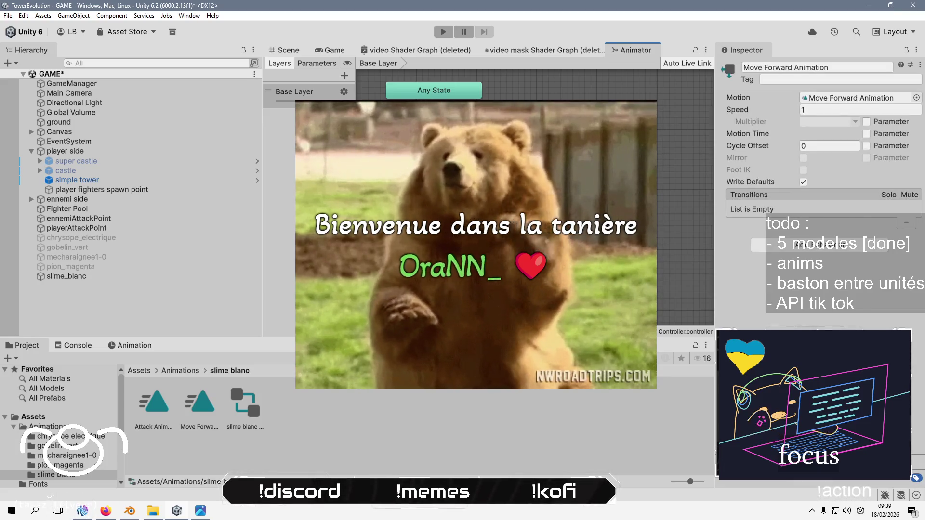
Create a transition from the Attack state to Move Forward Animation
right_click(548, 200)
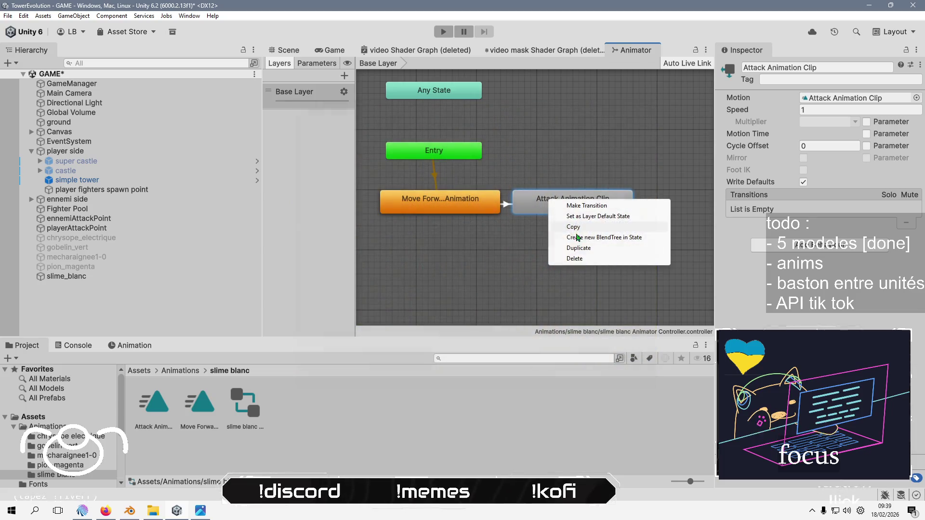
click(586, 205)
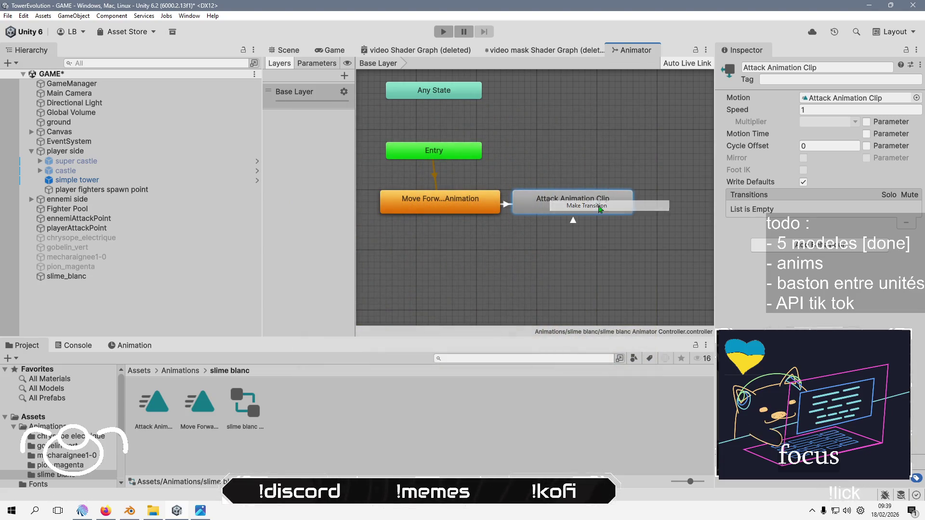
click(443, 205)
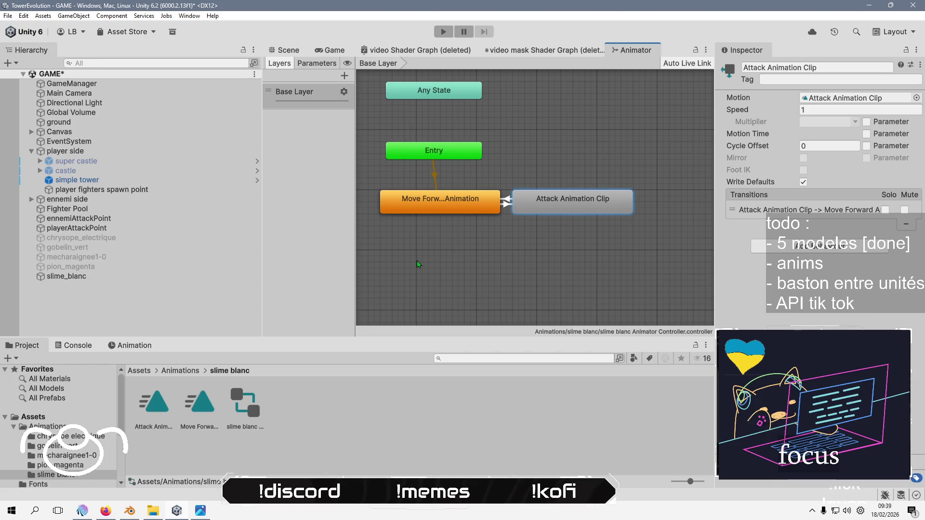
click(448, 153)
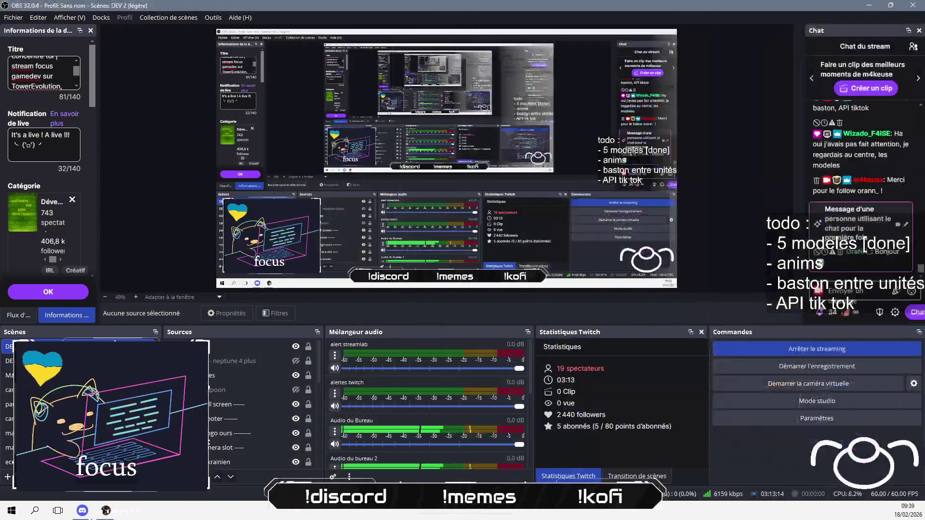
Send a 'bonjour à toi aussi' greeting to the viewer in OBS chat, then show the Attack Animation Clip timeline
text(bonjour à toi auss)
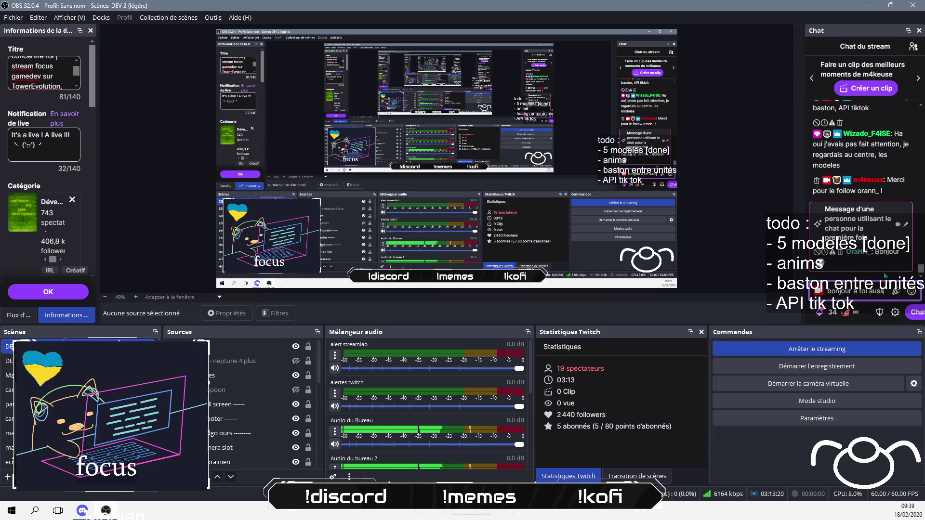
text(i O)
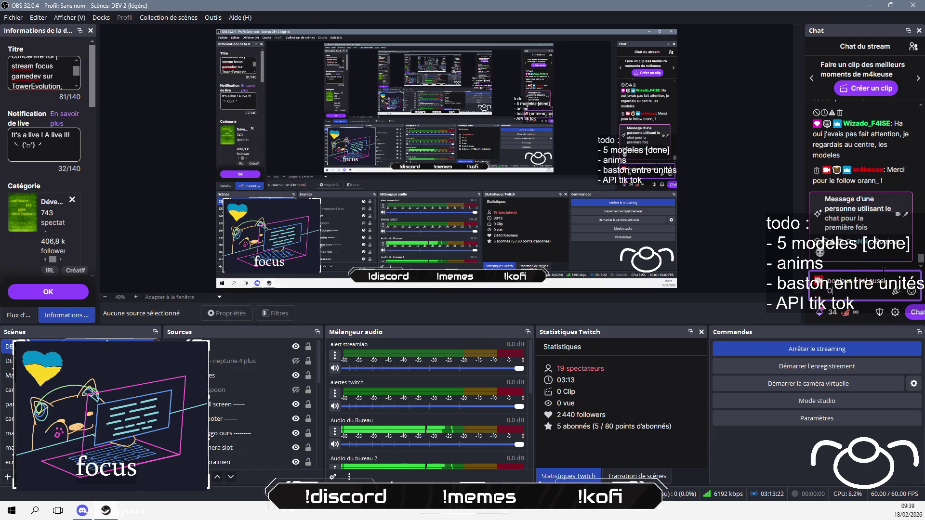
text(raNN)
key(Return)
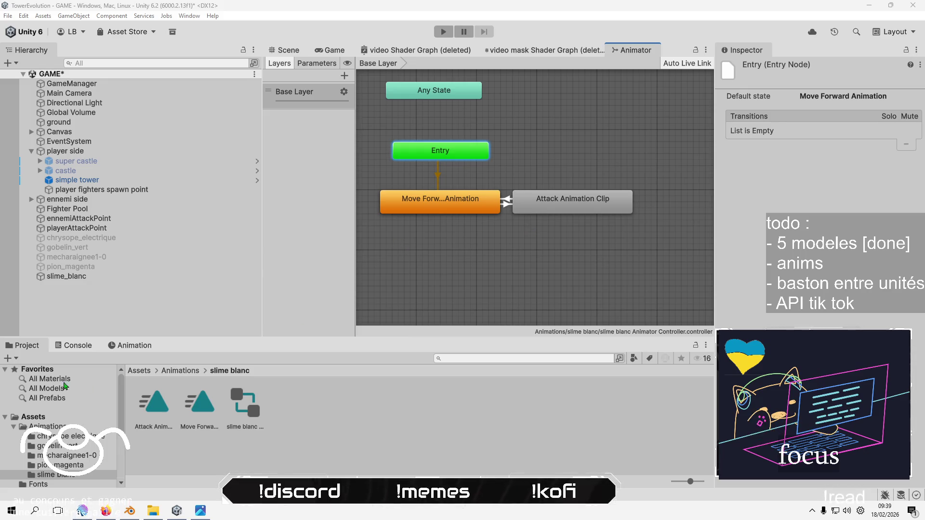
click(135, 346)
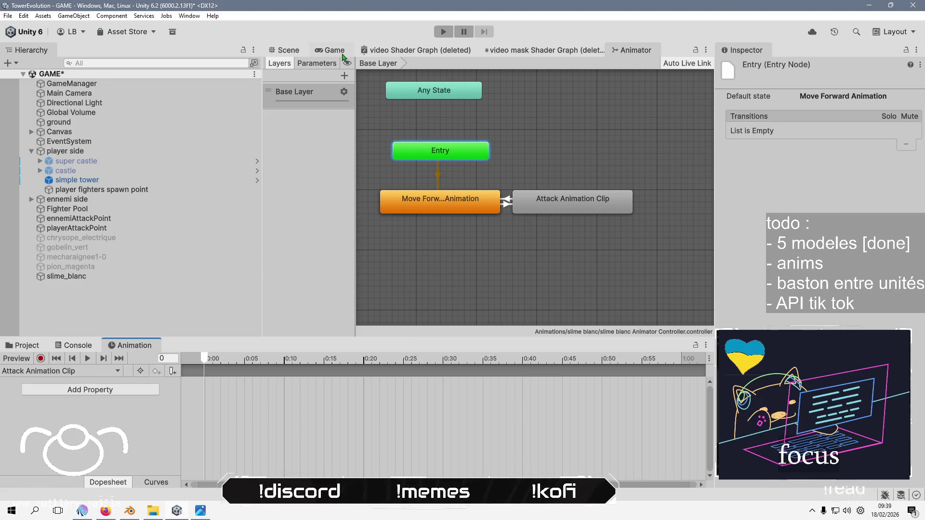
Show the Scene view looking straight down from the top and select slime_blanc
click(288, 50)
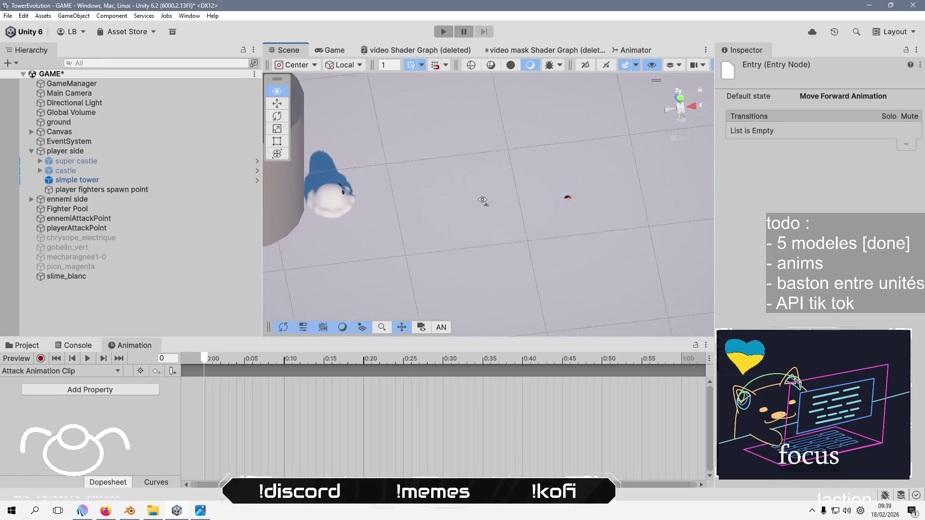
mouse_move(472, 258)
mouse_down()
mouse_move(506, 260)
mouse_move(488, 315)
mouse_move(429, 212)
mouse_up()
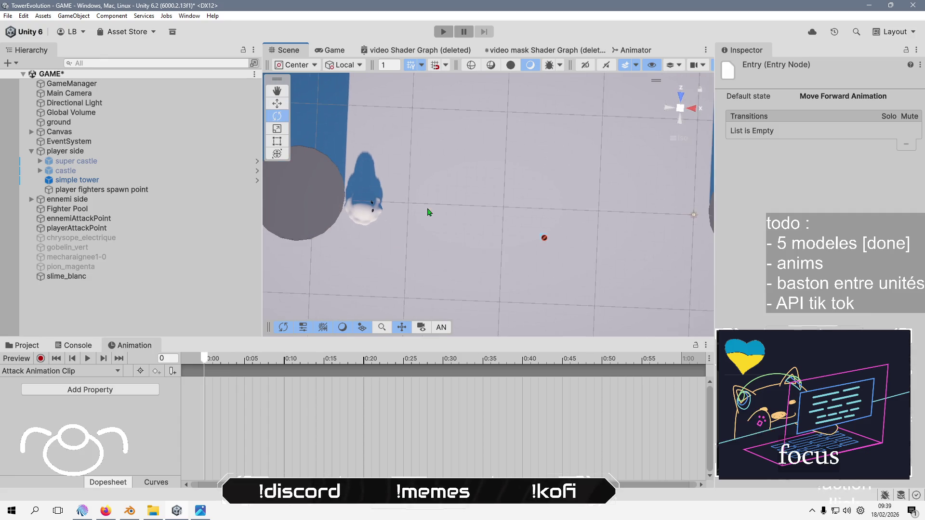
click(681, 136)
click(681, 98)
click(681, 97)
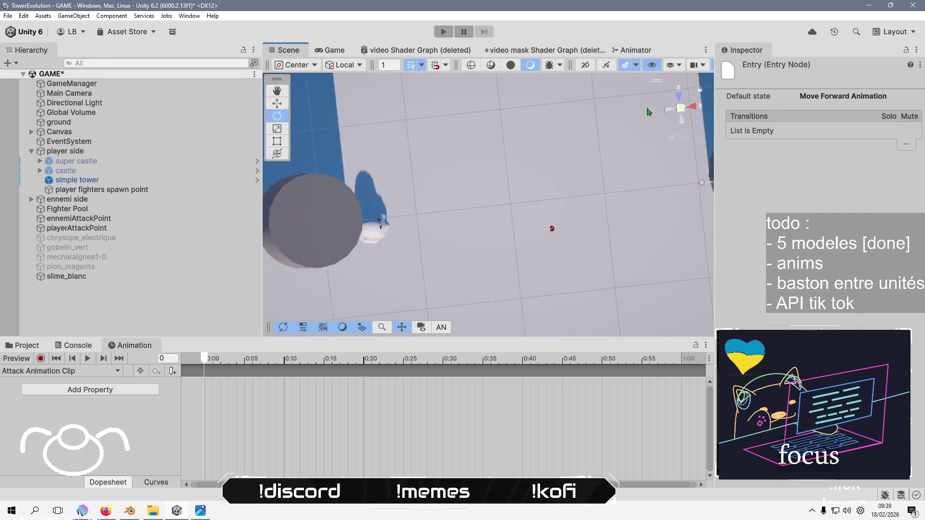
drag(313, 202, 406, 239)
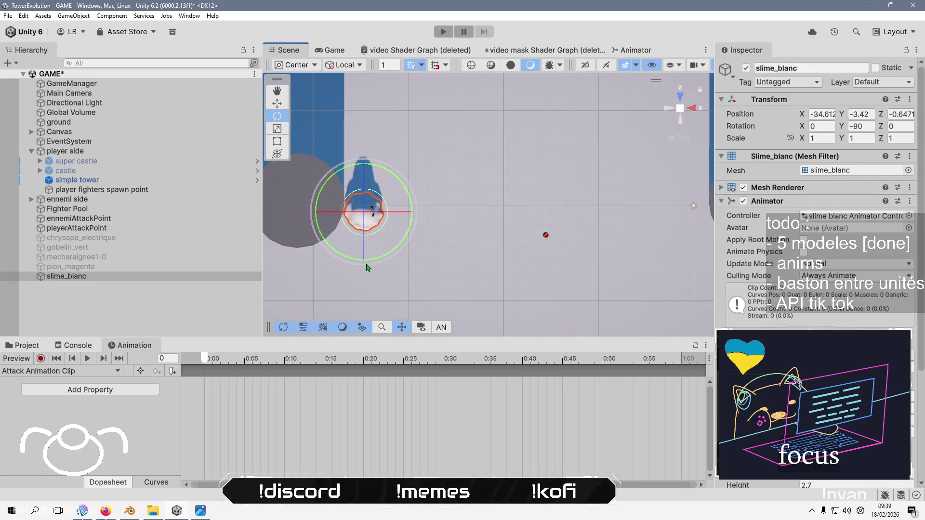
Add the Transform Rotation property to the Attack Animation Clip
click(123, 393)
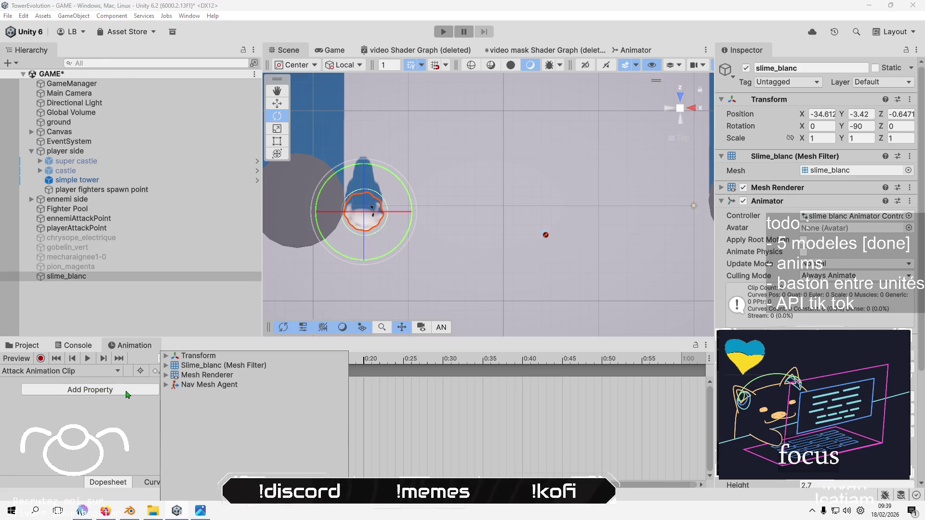
click(234, 362)
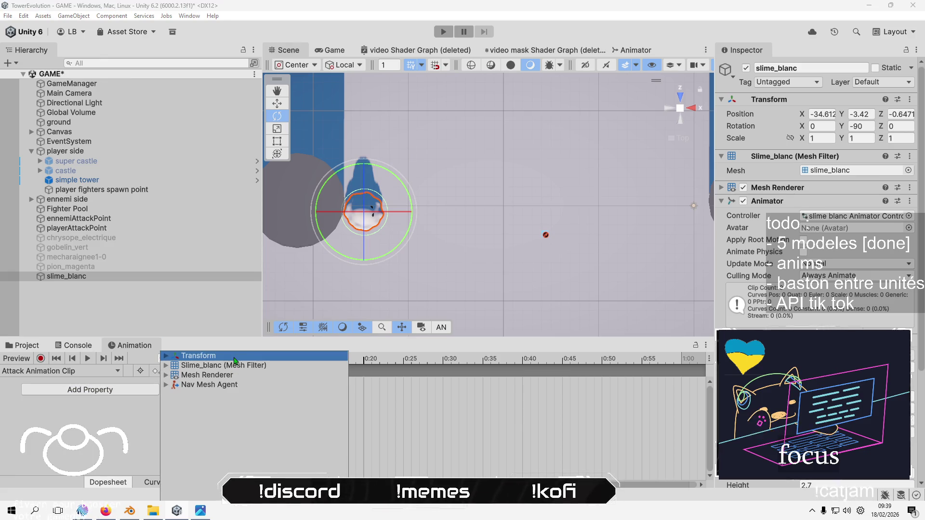
click(166, 356)
click(337, 376)
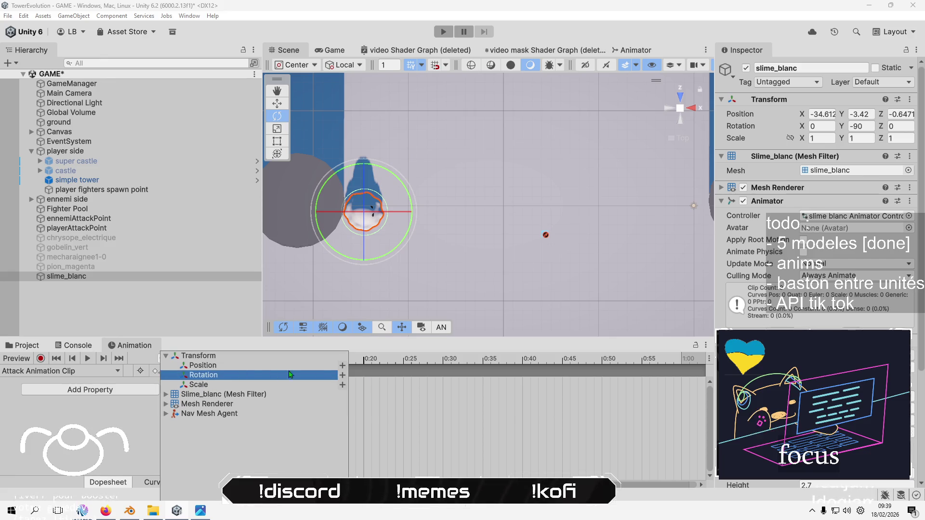
click(342, 375)
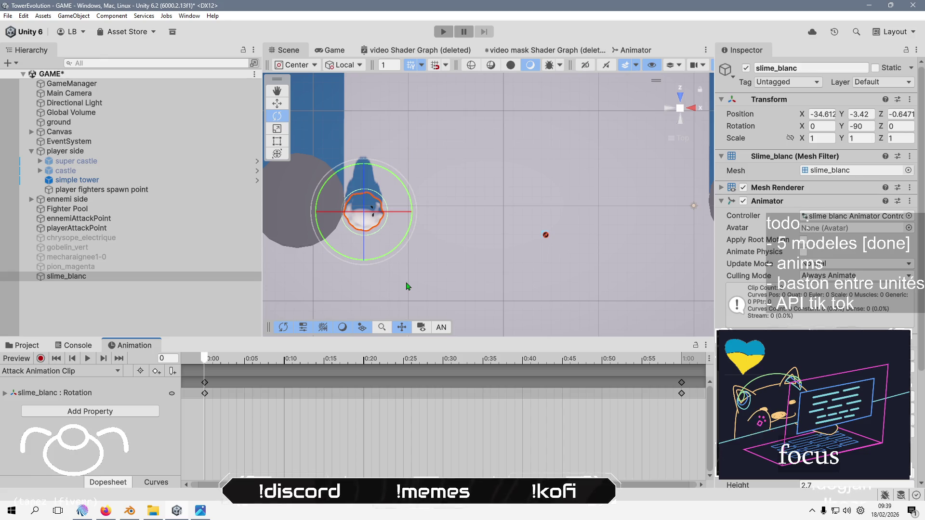
Twist the slime to about -100 degrees at frame 10 and scrub to preview it
mouse_move(397, 247)
mouse_down()
mouse_move(377, 275)
mouse_move(382, 268)
mouse_up()
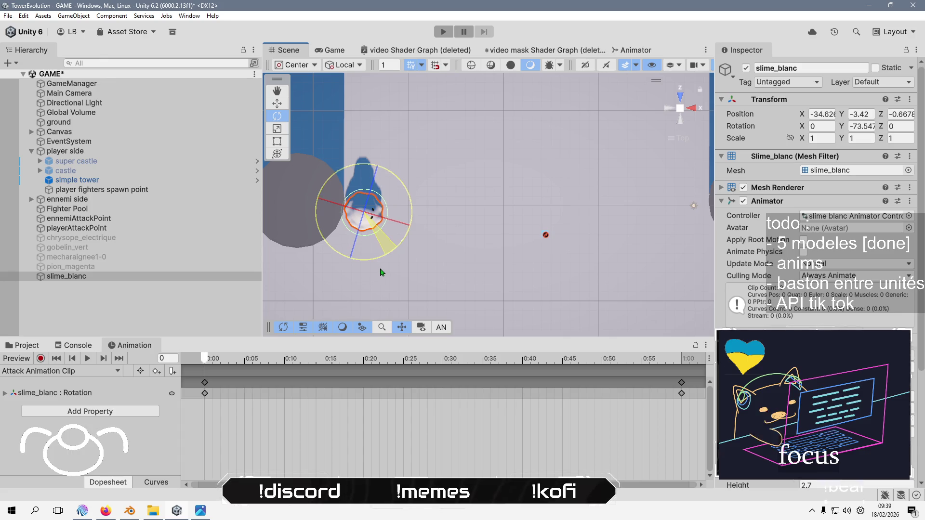
click(213, 358)
drag(213, 358, 282, 365)
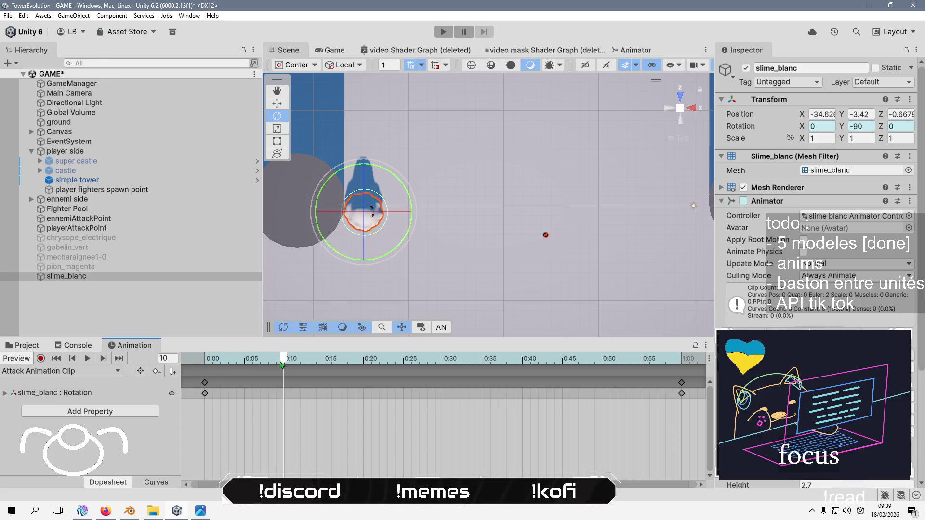
drag(392, 253, 411, 238)
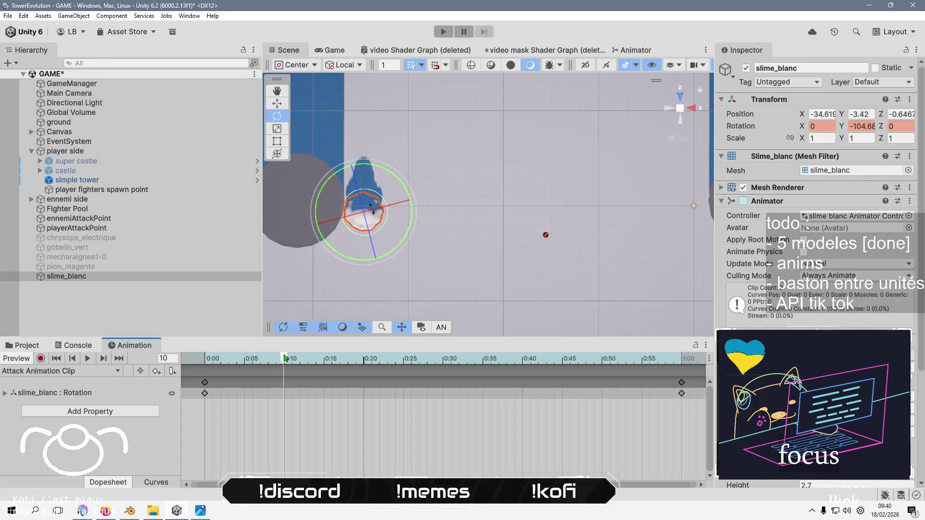
drag(284, 359, 460, 367)
Move the playhead back to frame 0 and start recording keyframes
drag(667, 385, 682, 387)
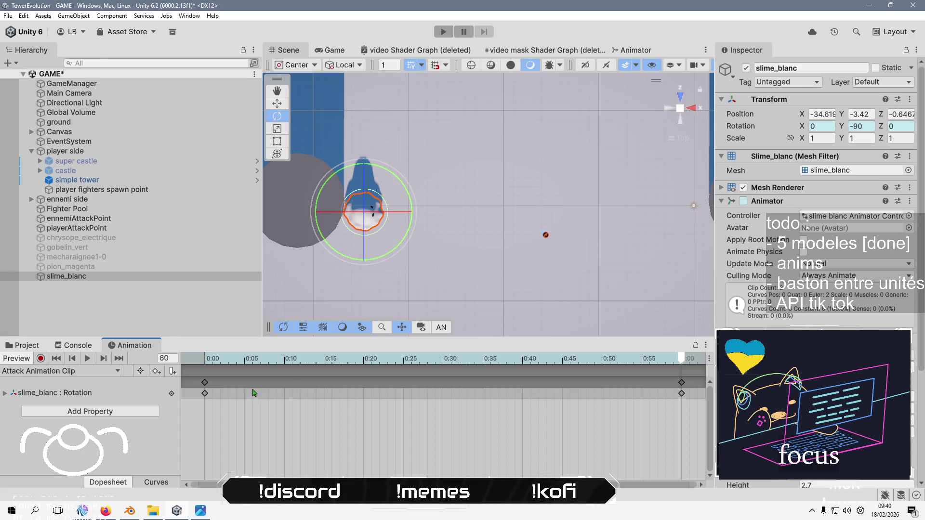
click(261, 365)
click(284, 361)
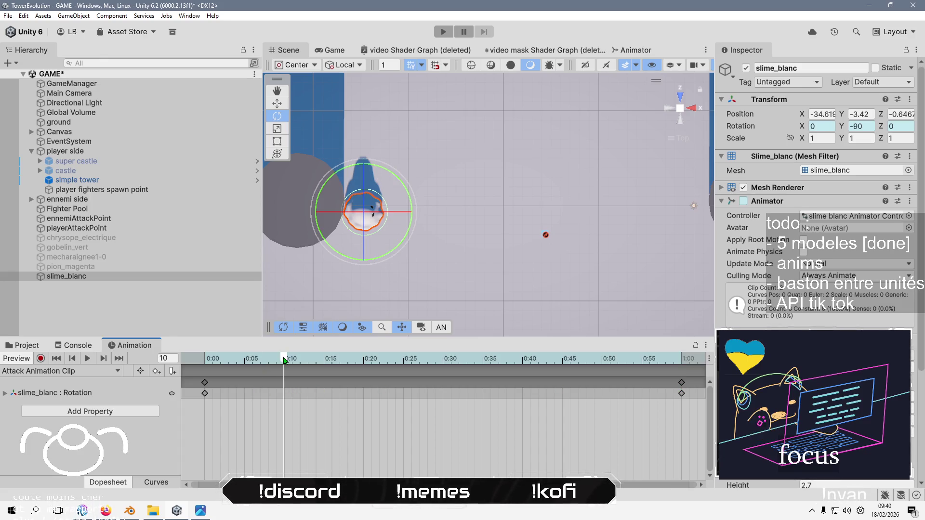
click(211, 368)
drag(218, 362, 202, 360)
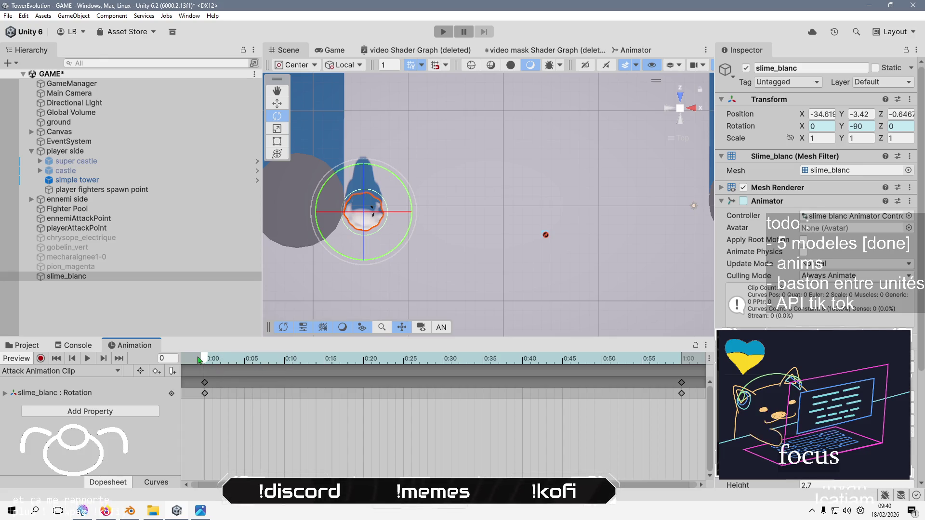
click(40, 359)
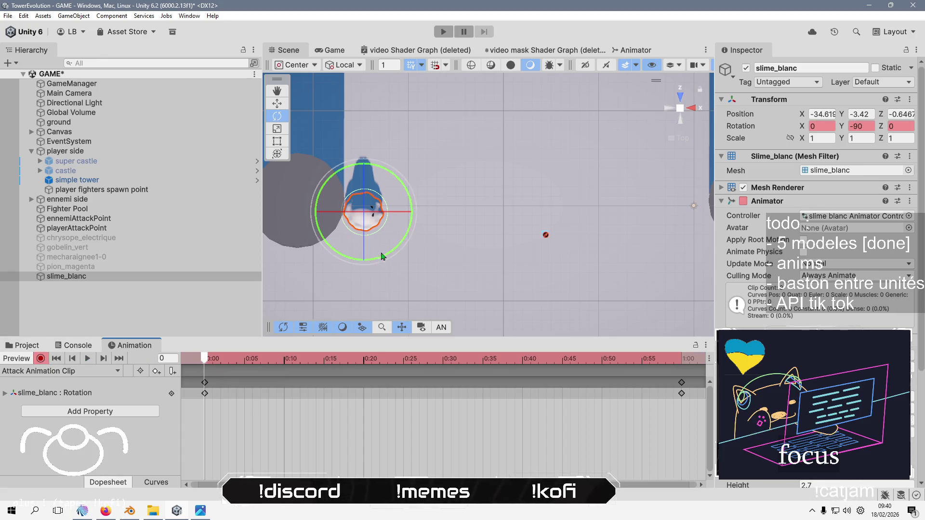
Key the slime twisting slightly at frame 0 and the other way at frame 10
mouse_move(378, 258)
mouse_down()
mouse_move(384, 316)
mouse_move(365, 261)
mouse_up()
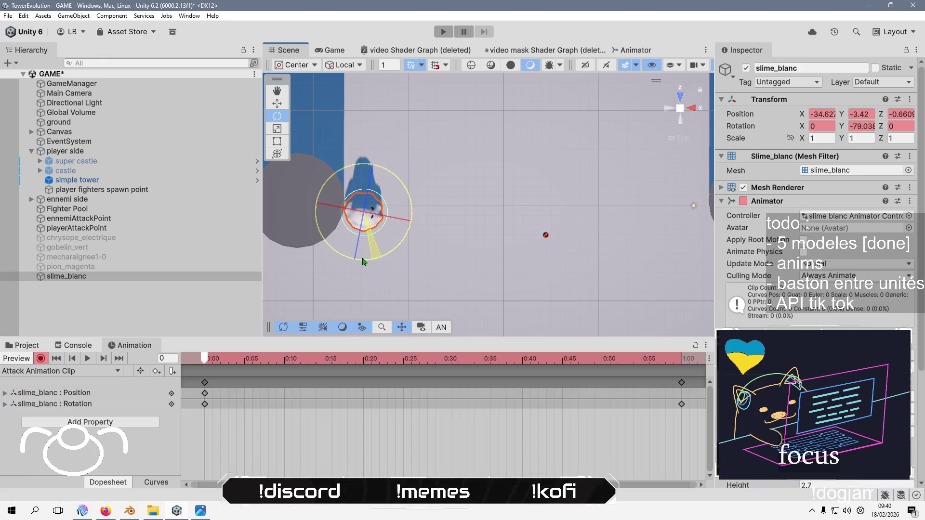
drag(363, 262, 364, 262)
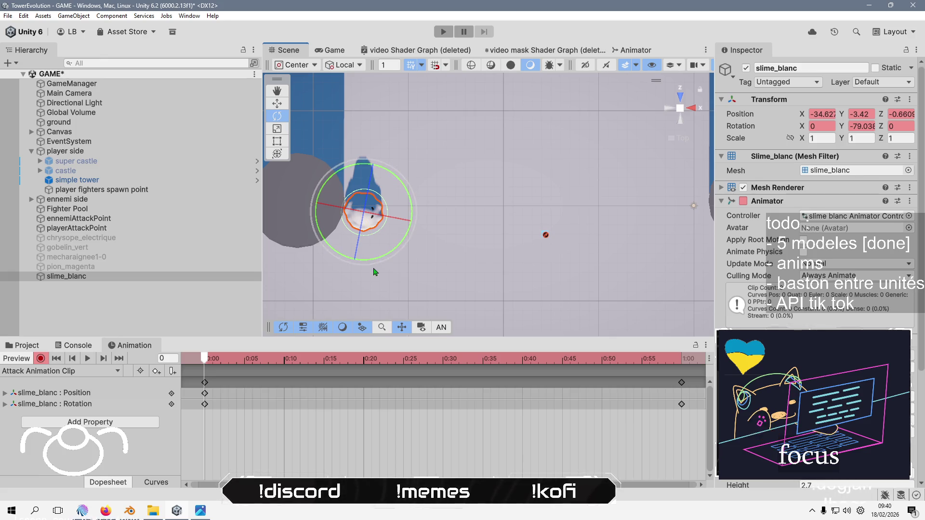
click(284, 359)
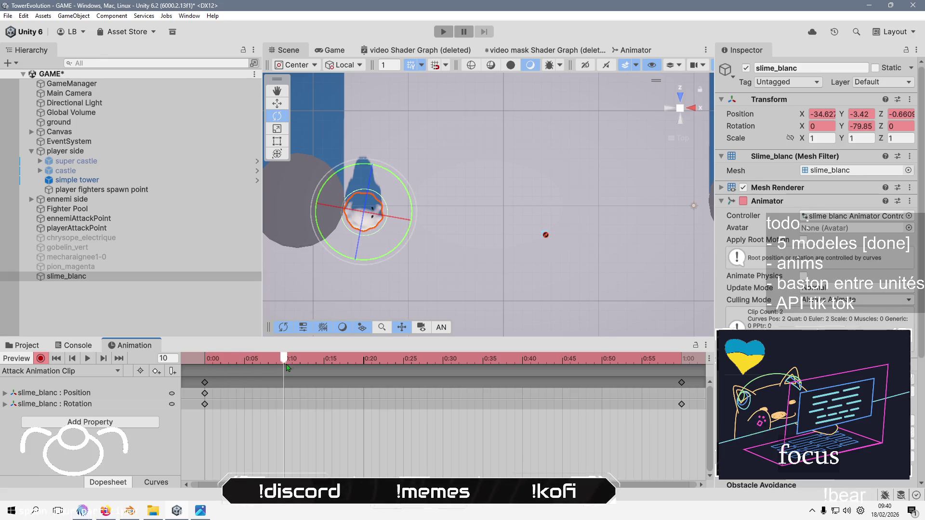
drag(384, 259, 413, 226)
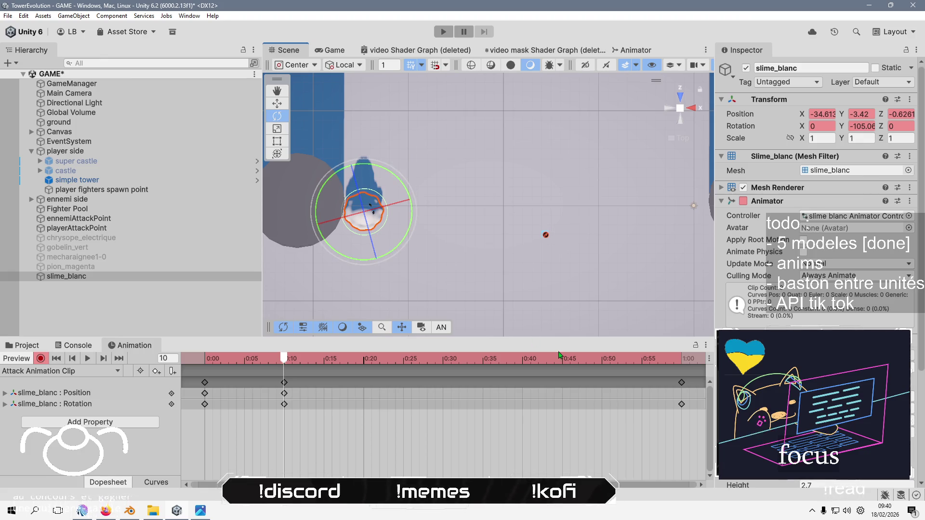
Move the end keys from 1:00 to around 0:20 and play the clip to check the timing
click(682, 383)
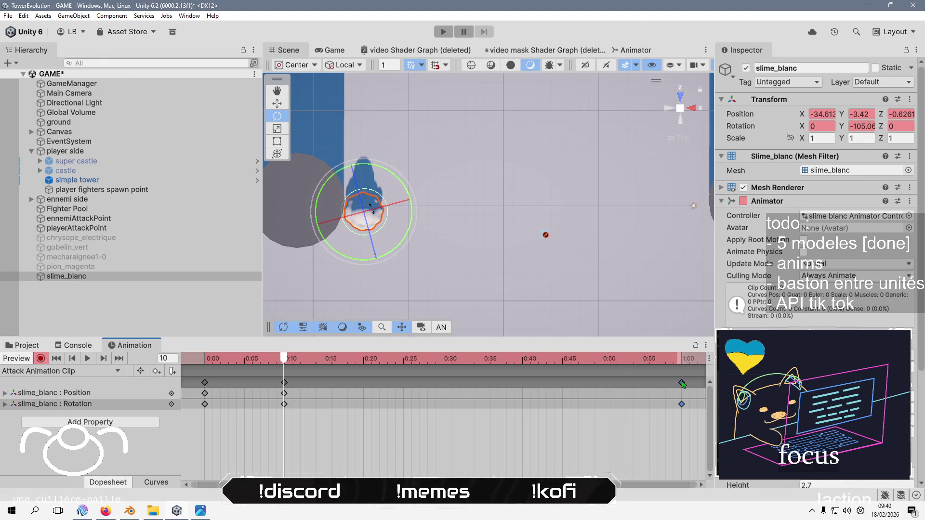
click(205, 383)
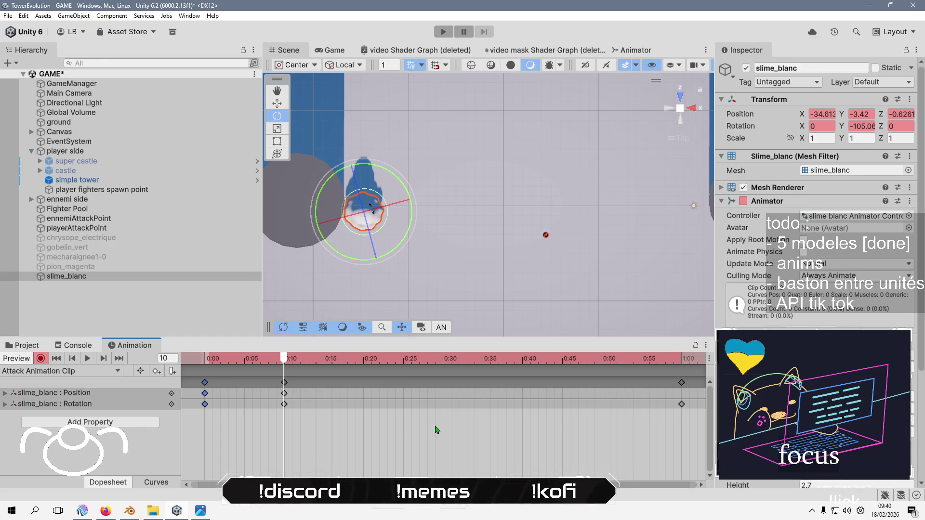
click(682, 360)
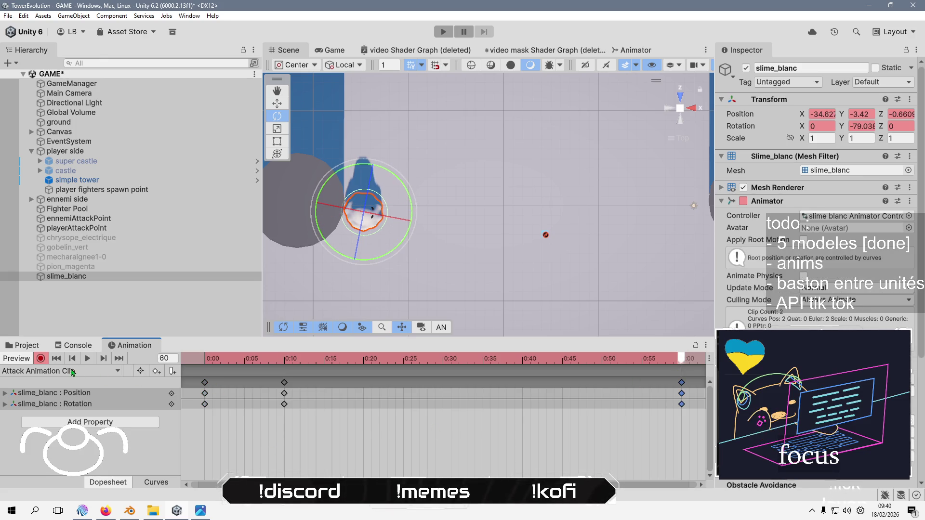
click(87, 358)
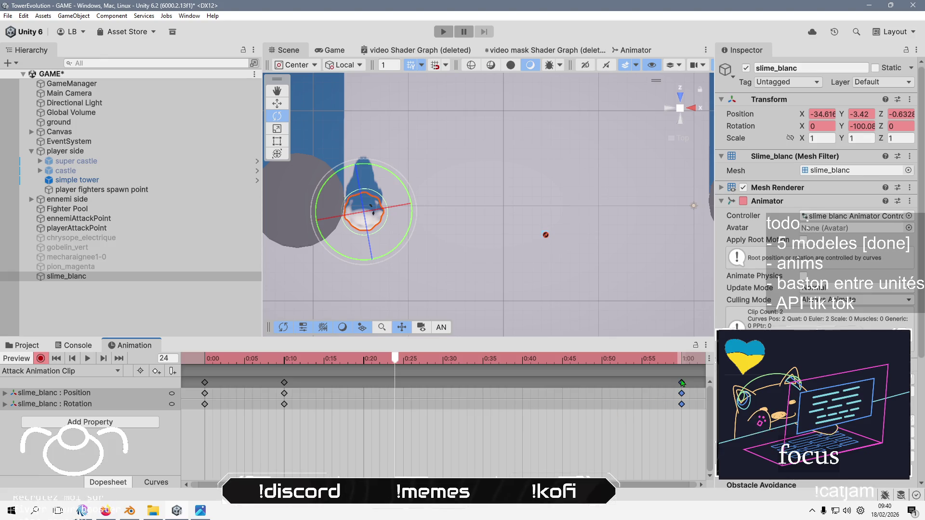
drag(681, 404, 363, 424)
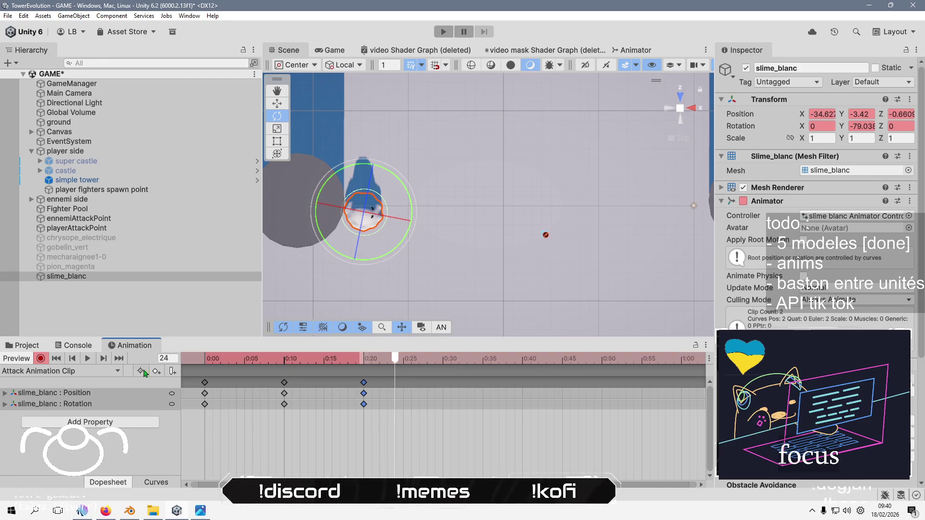
click(87, 359)
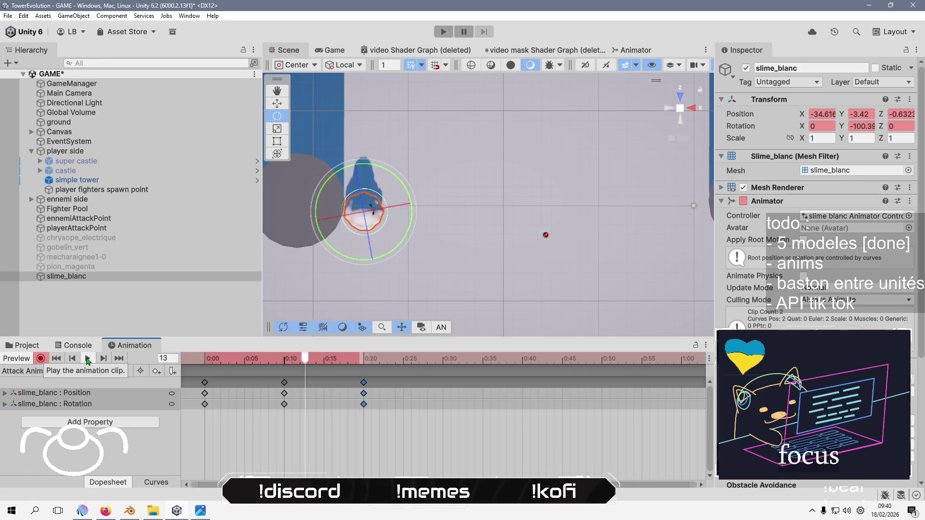
click(87, 359)
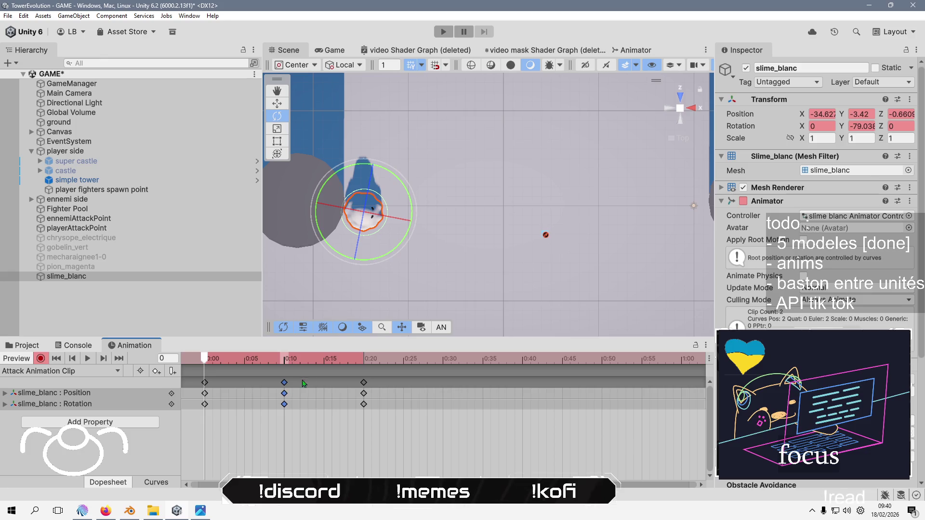
Drag the later keys out toward 0:15 and 0:30, replay the clip, and turn recording off
drag(284, 386, 443, 385)
click(88, 359)
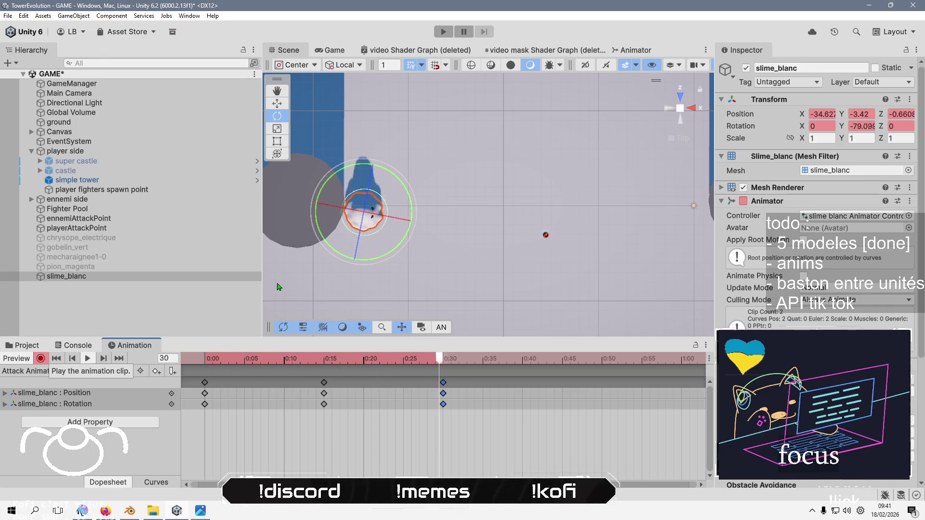
drag(435, 193, 436, 183)
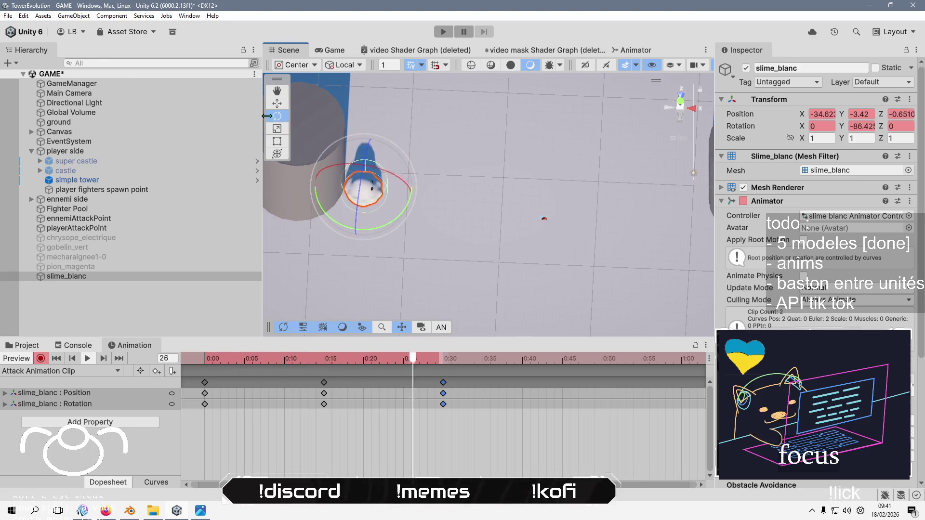
click(40, 359)
mouse_move(448, 221)
mouse_down()
mouse_move(467, 239)
mouse_move(444, 224)
mouse_move(350, 208)
mouse_up()
key(w)
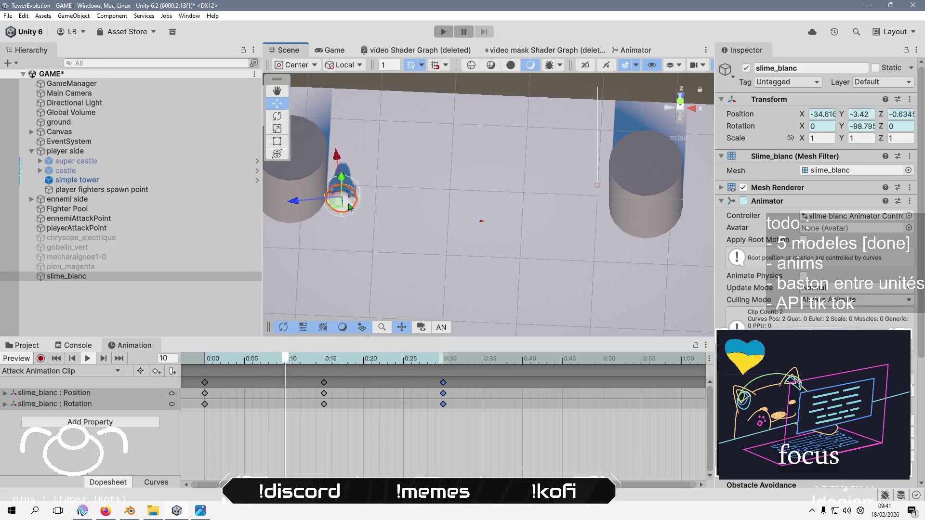
Reselect slime_blanc and step the preview back and forward frame by frame
click(336, 206)
click(337, 206)
click(332, 206)
click(316, 204)
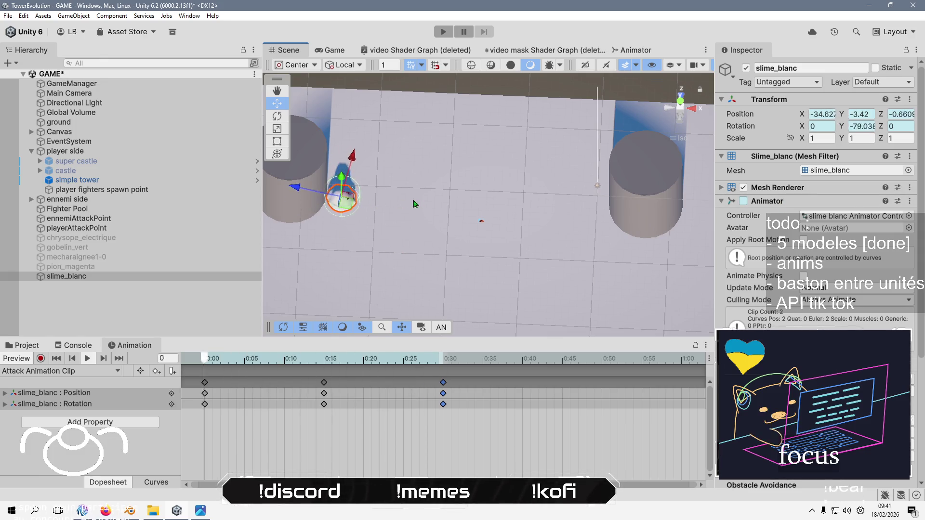
key(comma)
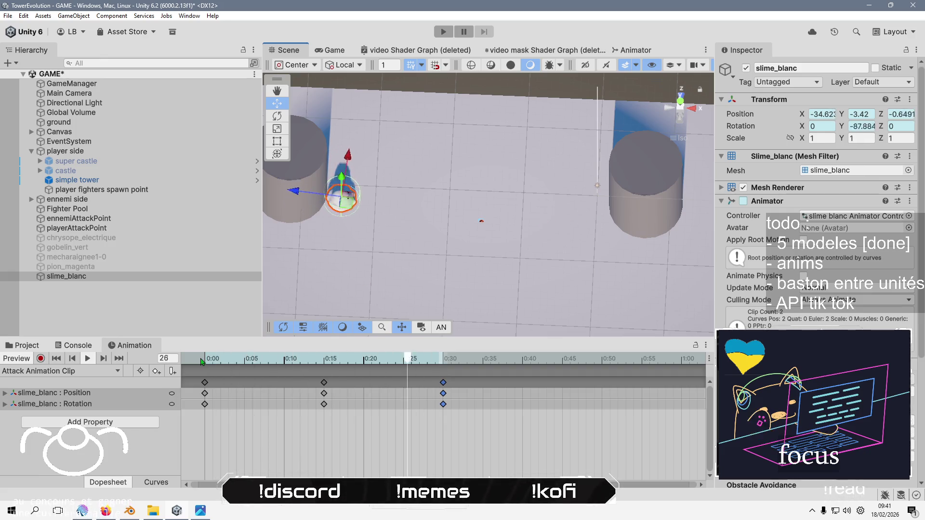
key(shift+d)
key(period)
key(period)
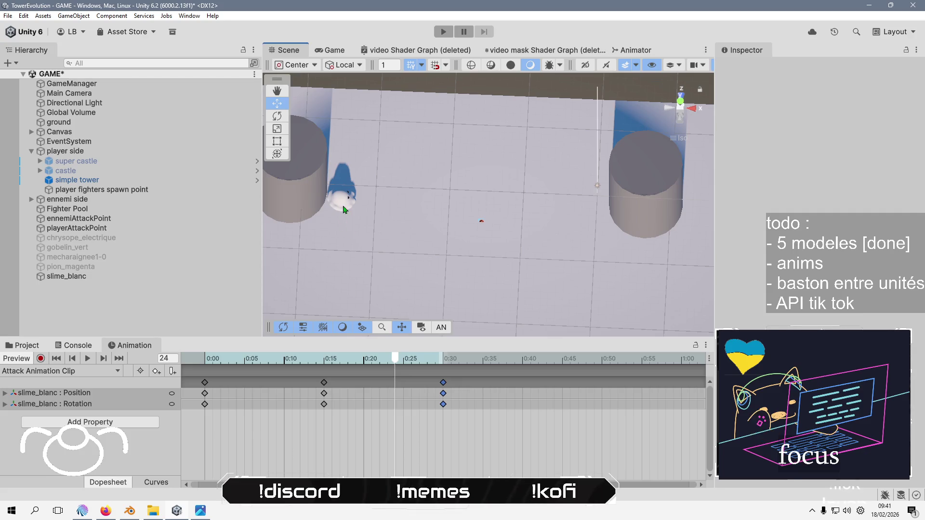
At the 0:15 key, record the slime lifted upward, raising Position Y from -3.42 to -0.1
key(ctrl+z)
mouse_move(392, 272)
mouse_down()
mouse_move(408, 204)
mouse_move(407, 231)
mouse_up()
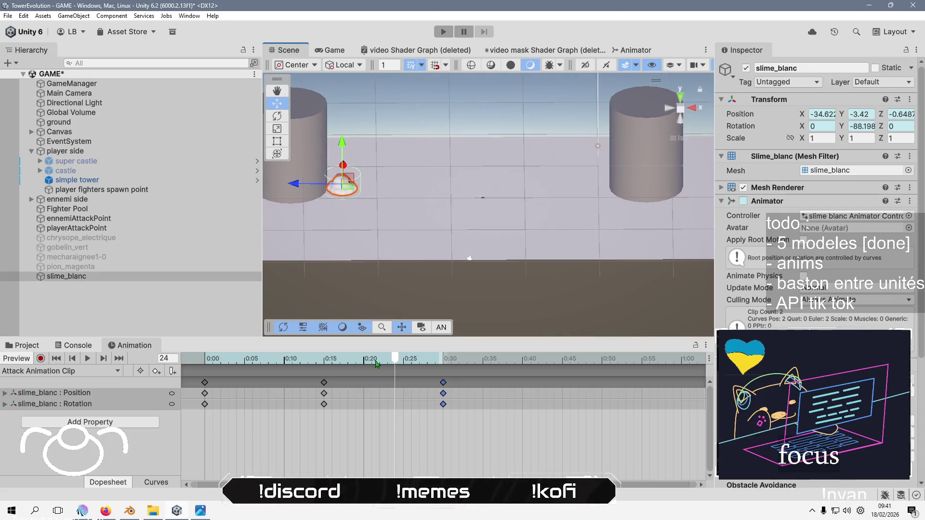
drag(407, 367, 206, 361)
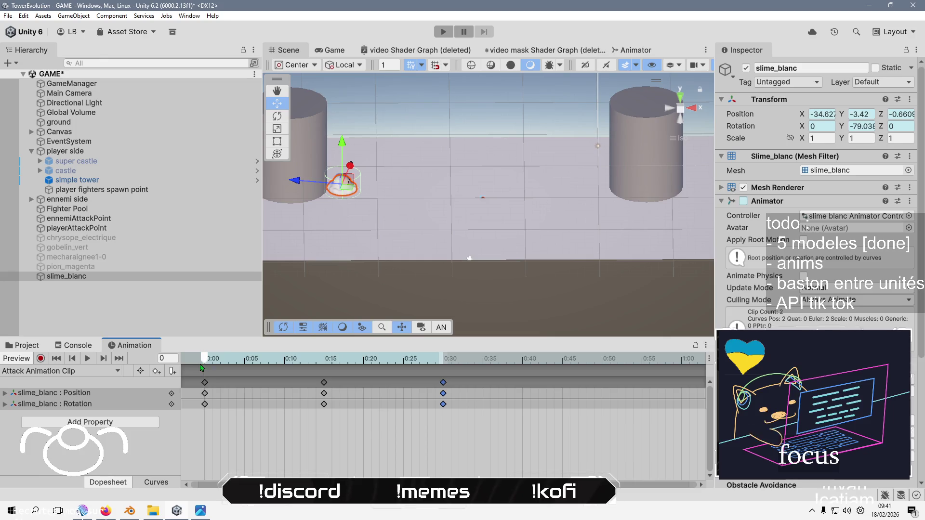
click(325, 360)
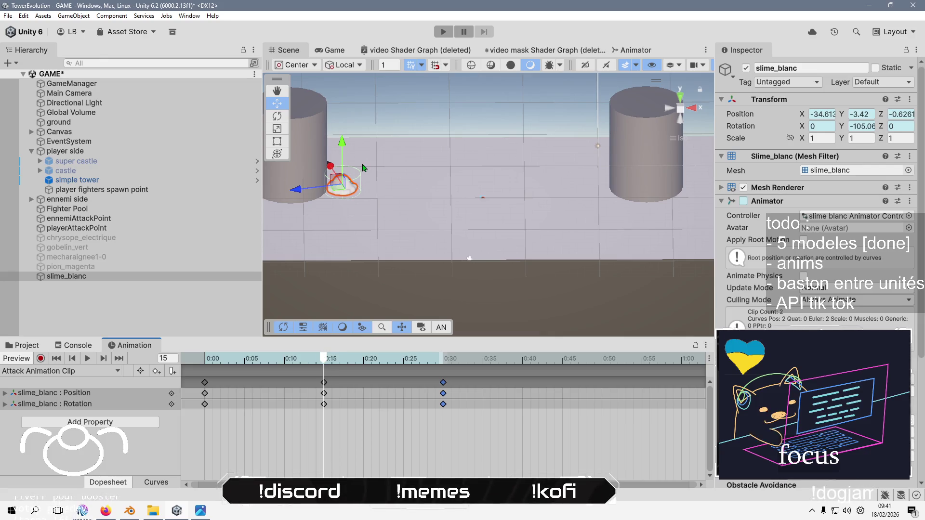
click(40, 358)
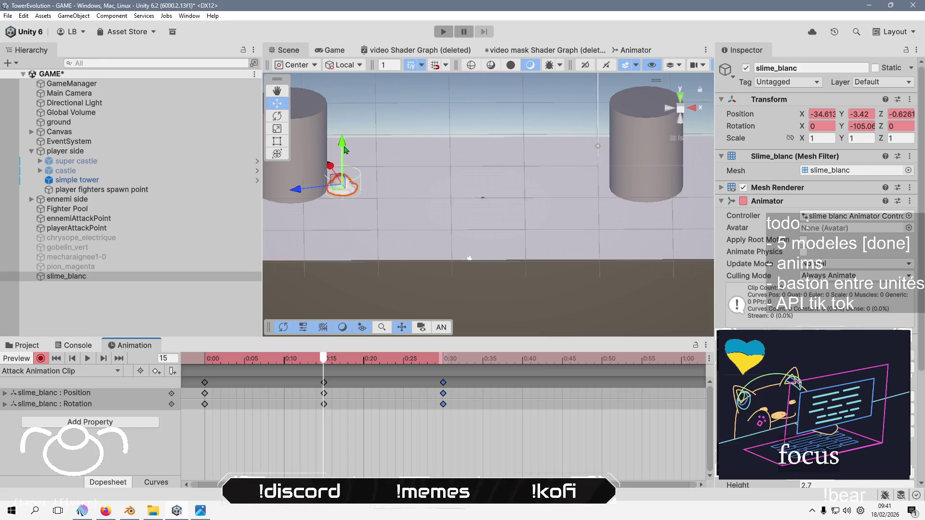
drag(340, 148, 346, 124)
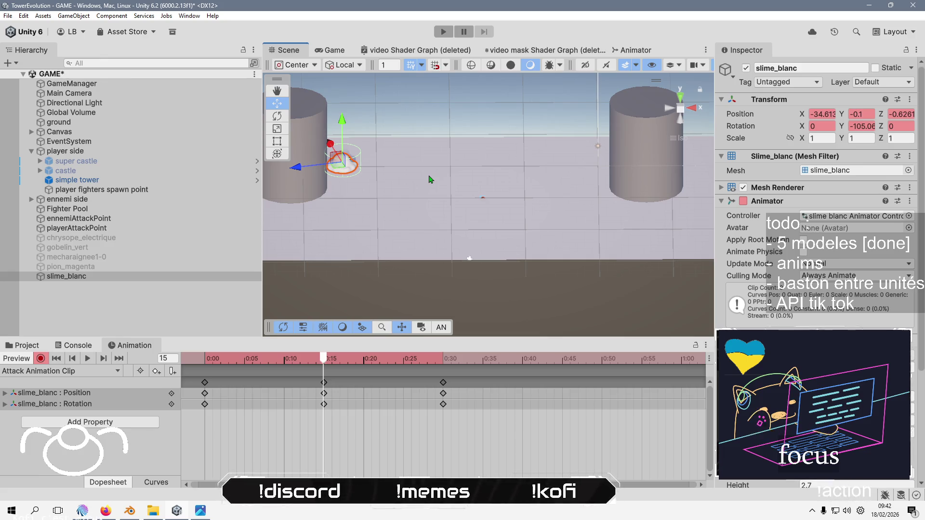
Turn recording off and scrub the preview to watch the slime's jump
scroll(776, 292, down, 5)
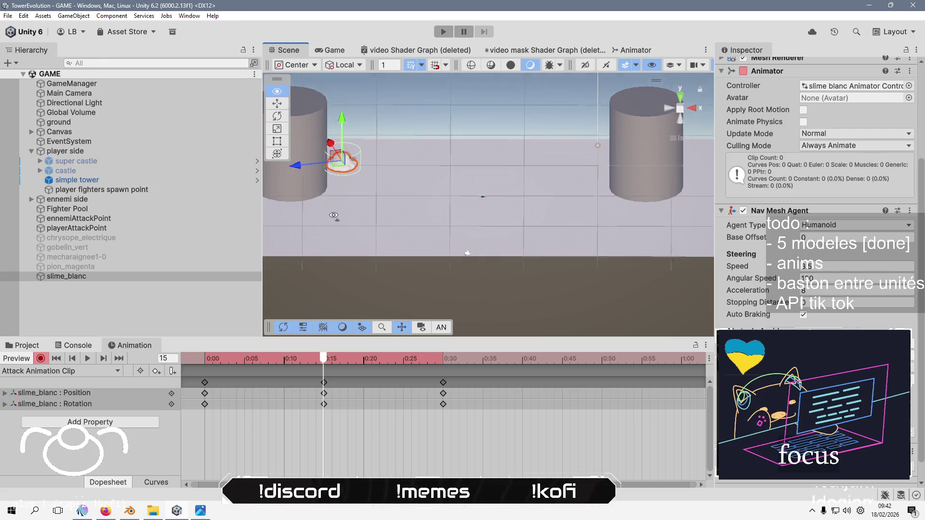
alt+drag(337, 223, 340, 164)
click(42, 358)
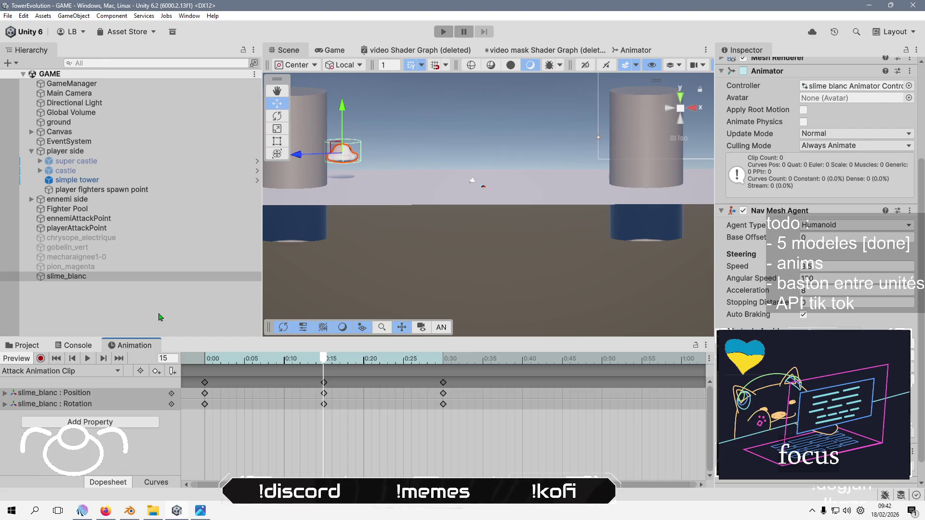
drag(345, 246, 291, 309)
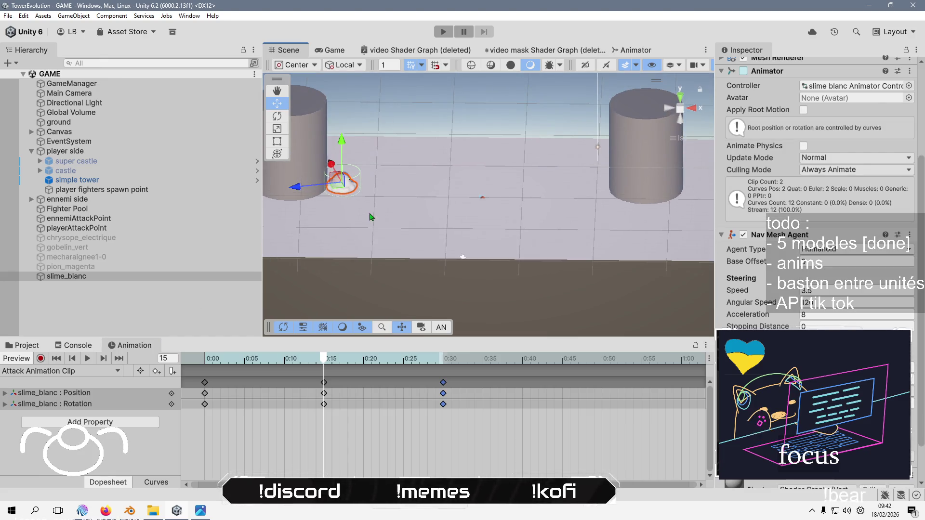
drag(371, 217, 321, 209)
mouse_move(323, 358)
mouse_down()
mouse_move(205, 359)
mouse_move(339, 360)
mouse_move(324, 360)
mouse_up()
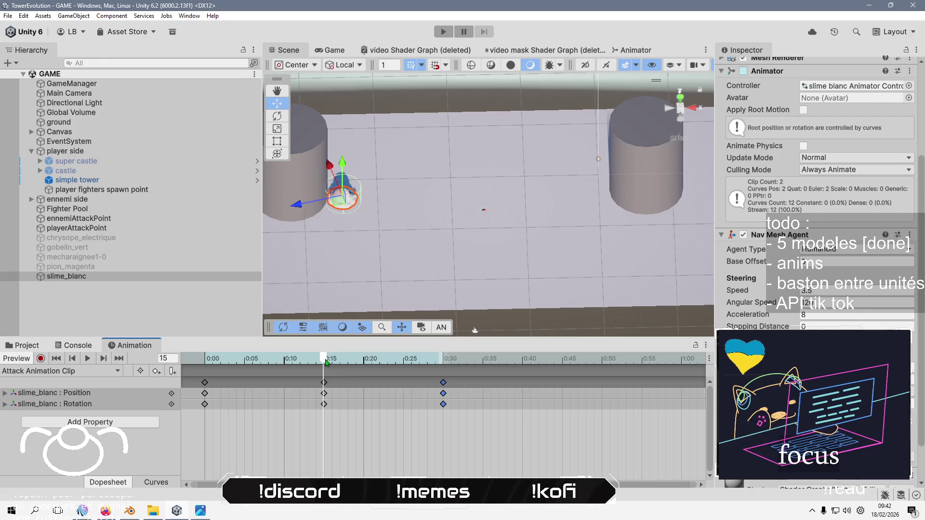
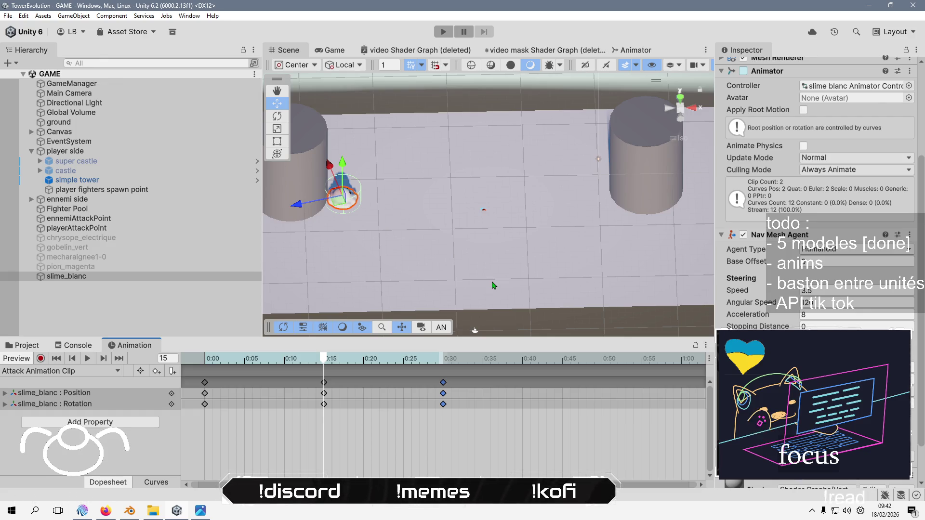
Select slime_blanc and its keyframes, rewind the preview, and return to the Attack Animation Clip
click(167, 308)
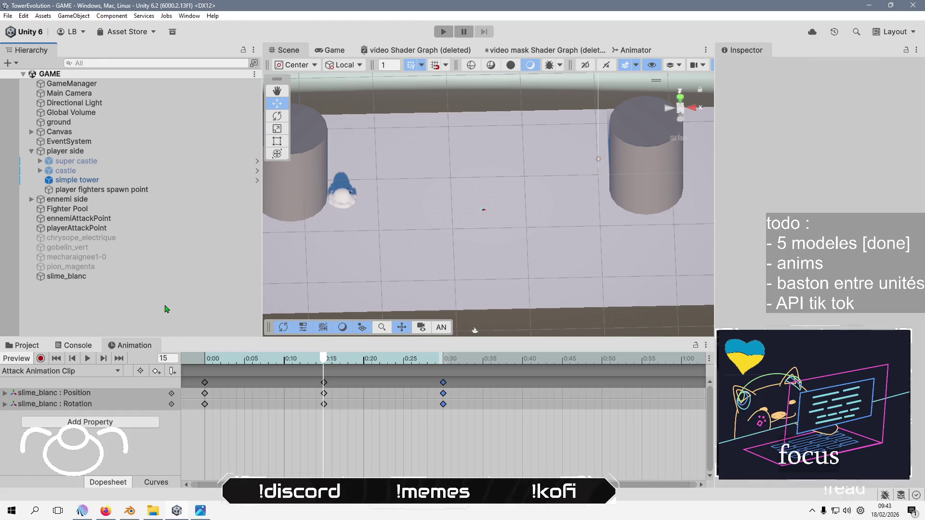
click(434, 359)
drag(433, 379, 205, 397)
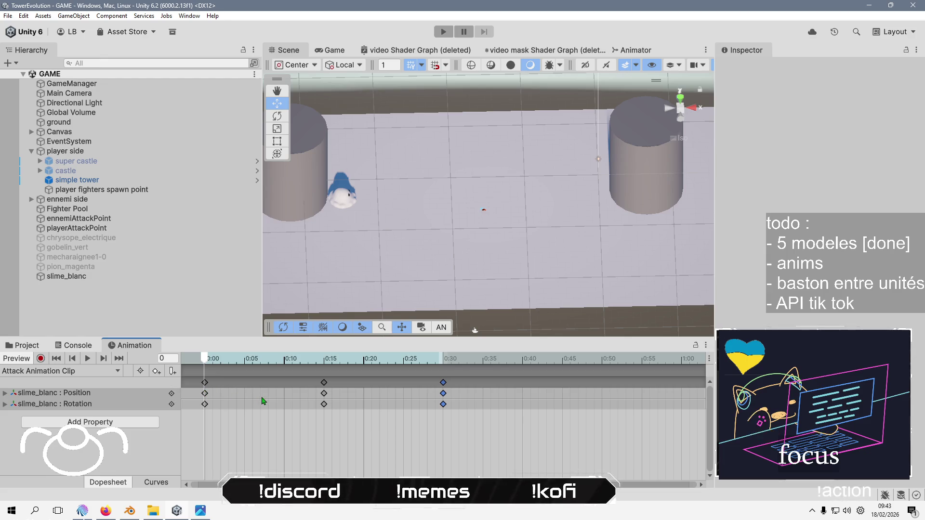
click(211, 393)
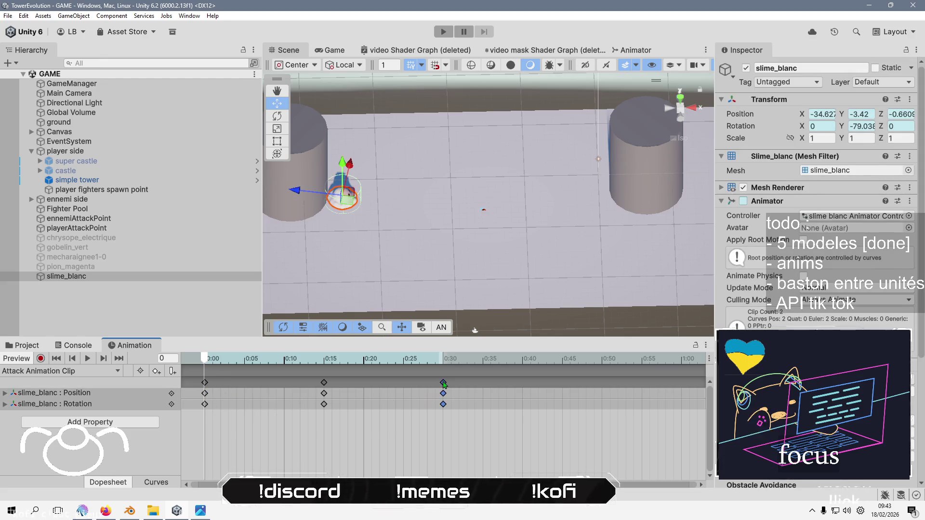
key(ctrl+a)
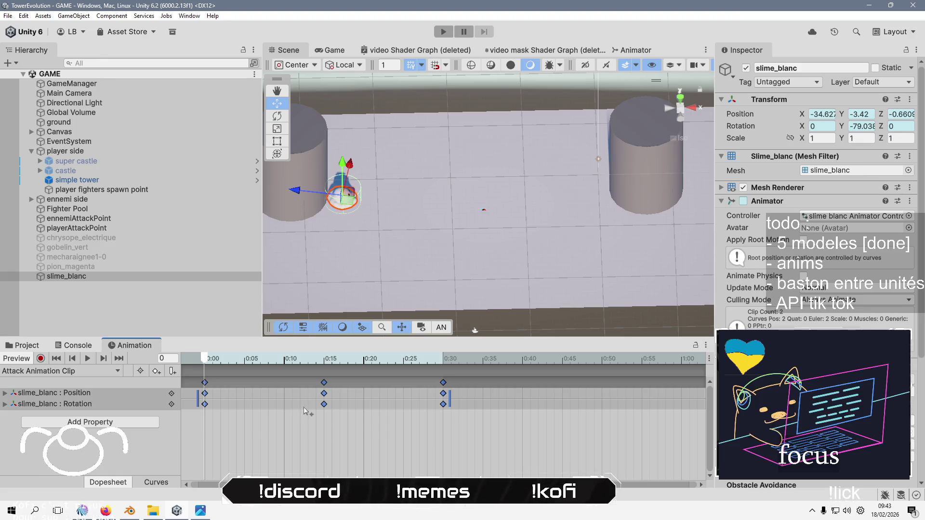
click(72, 371)
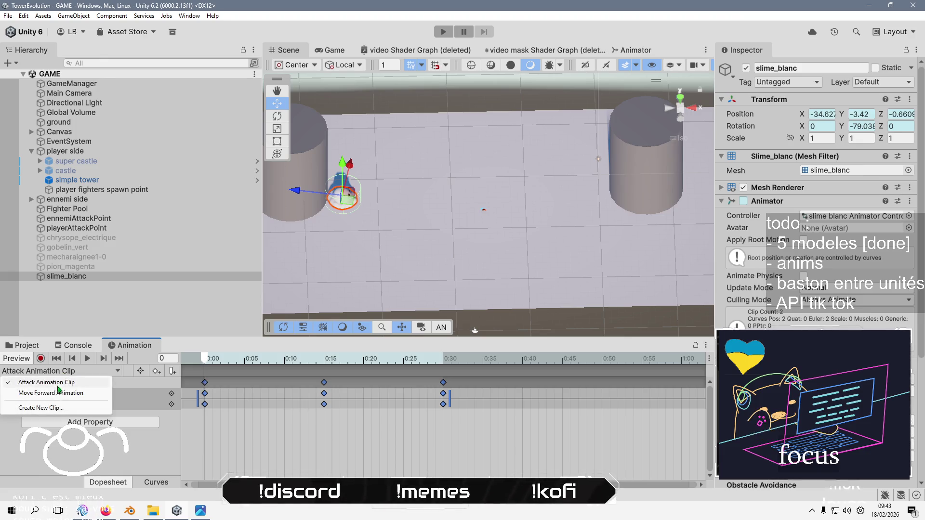
click(89, 393)
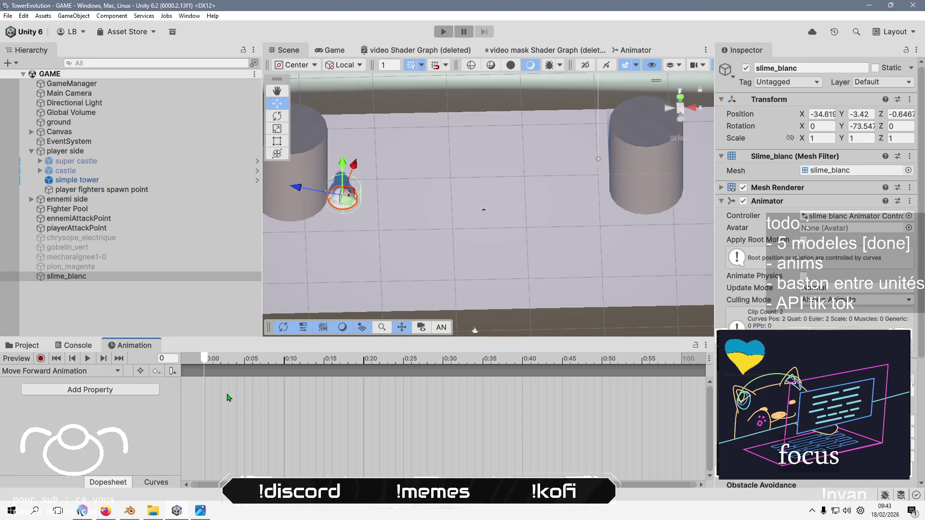
click(73, 371)
click(75, 383)
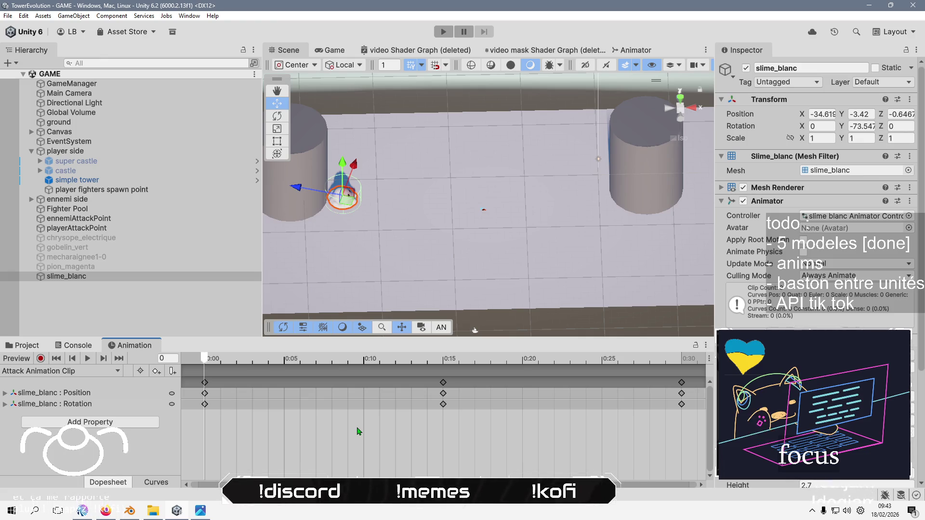
Start recording, move the 0:15 keys to 0:10, and rotate the slime at 0:10
key(k)
drag(443, 393, 364, 394)
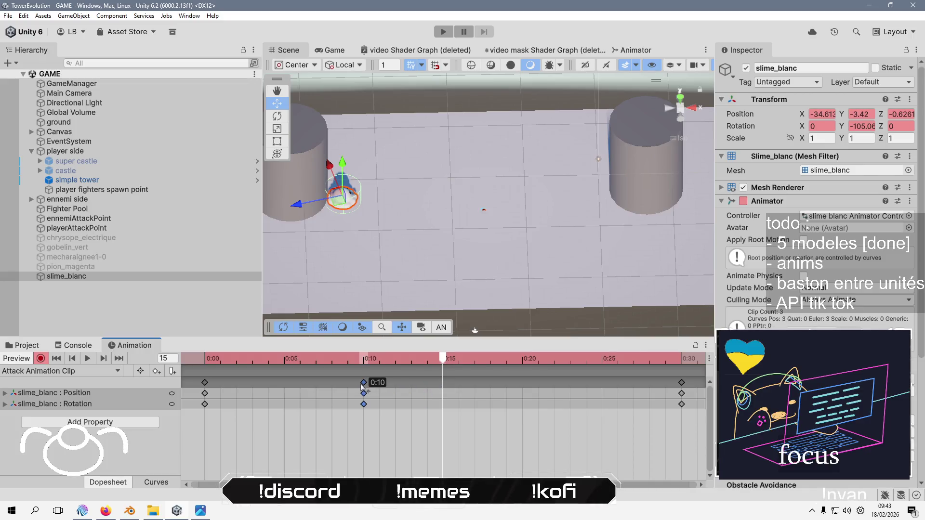
click(363, 359)
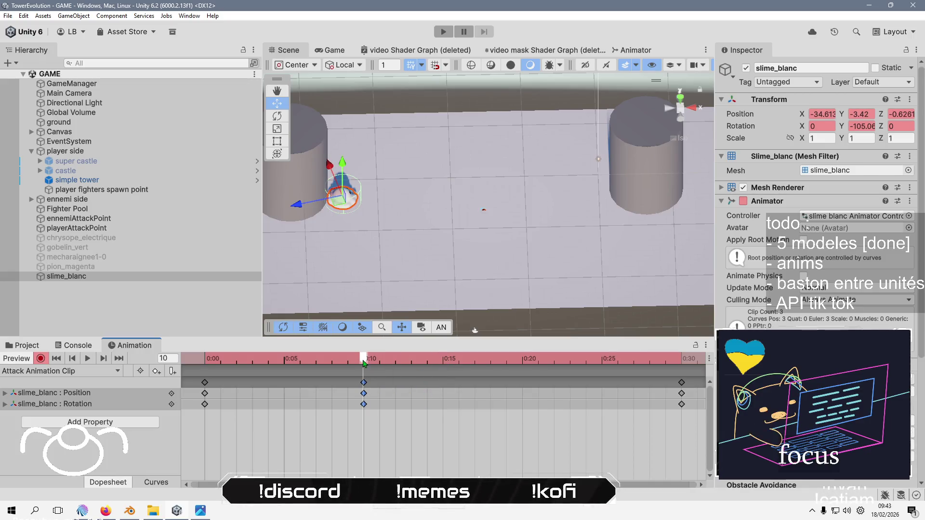
key(e)
mouse_move(317, 220)
mouse_down()
mouse_move(316, 247)
mouse_move(145, 235)
mouse_up()
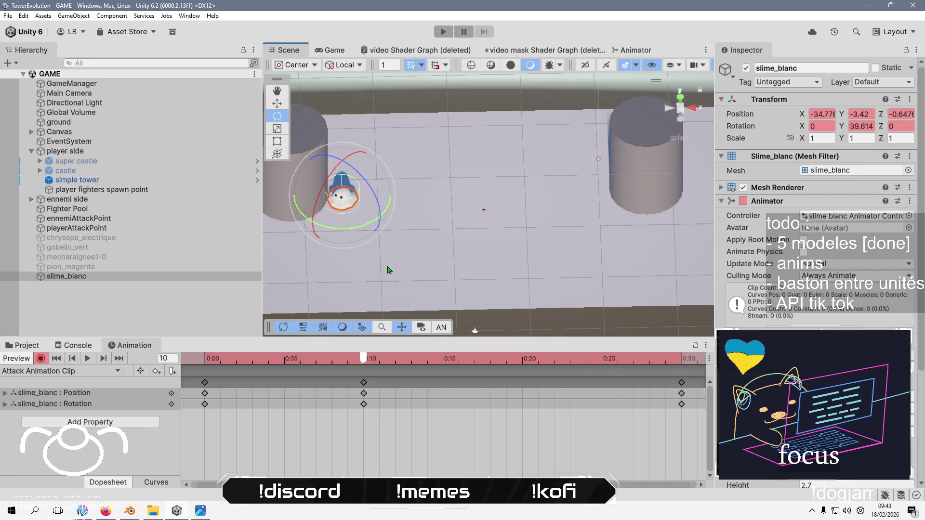
Rotate the slime the other way at frame 20, then scrub and play to check it
drag(366, 360, 522, 362)
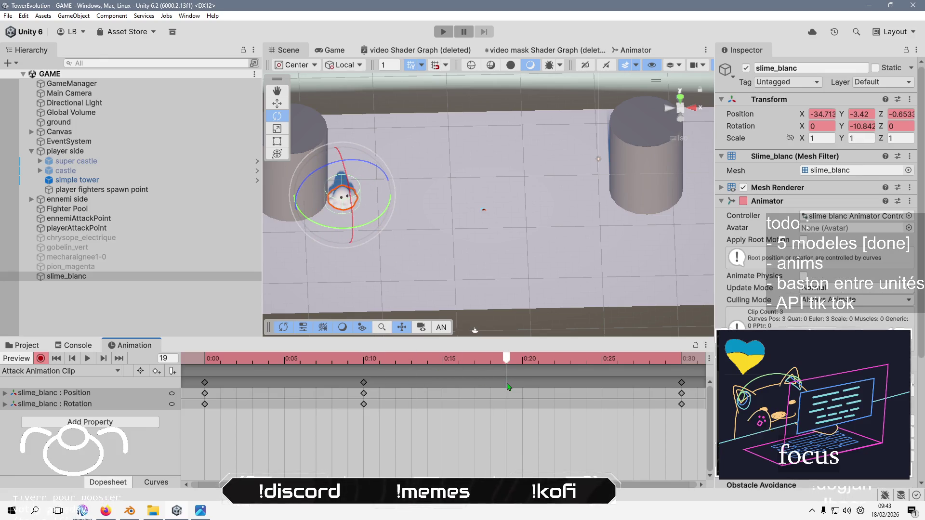
drag(369, 227, 24, 233)
mouse_move(519, 361)
mouse_down()
mouse_move(205, 361)
mouse_move(665, 361)
mouse_move(206, 383)
mouse_up()
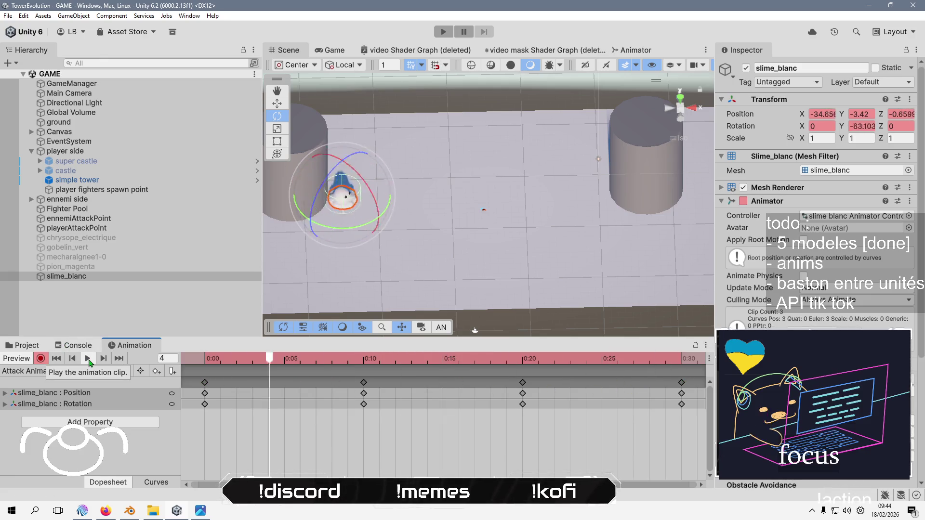
click(89, 361)
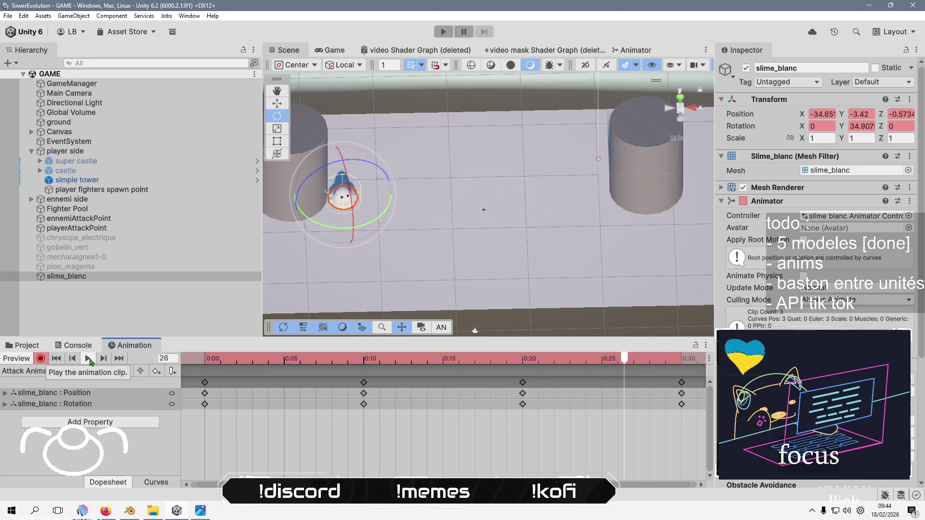
mouse_move(597, 372)
mouse_down()
mouse_move(207, 376)
mouse_move(578, 399)
mouse_move(530, 398)
mouse_up()
Spin the slime further at frame 24, then rewind the preview to the first frame
click(683, 371)
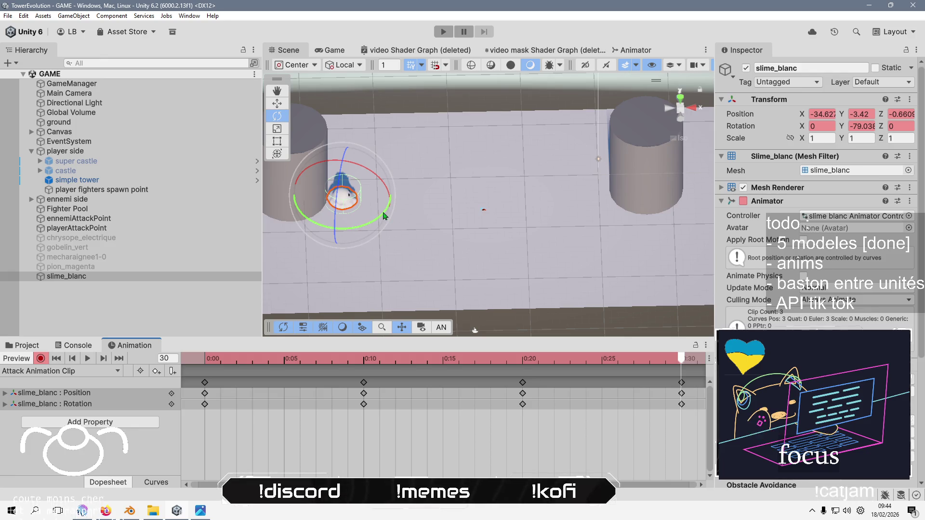
click(524, 365)
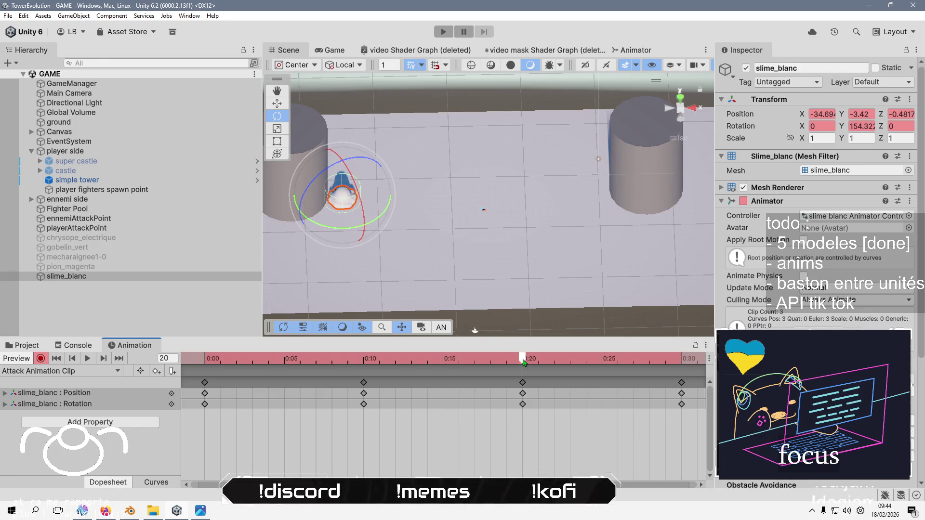
drag(524, 363, 588, 358)
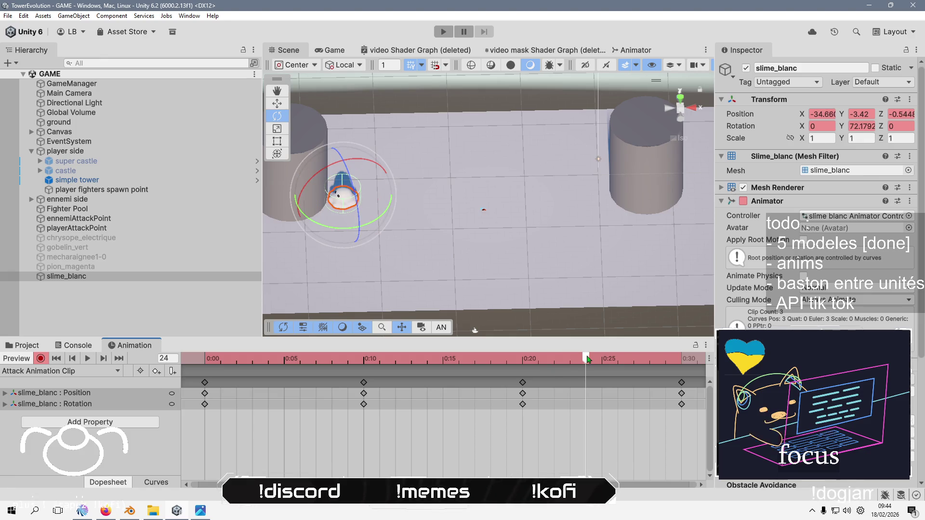
mouse_move(313, 223)
mouse_down()
mouse_move(290, 224)
mouse_move(831, 252)
mouse_up()
mouse_move(515, 207)
mouse_down()
mouse_move(524, 207)
mouse_move(385, 183)
mouse_up()
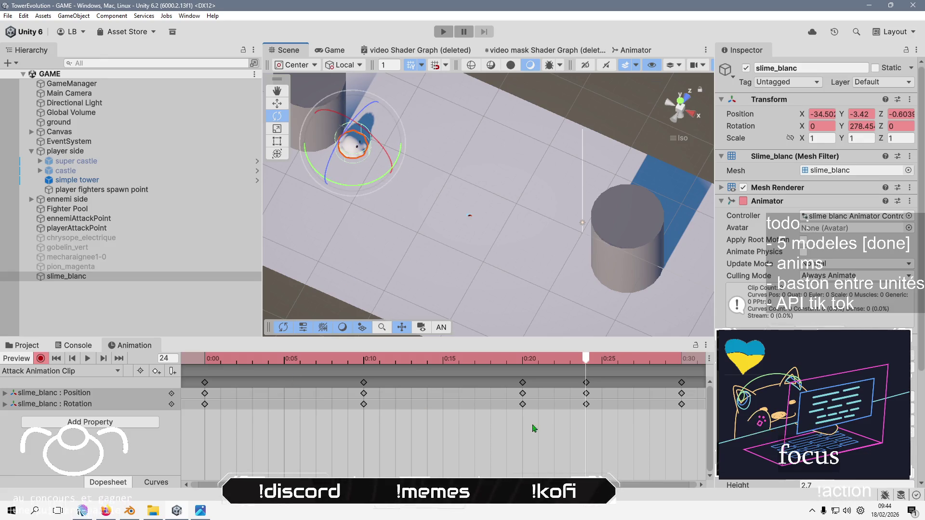
drag(560, 365, 204, 366)
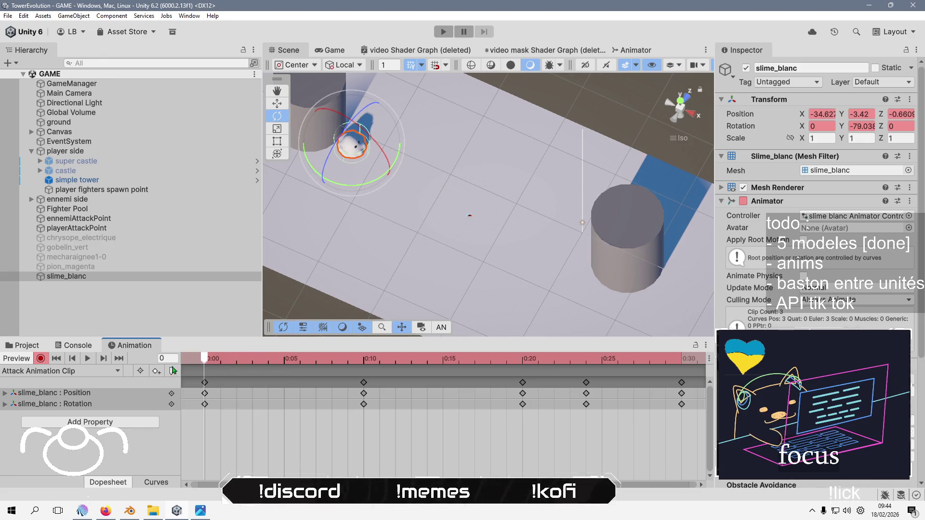
Step through the keyframes around frame 24 to review the spin
click(585, 406)
key(shift+comma)
key(alt+period)
key(alt+period)
key(alt+period)
key(period)
key(comma)
key(comma)
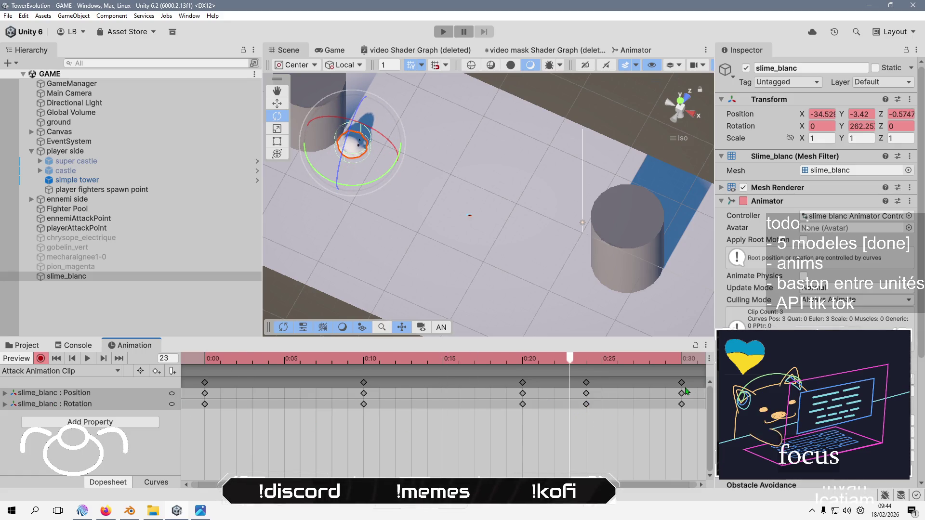
Delete the 0:30 keys and retime the rest to about 0:08, 0:16 and 0:25
click(682, 384)
key(Delete)
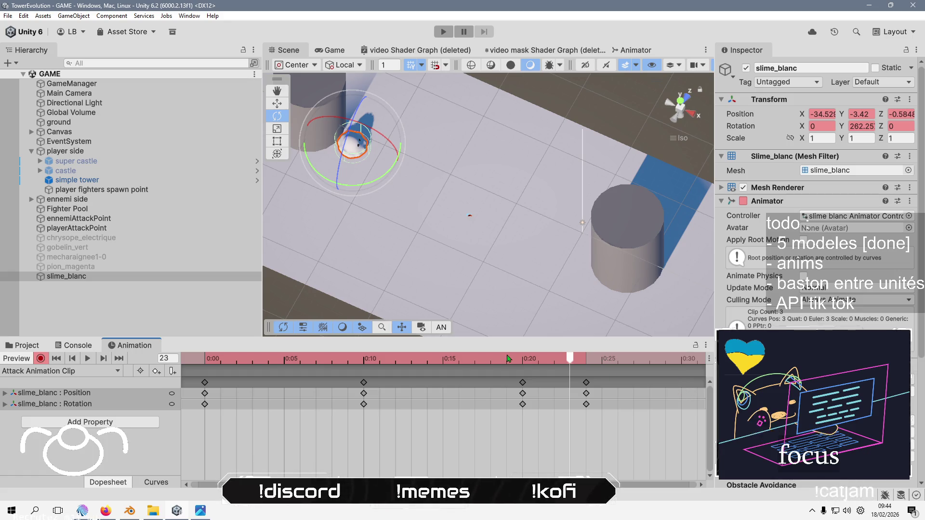
mouse_move(587, 385)
mouse_down()
mouse_move(652, 390)
mouse_move(634, 394)
mouse_up()
drag(364, 393, 351, 392)
drag(523, 393, 459, 393)
drag(634, 383, 618, 383)
Play the retimed clip while zooming and orbiting the scene view around the deselected slime
click(87, 358)
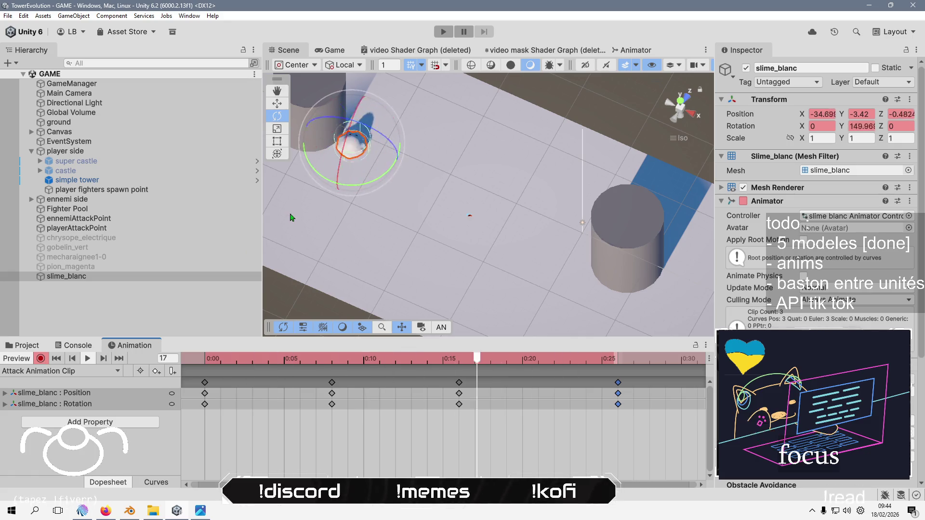
scroll(327, 146, up, 2)
mouse_move(327, 145)
mouse_down()
mouse_move(498, 180)
mouse_move(480, 169)
mouse_up()
click(479, 169)
scroll(458, 174, up, 5)
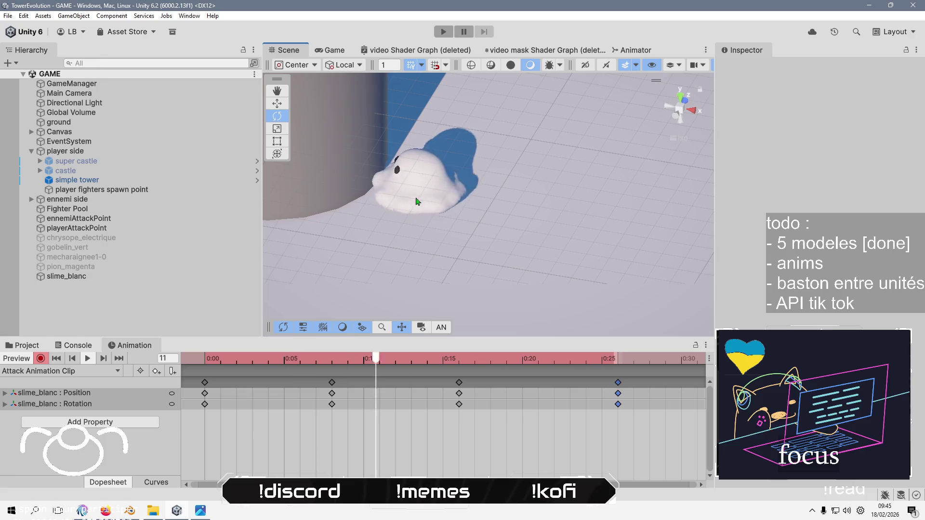
Turn off keyframe recording and scrub the attack clip back to frame 0
click(42, 359)
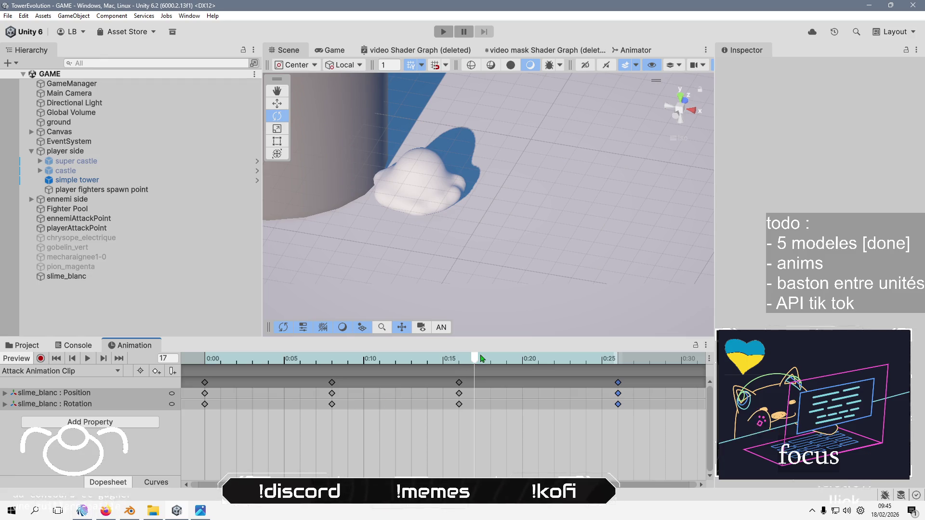
drag(659, 407, 352, 406)
key(shift+comma)
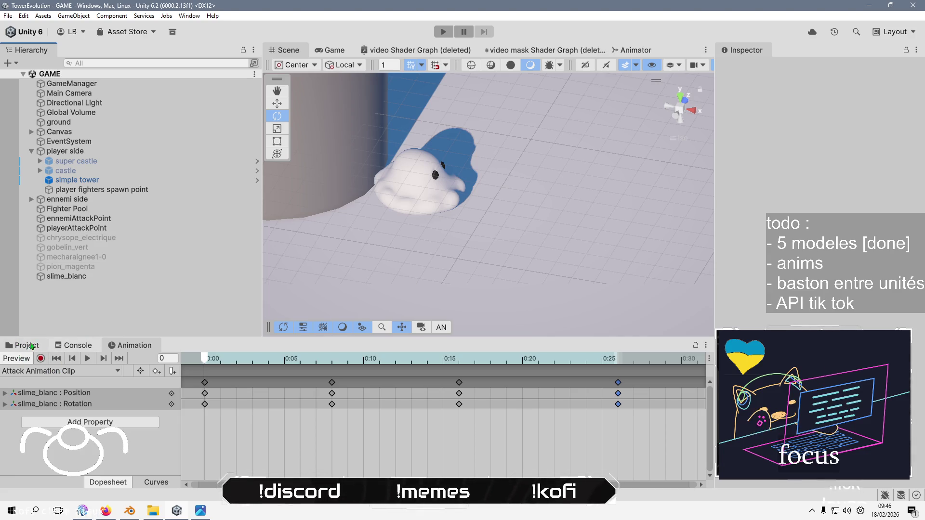
Open the slime blanc animator controller and close the deleted video and video mask Shader Graph views
click(30, 346)
click(245, 405)
double_click(251, 408)
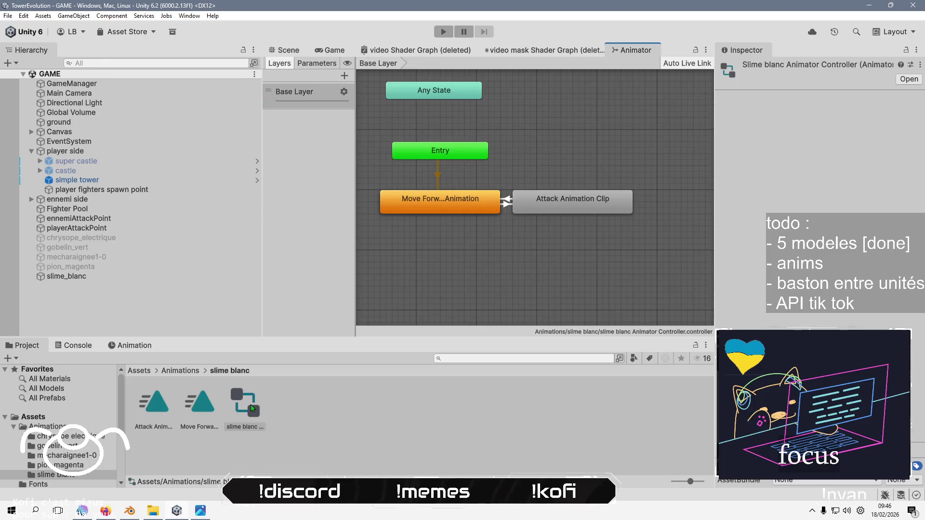
right_click(442, 51)
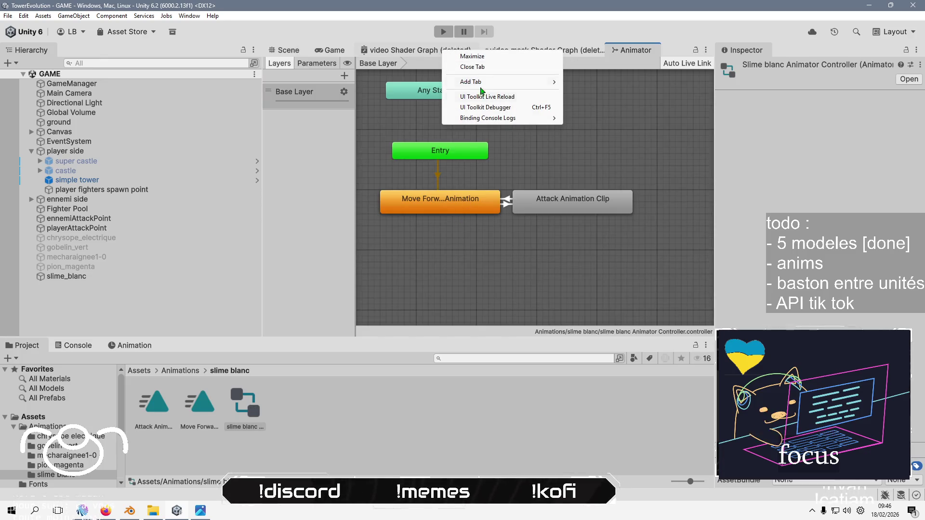
click(487, 68)
right_click(447, 52)
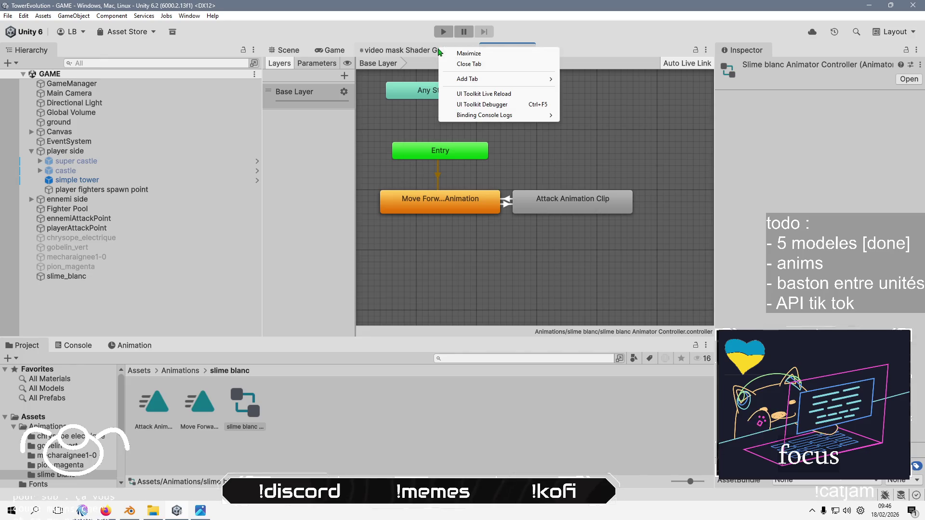
click(460, 65)
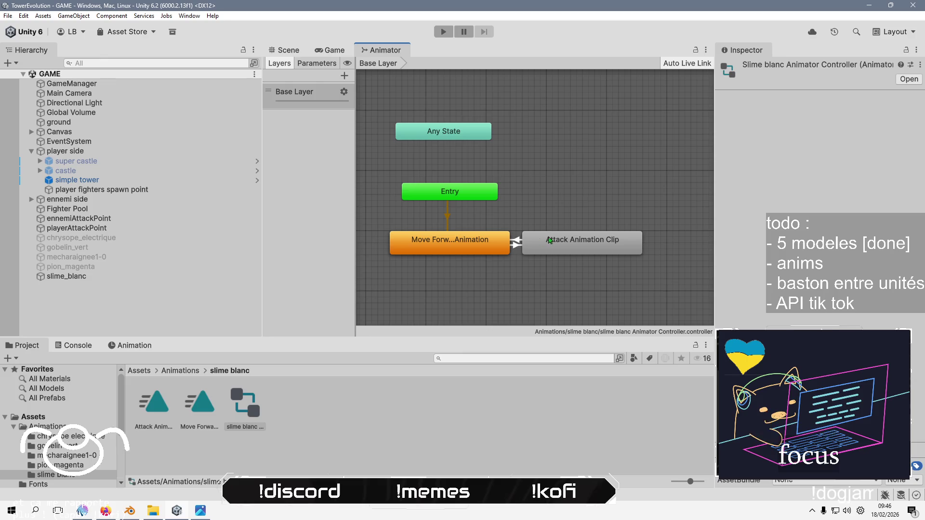
Add a Bool parameter named isAttacking to the animator controller
click(316, 64)
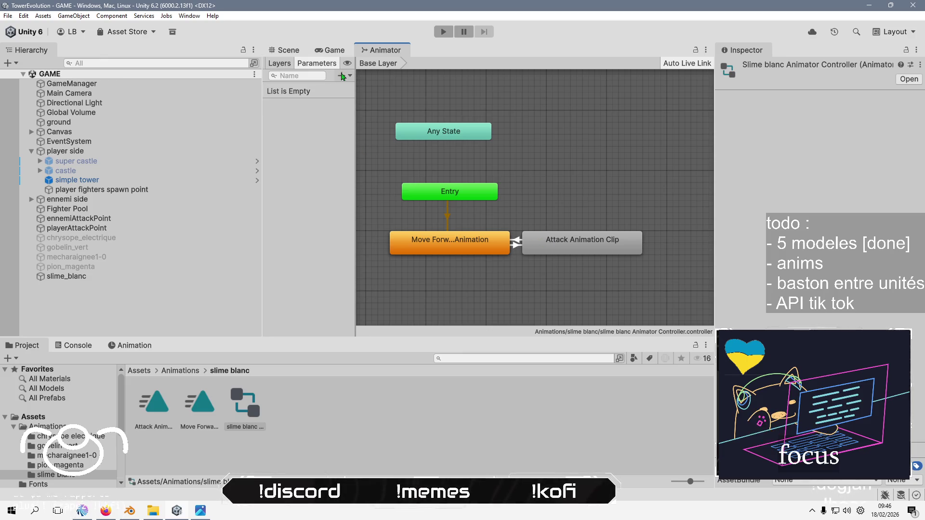
click(341, 75)
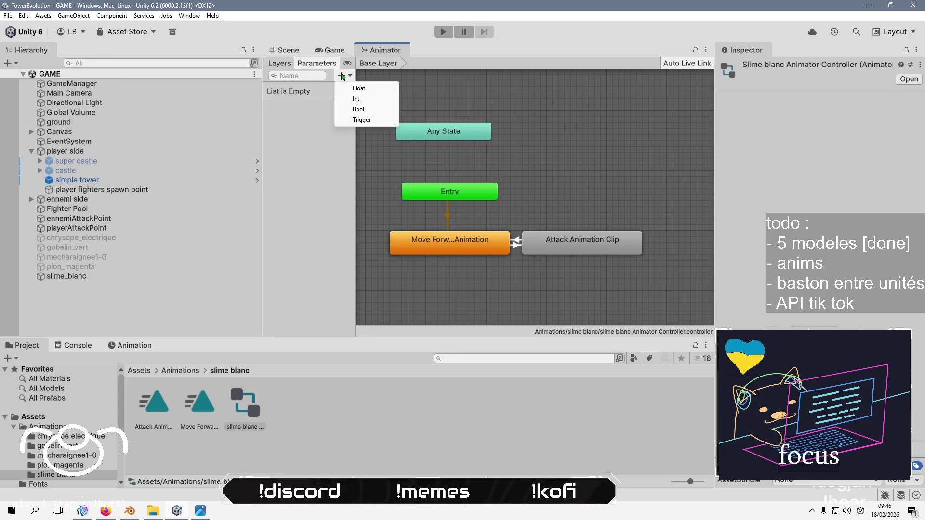
click(365, 111)
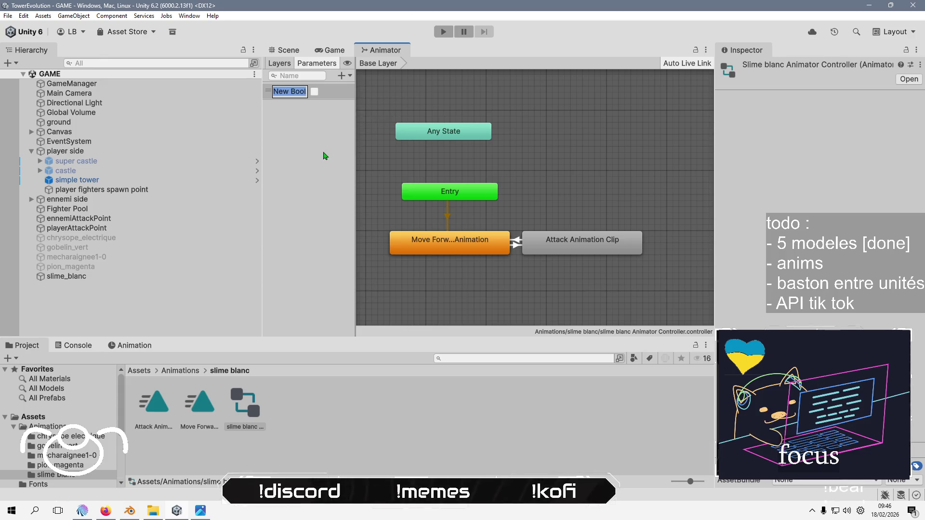
text(isAttack)
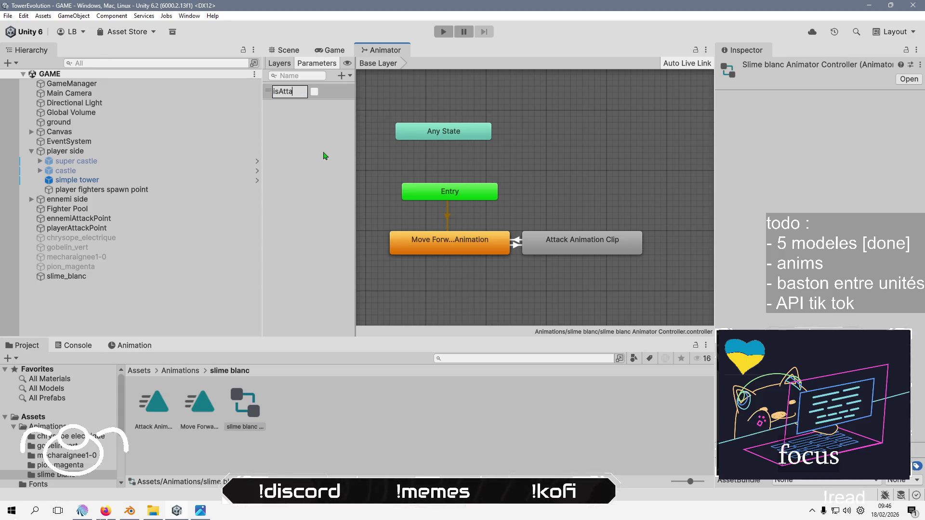
text(ing)
key(Return)
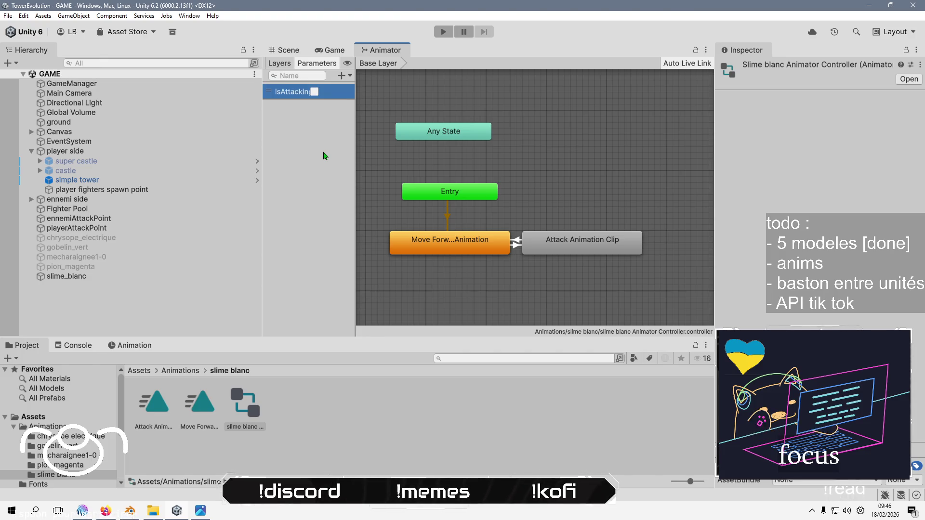
Return to the Scene view with the attack clip's keyframe timeline showing
click(329, 51)
click(282, 52)
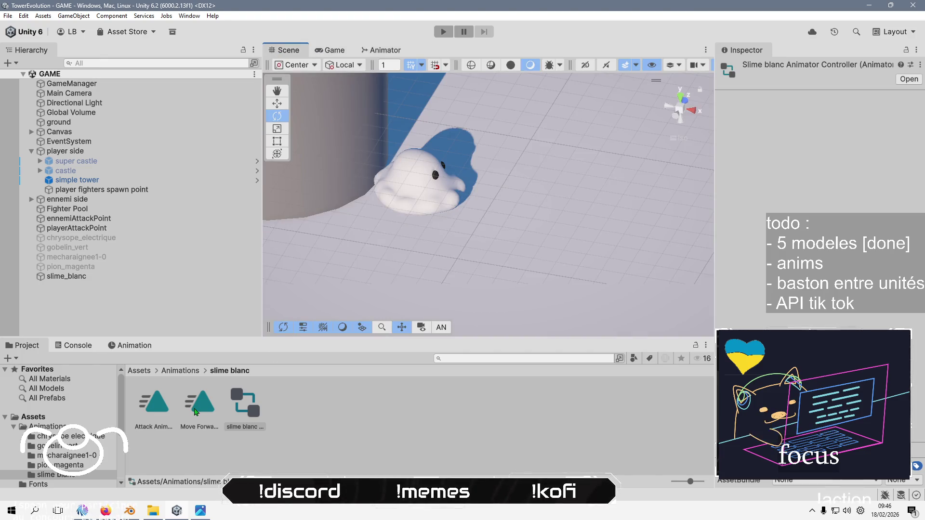
click(142, 347)
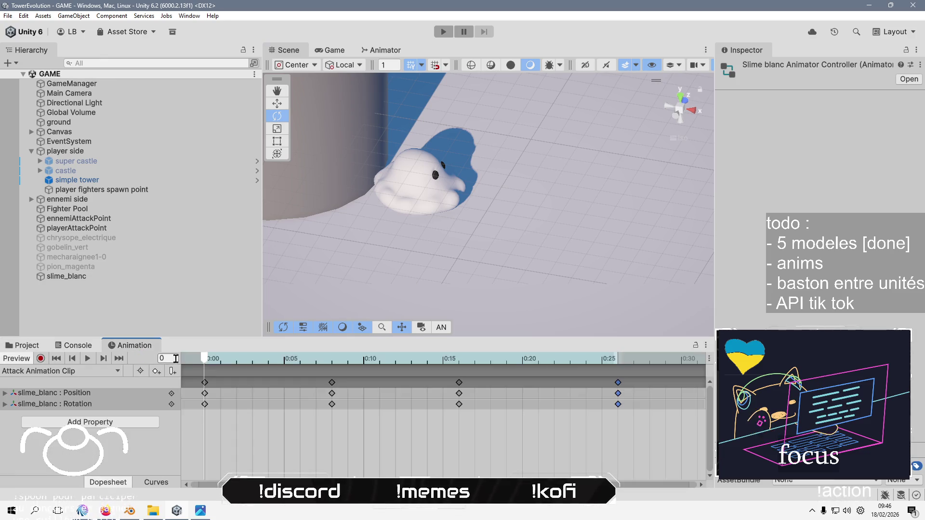
Play the attack animation preview, then bring the web browser to the front
click(86, 358)
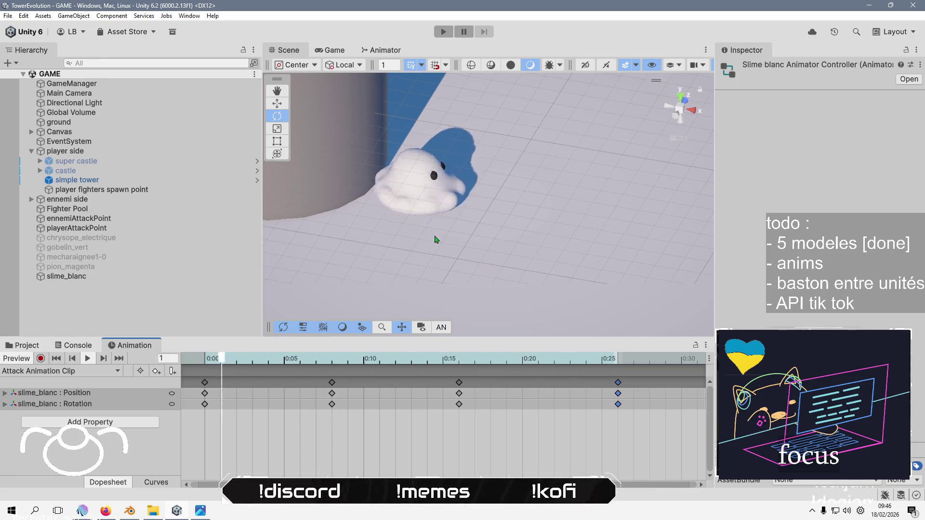
click(106, 511)
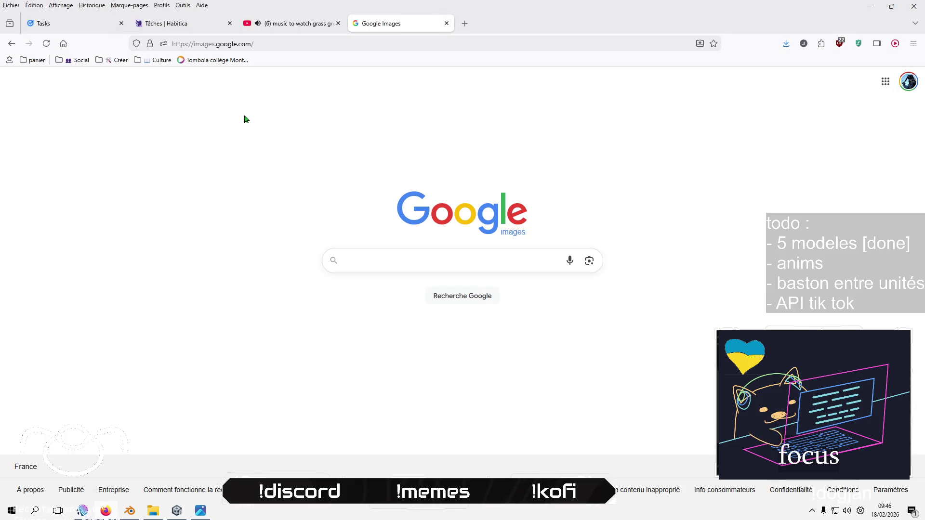
Go to YouTube and search for 'super mario 64 slide theme'
click(378, 41)
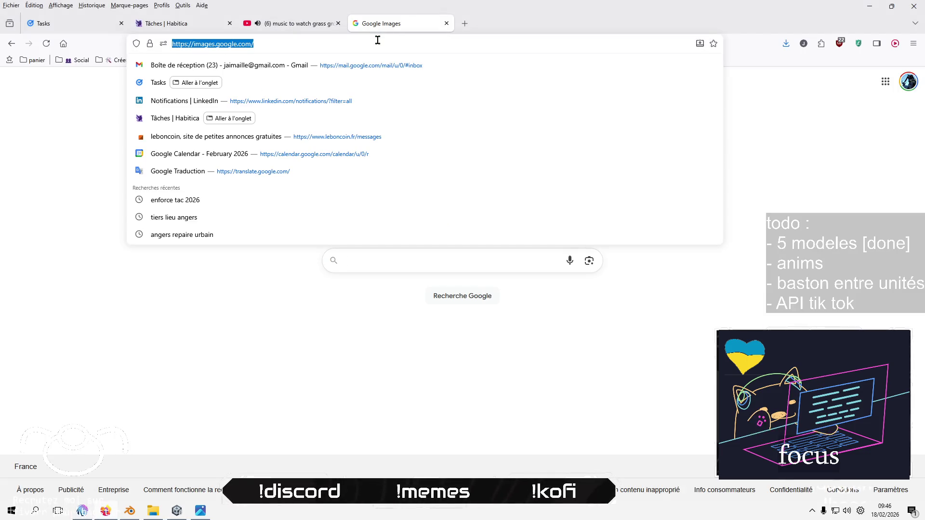
text(youtube)
key(Return)
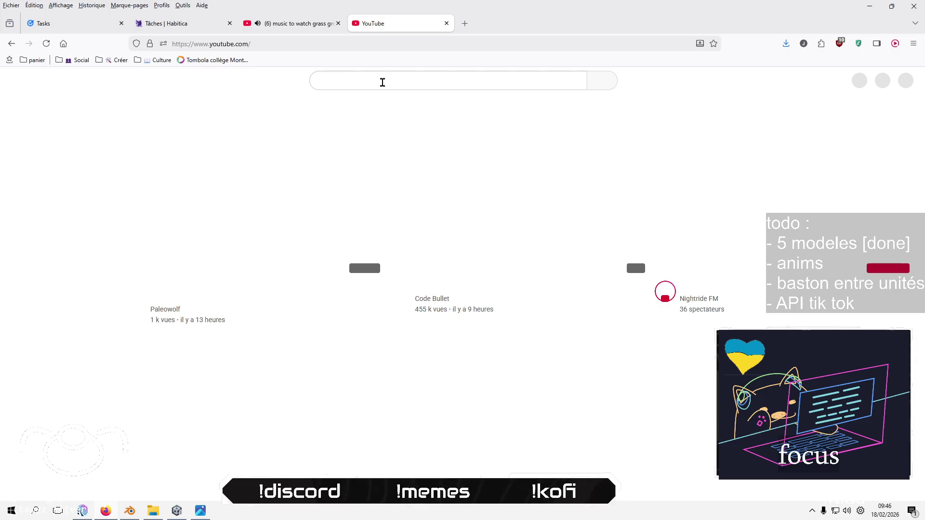
click(382, 82)
text(s)
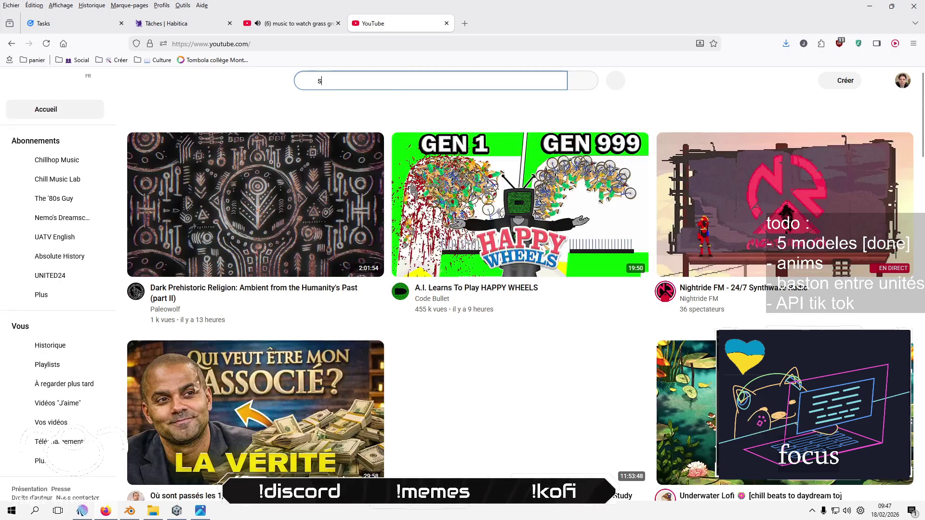
text(uper mario)
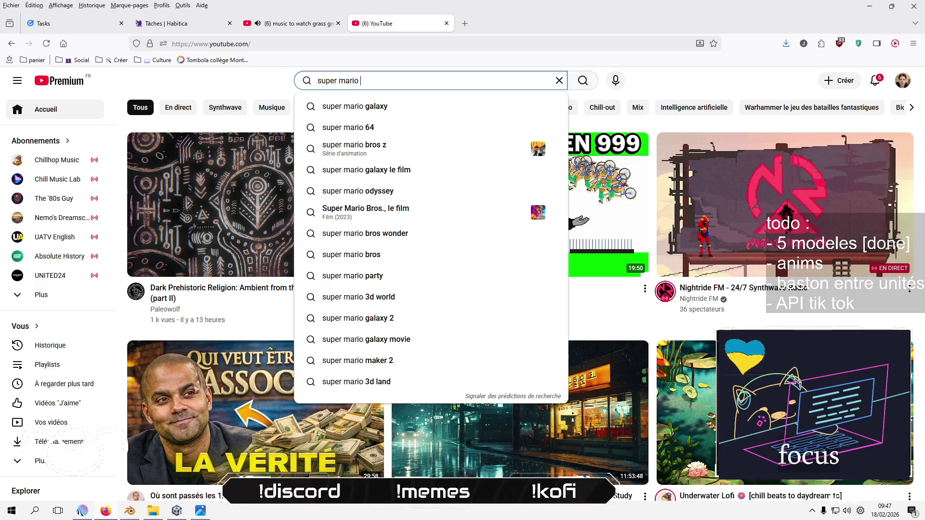
text(64 )
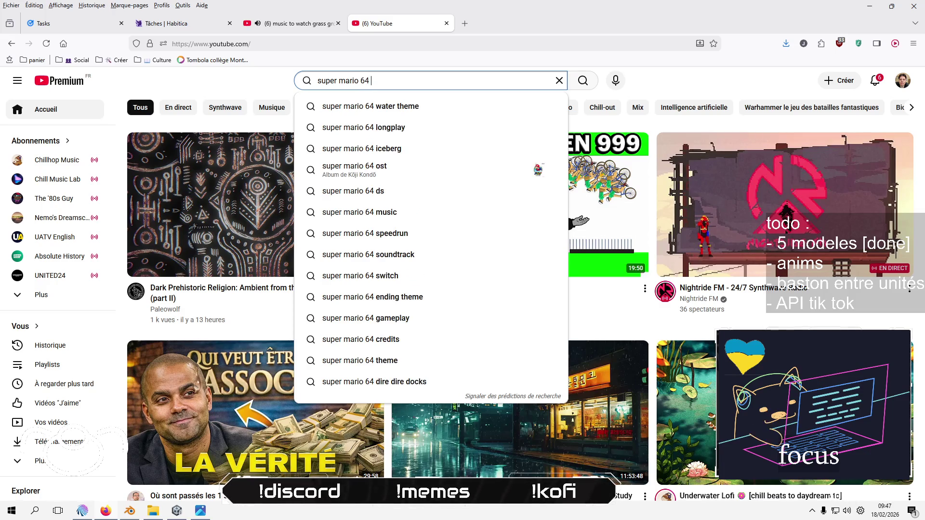
text(s)
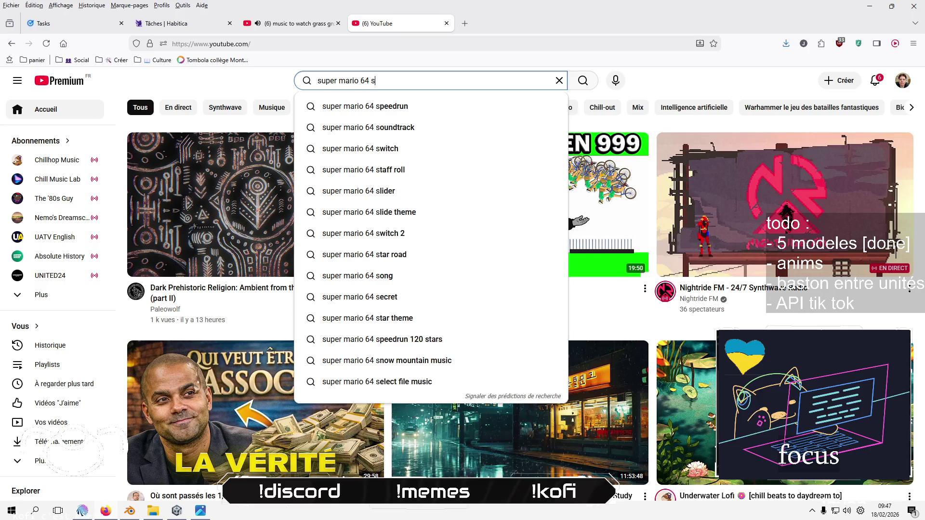
text(lide theme)
key(Return)
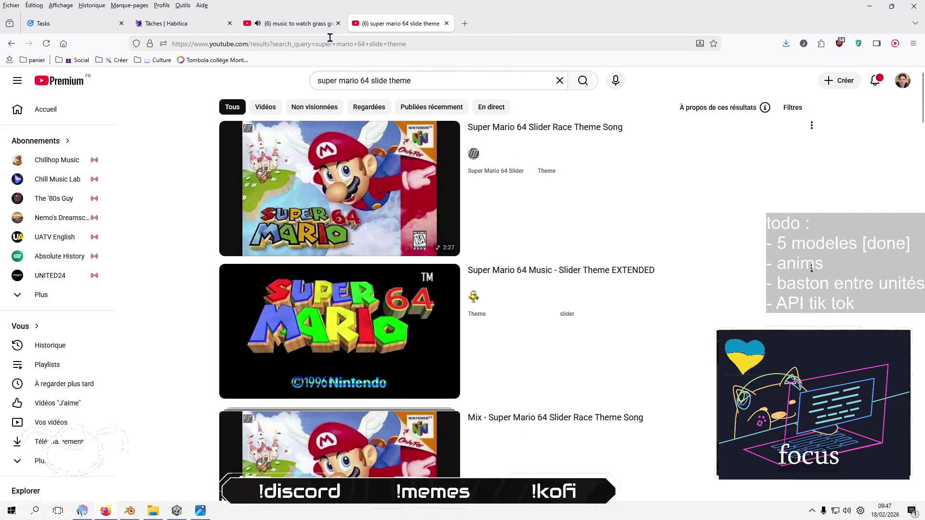
Pause the grass music video, open Super Mario 64 Slider Race Theme Song, and return to Unity
click(289, 24)
click(328, 150)
click(400, 23)
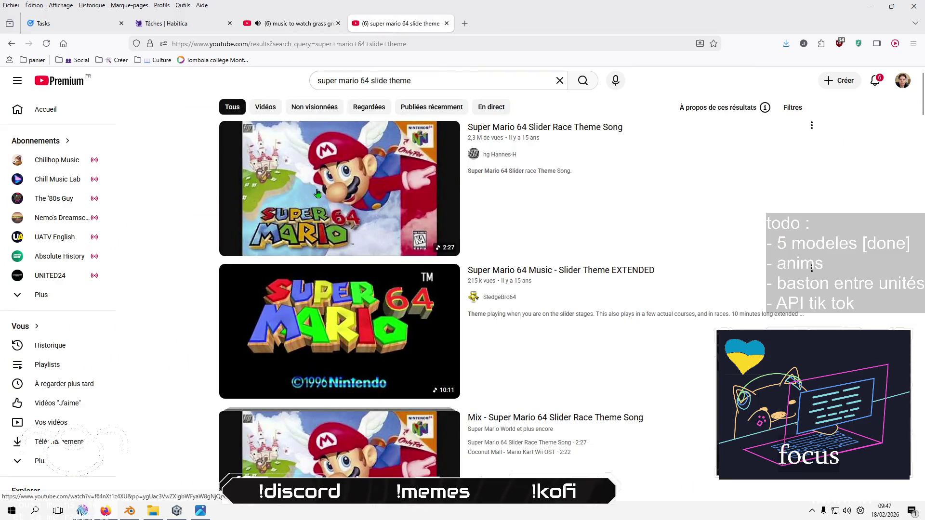
click(509, 128)
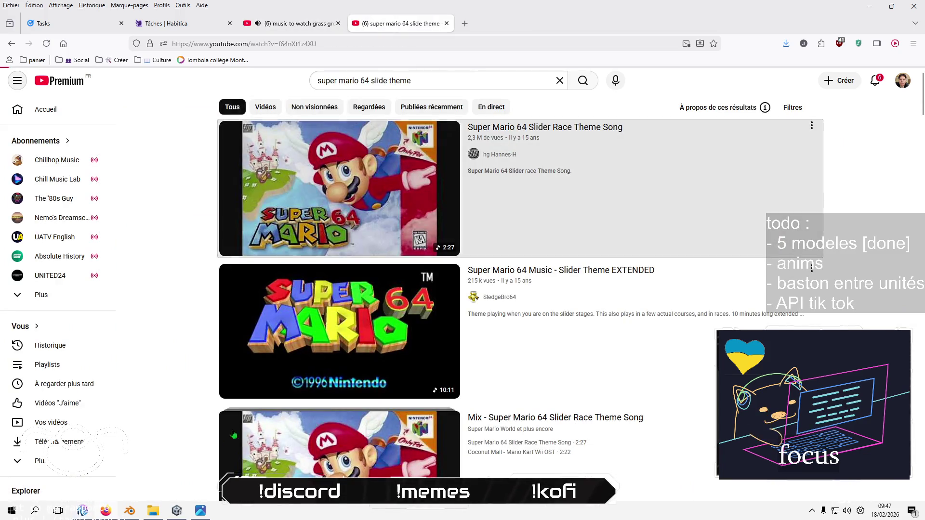
click(179, 513)
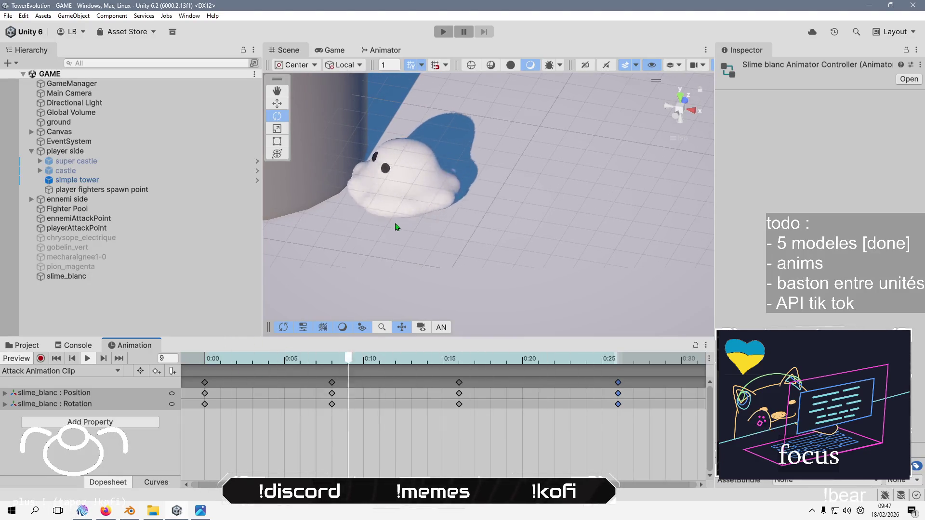
Hide the scene grid, zoom in toward the tower, then Alt+Tab to the browser
click(411, 65)
scroll(415, 254, up, 3)
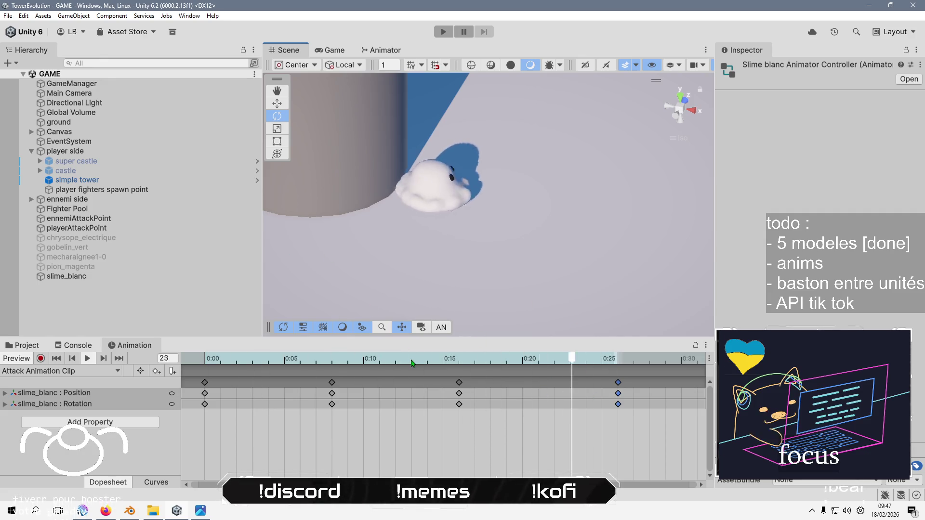
key(alt+Tab)
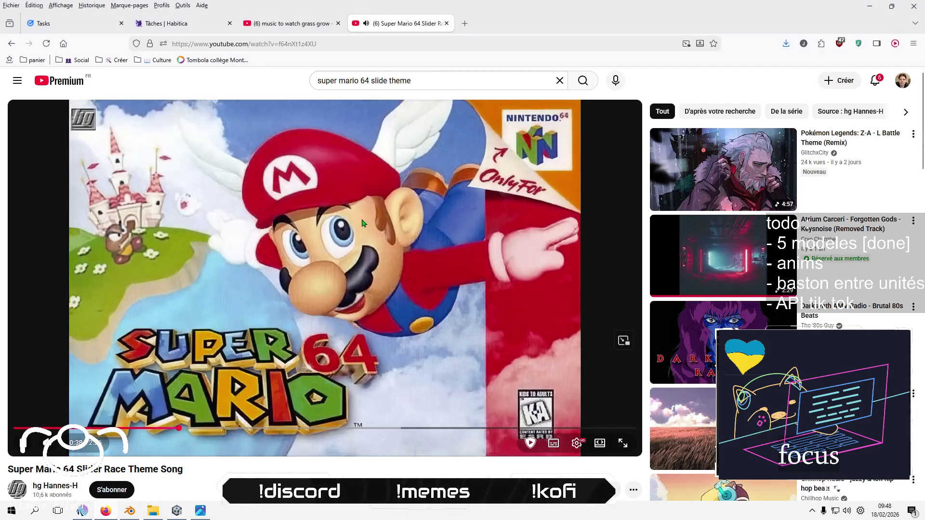
Cycle through the Blender and Unity windows and bring the browser forward
click(132, 511)
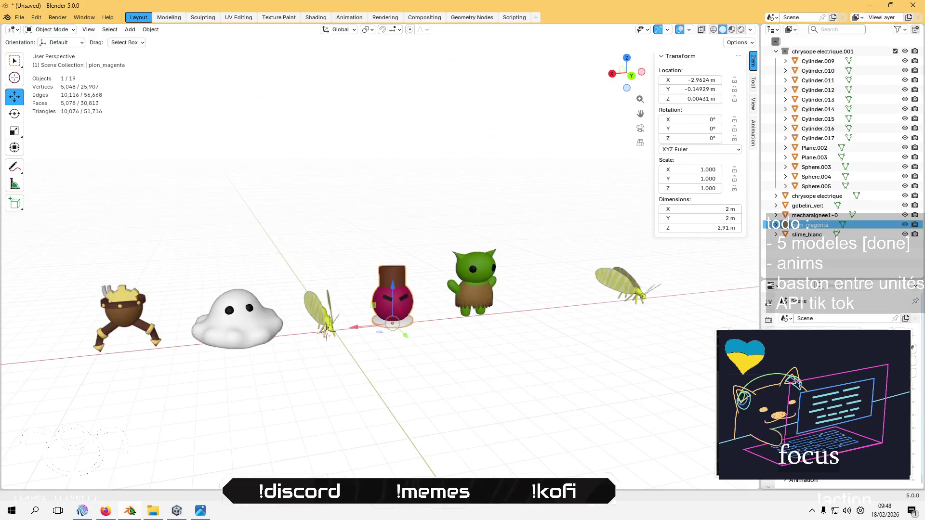
click(174, 512)
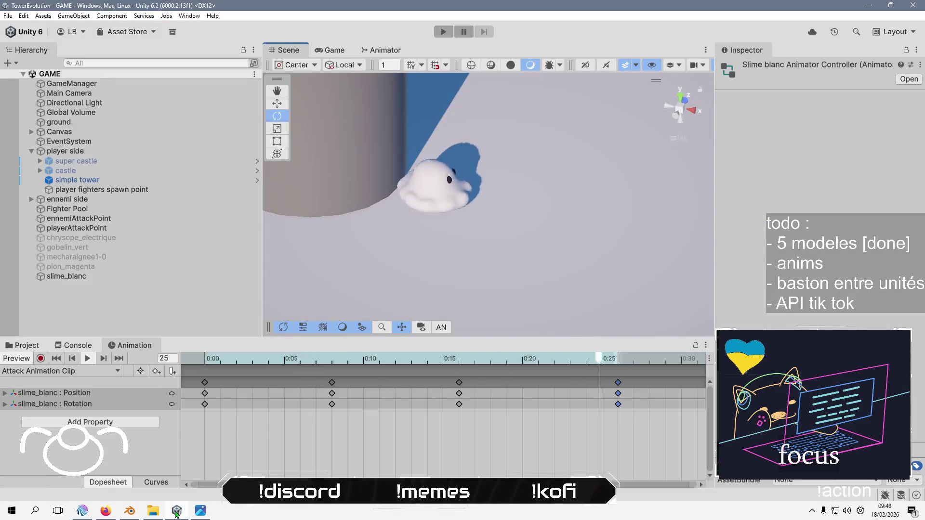
click(177, 513)
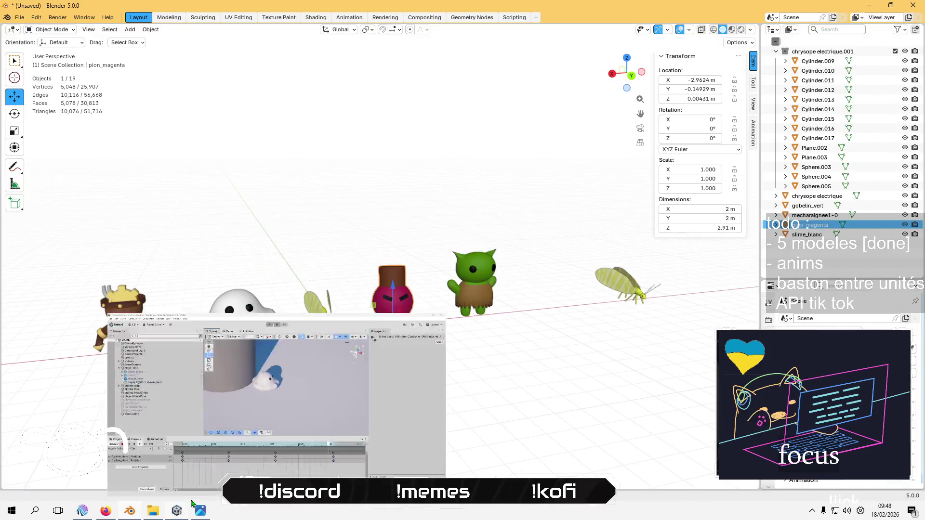
key(alt+Tab)
Pause the Mario video, resume the grass music, minimize the browser, and reselect slime_blanc in Unity
click(219, 347)
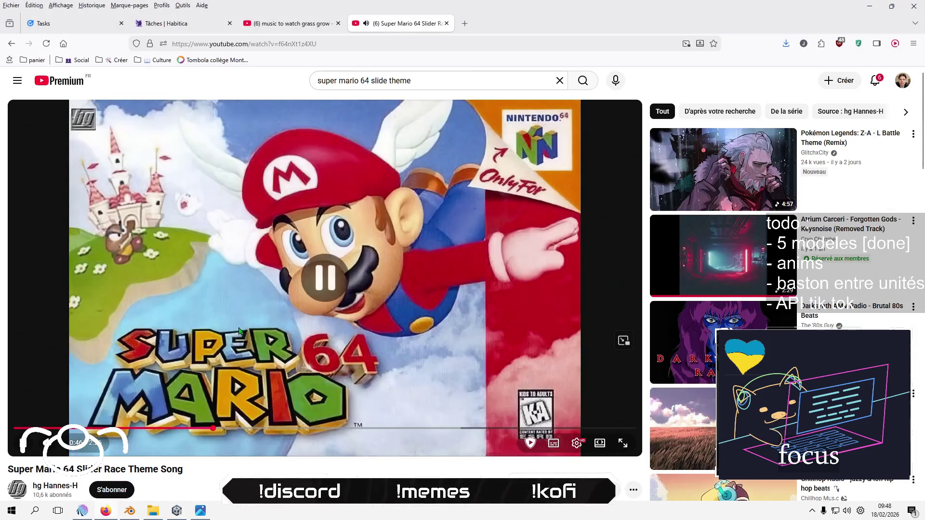
key(ctrl+shift+Tab)
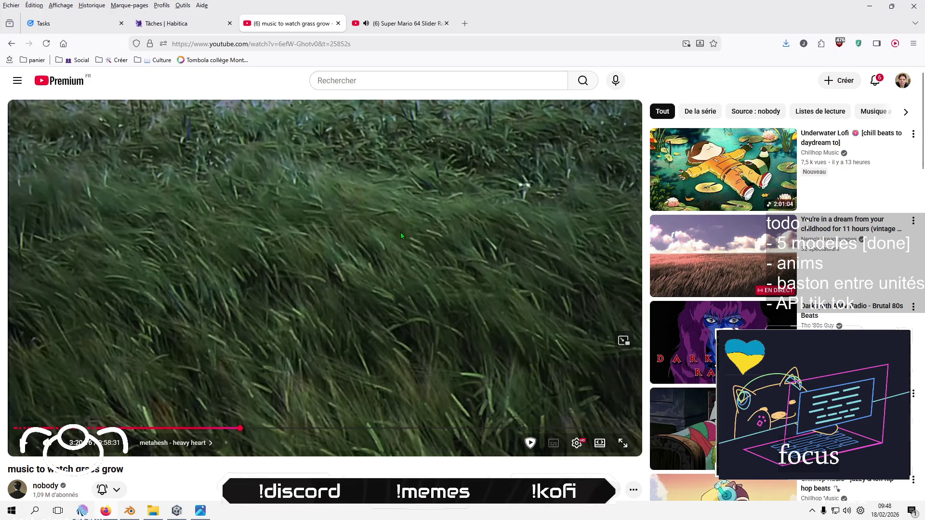
click(400, 236)
click(869, 6)
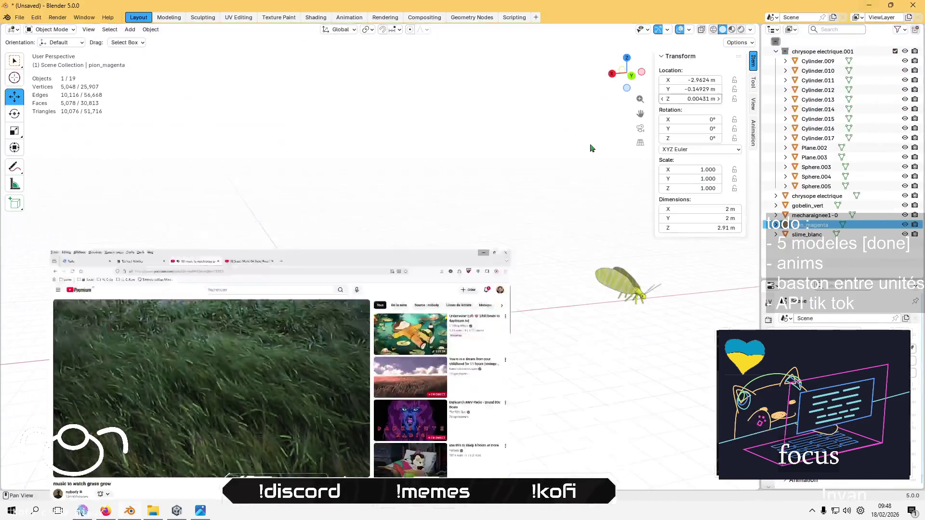
click(176, 510)
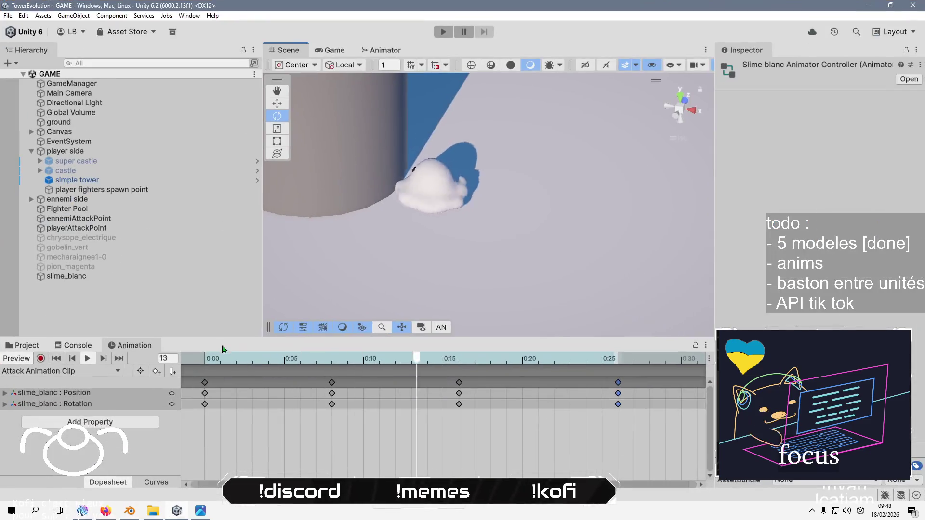
click(110, 462)
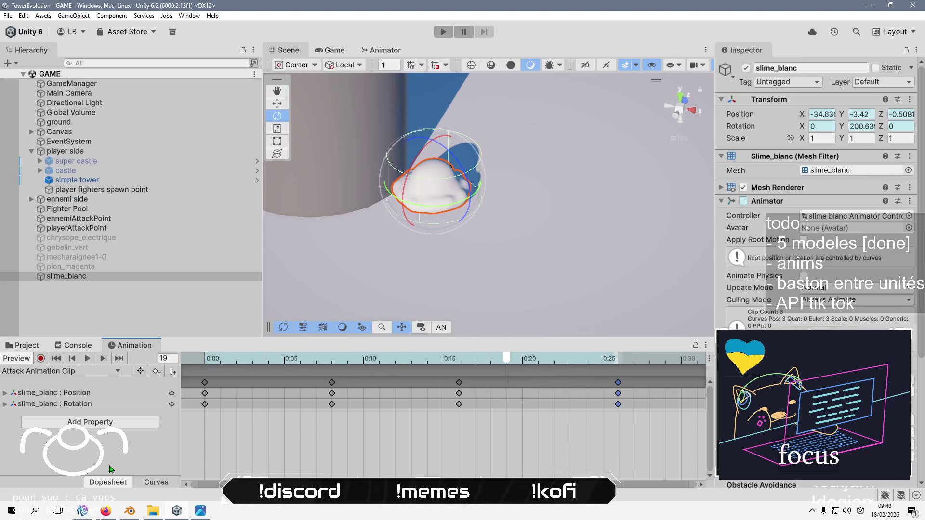
click(49, 372)
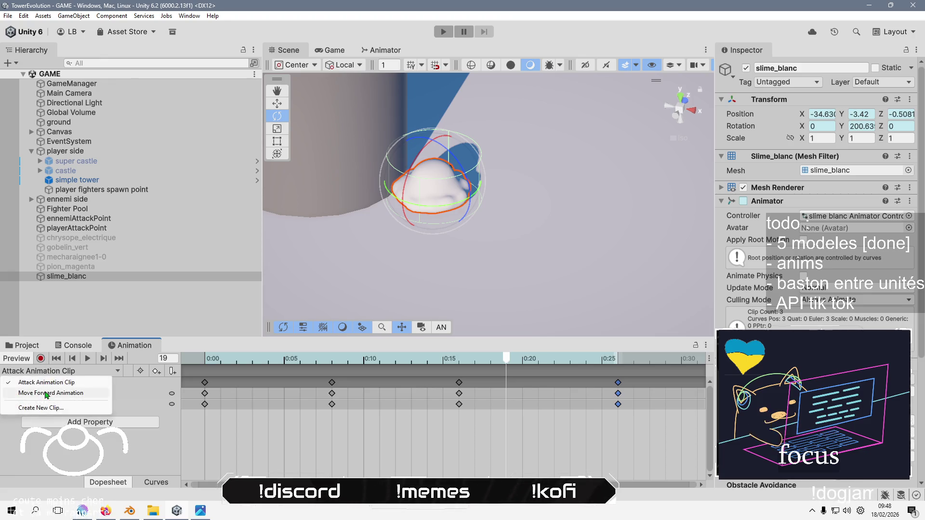
click(48, 393)
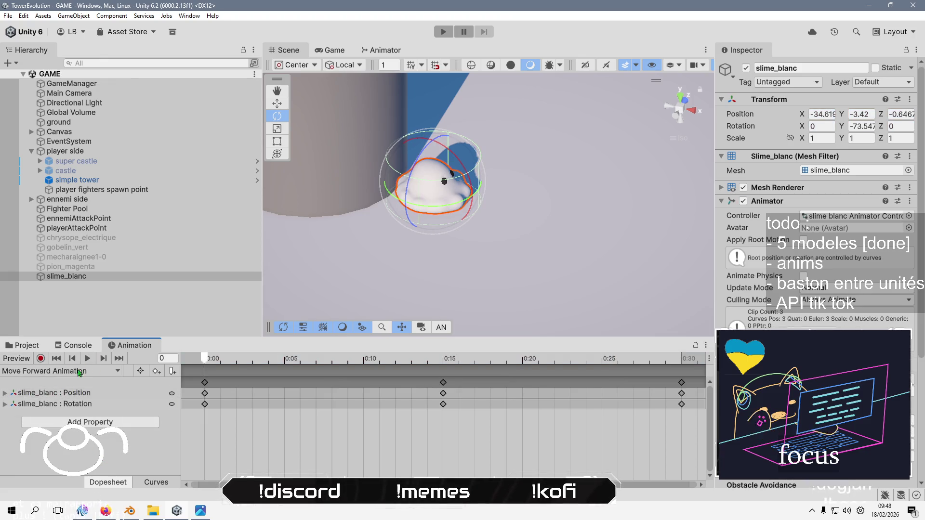
click(81, 371)
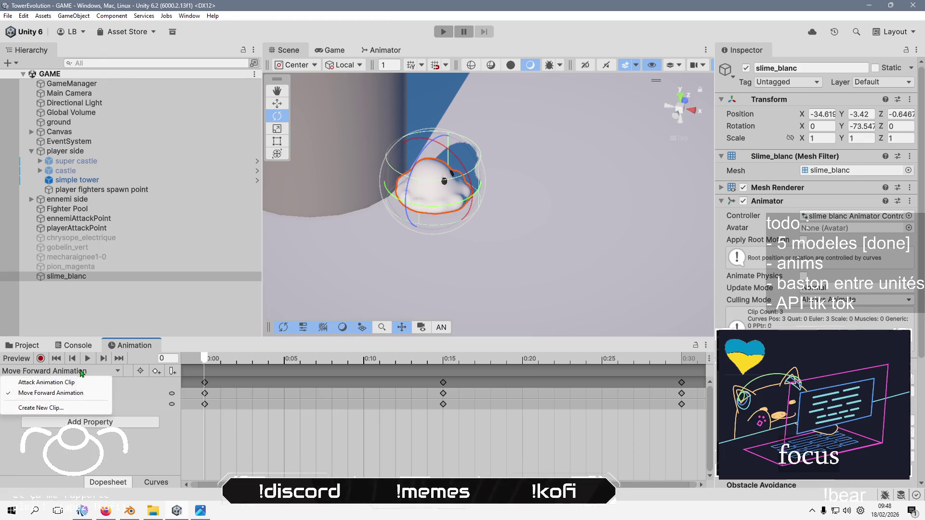
click(73, 394)
click(72, 370)
click(72, 382)
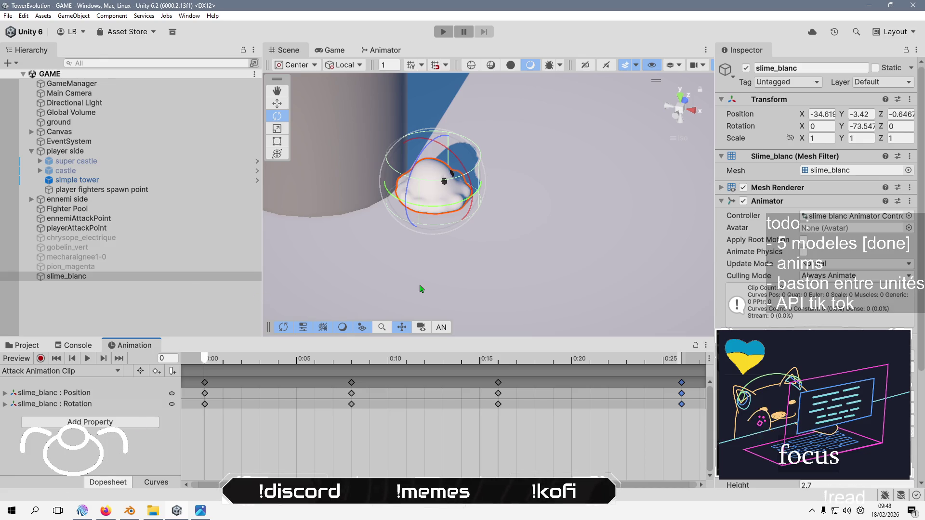
click(59, 122)
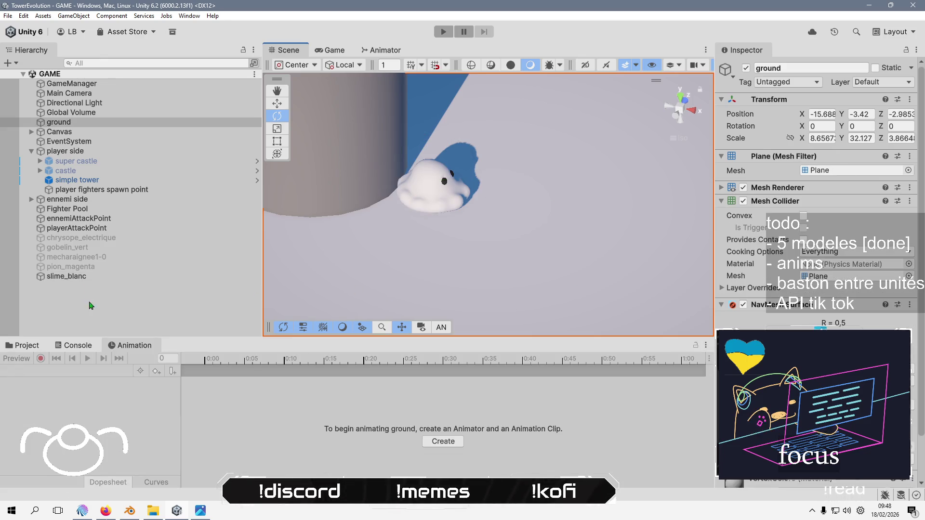
click(66, 276)
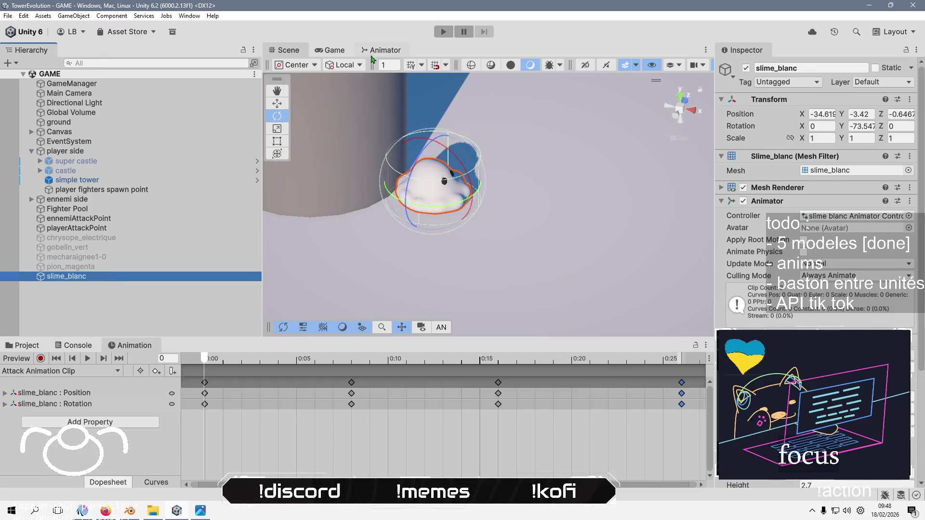
click(384, 50)
Require isAttacking true for Move Forward→Attack and isAttacking false for the return transition
click(514, 244)
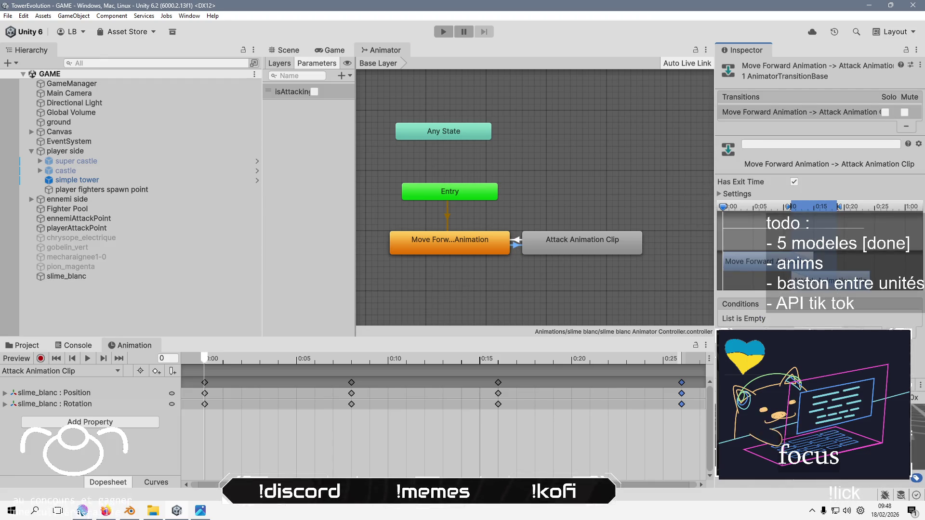
click(895, 331)
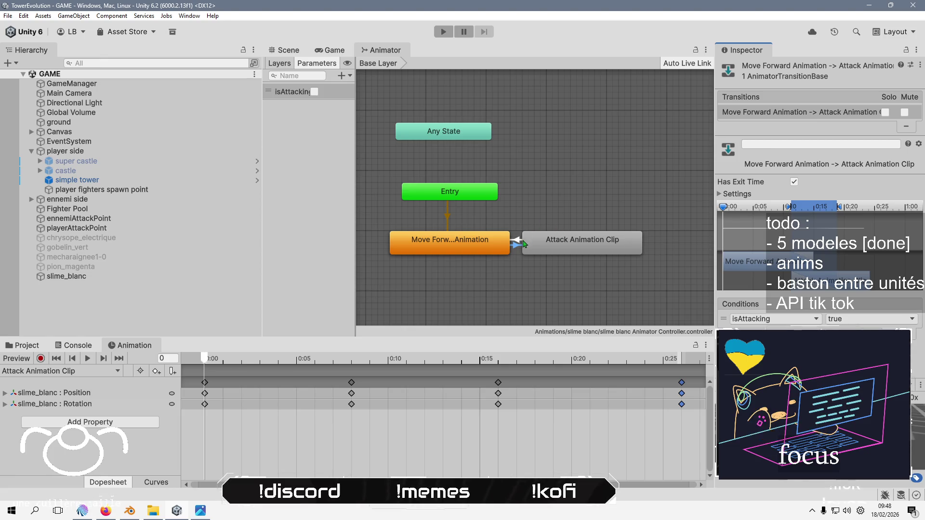
click(522, 246)
click(895, 331)
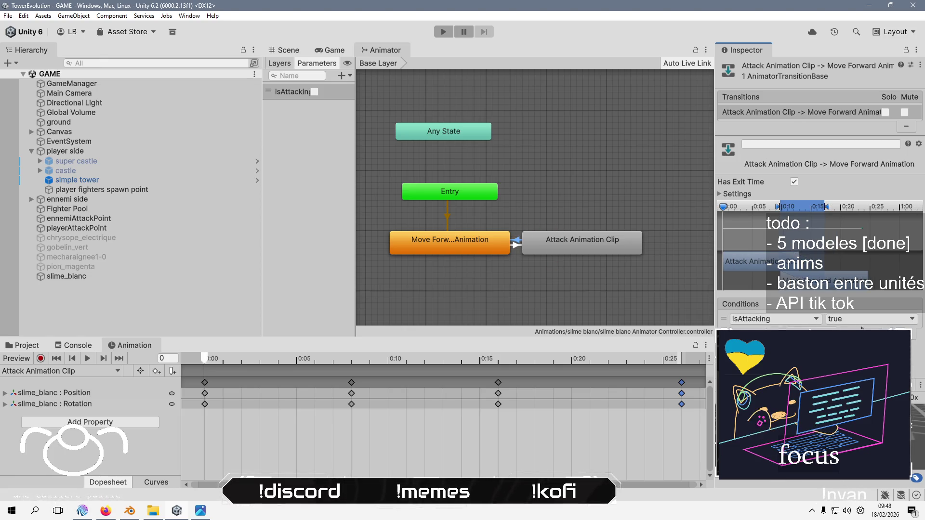
click(870, 318)
click(848, 337)
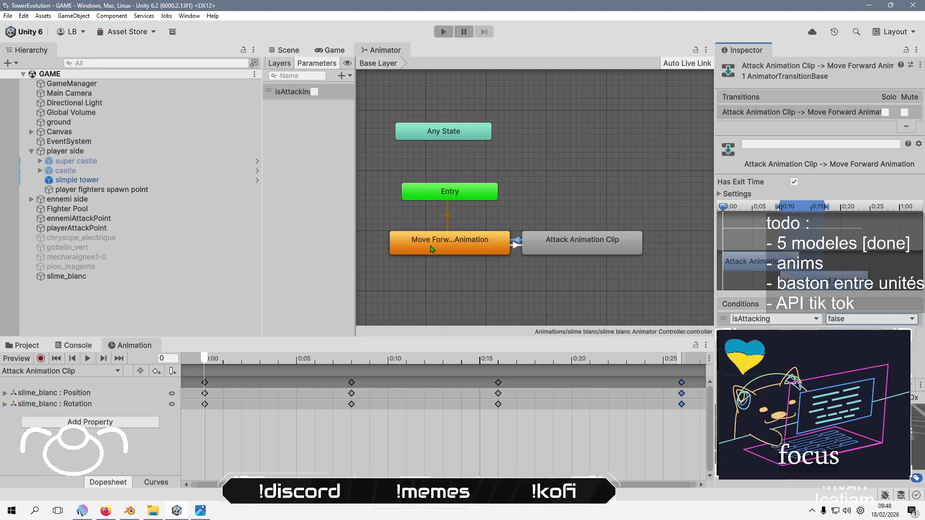
click(431, 249)
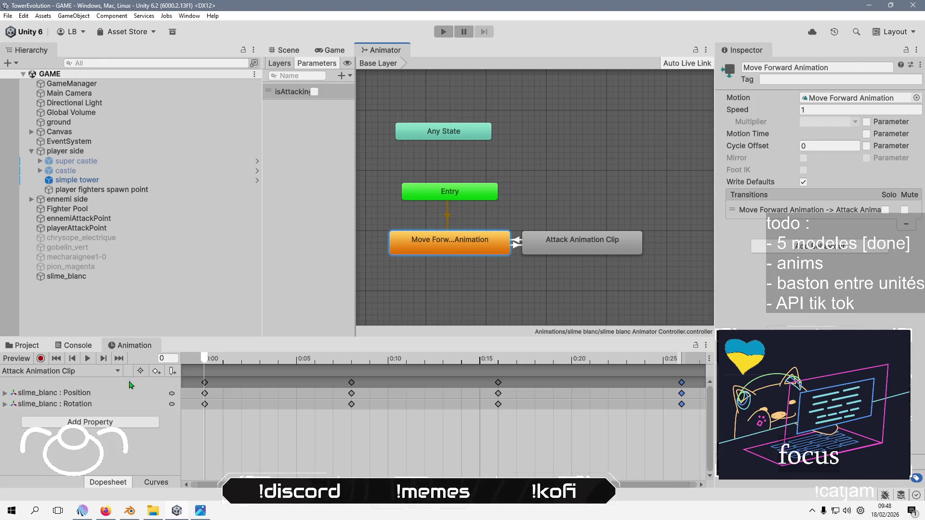
click(29, 345)
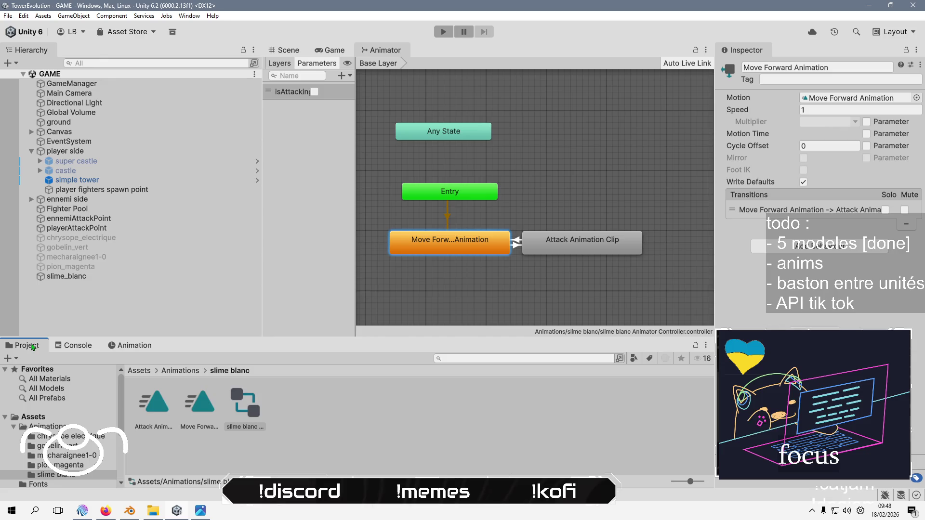
click(156, 405)
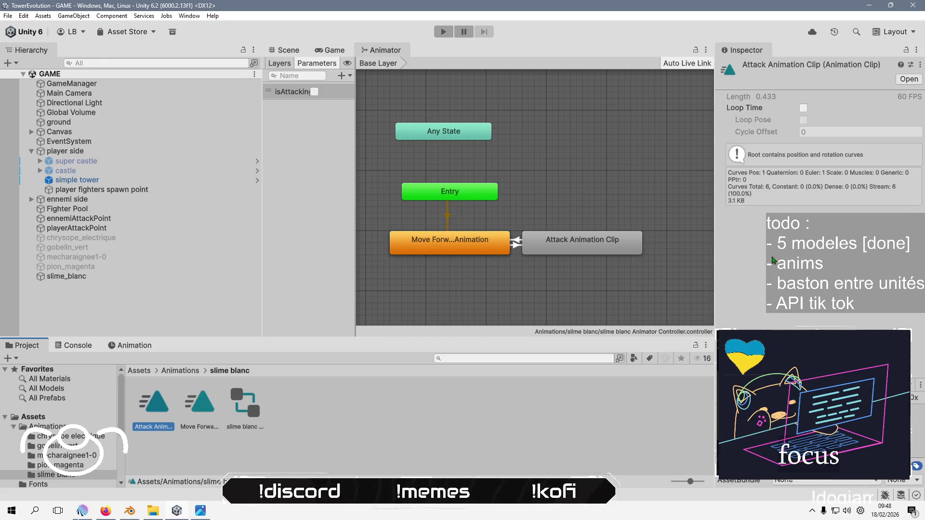
Tick Loop Time on the Attack and Move Forward clips, then go up to the Animations folder
click(802, 108)
click(199, 404)
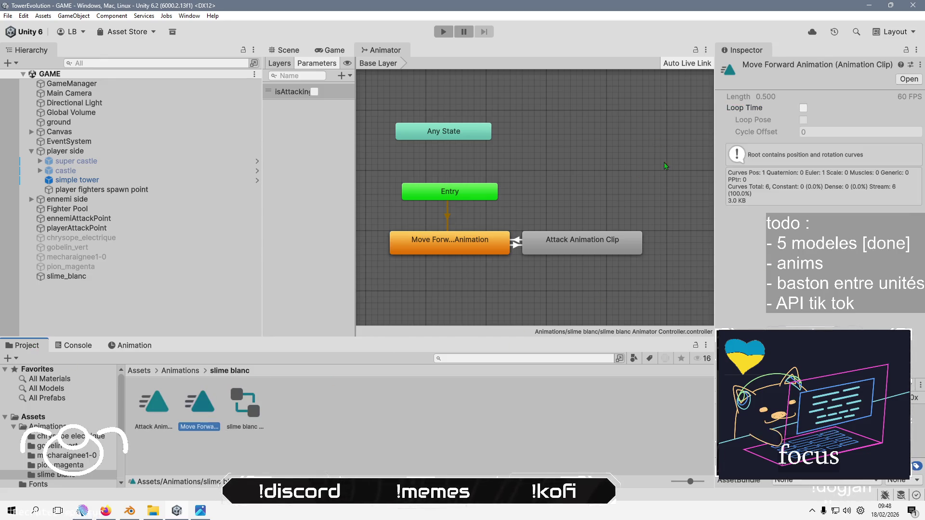
click(803, 108)
click(146, 326)
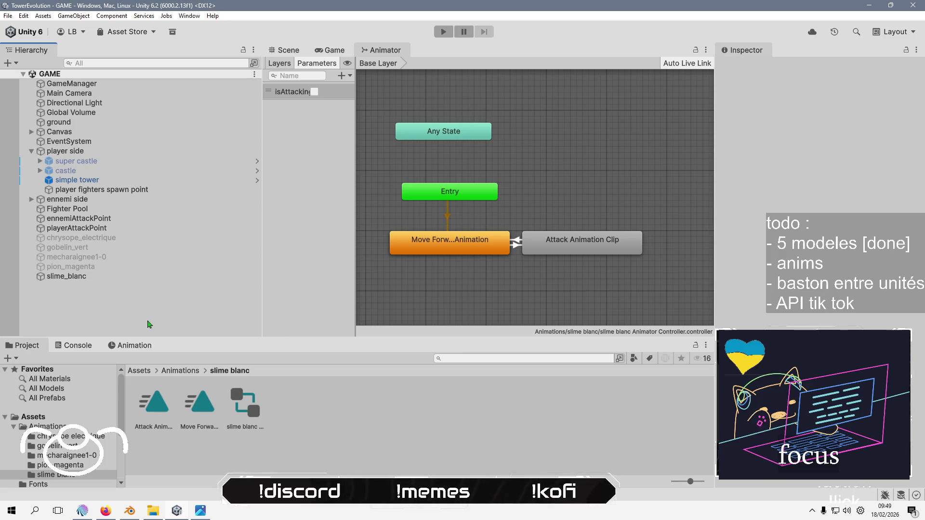
click(180, 371)
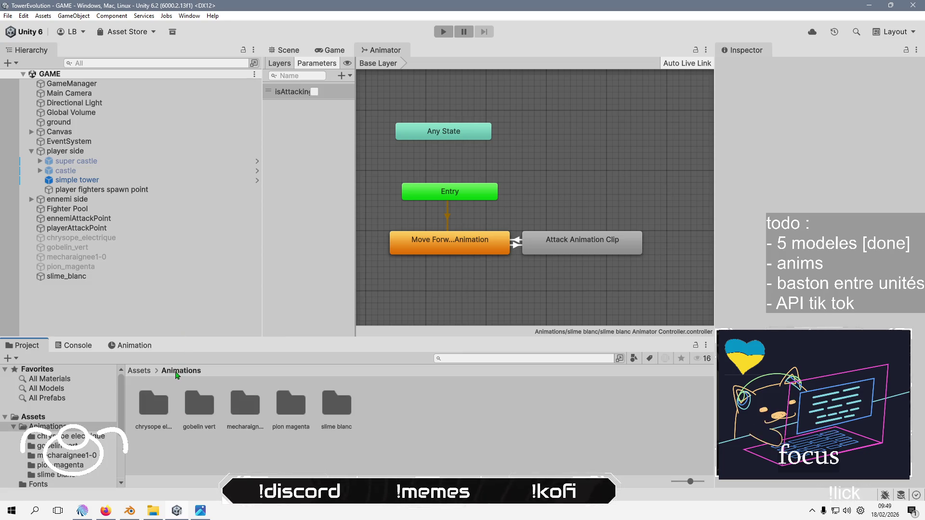
Open the gobelin vert Animator Controller and add the Attack and Move Forward clips as states
double_click(208, 405)
click(207, 405)
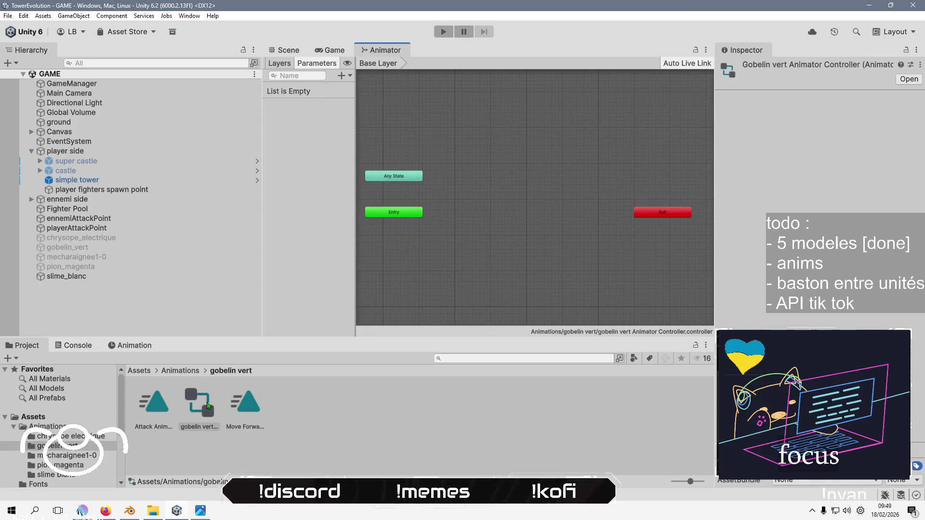
mouse_move(664, 219)
mouse_down()
mouse_move(402, 263)
mouse_move(396, 248)
mouse_up()
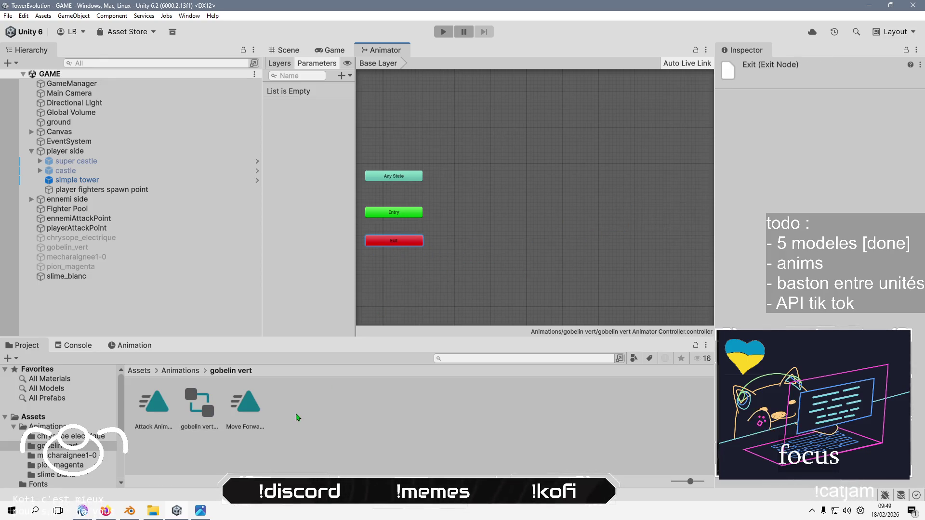
drag(144, 406, 514, 266)
mouse_move(245, 406)
mouse_down()
mouse_move(391, 299)
mouse_move(444, 286)
mouse_up()
mouse_move(442, 217)
mouse_down()
mouse_move(552, 162)
mouse_move(545, 152)
mouse_up()
Make Move Forward Animation the default state linked from Entry
click(445, 191)
right_click(445, 190)
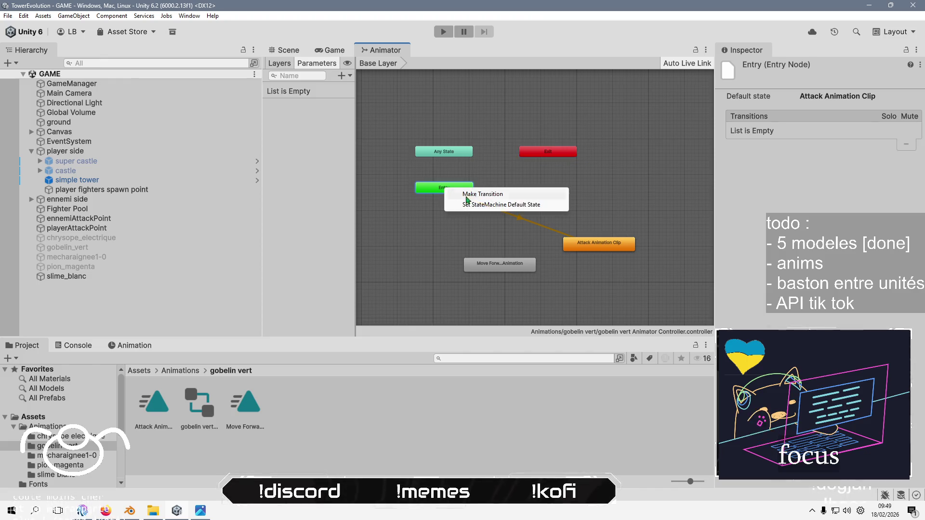
click(465, 194)
click(504, 265)
drag(505, 267, 451, 232)
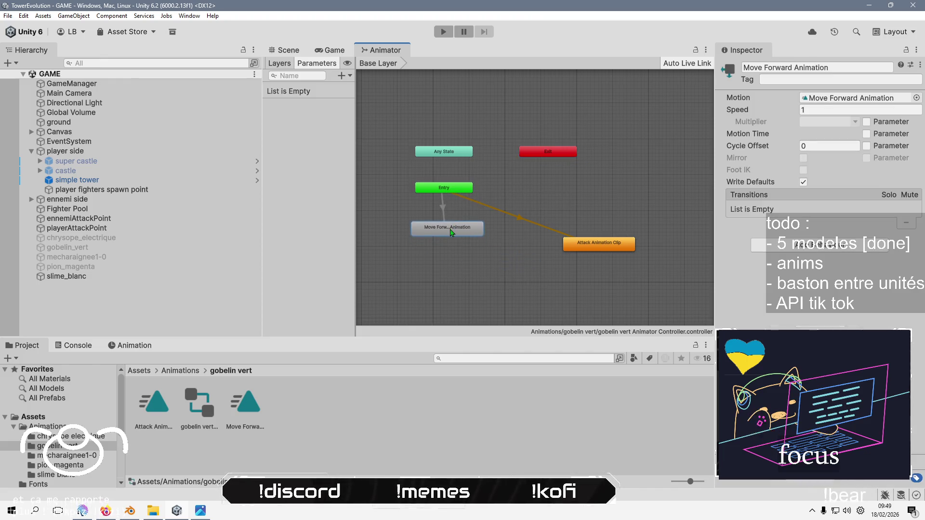
key(ctrl+z)
key(ctrl+z)
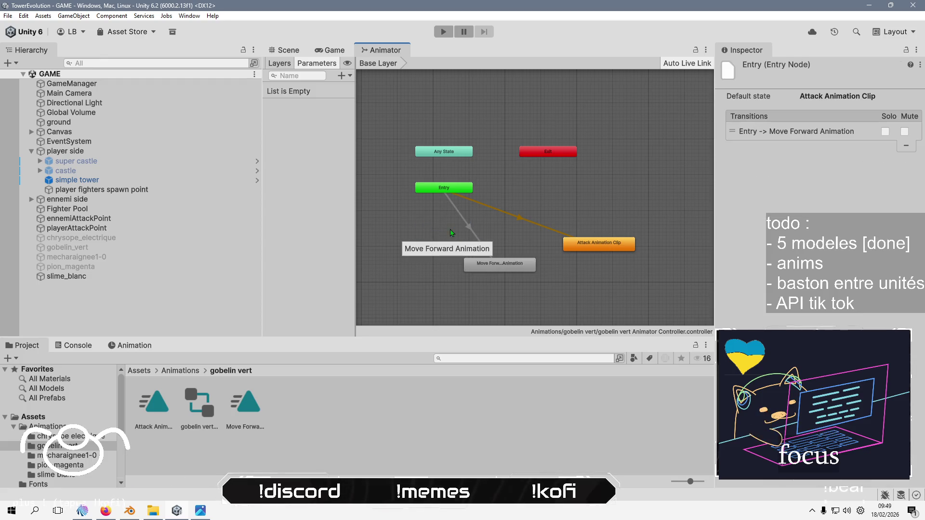
drag(499, 265, 444, 225)
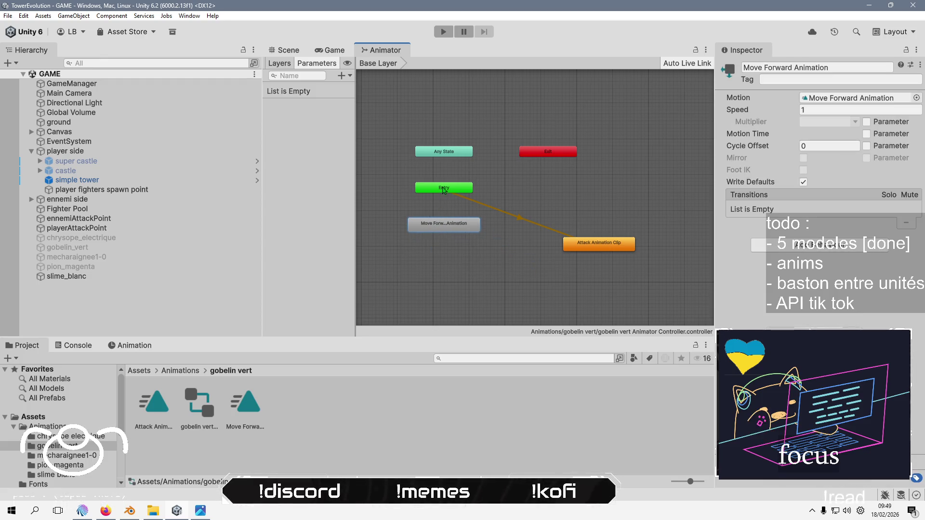
click(444, 190)
right_click(444, 190)
click(462, 203)
click(444, 227)
Add transitions from Move Forward to Attack and from Attack back to Move Forward
drag(598, 246, 536, 226)
scroll(456, 227, up, 5)
right_click(469, 223)
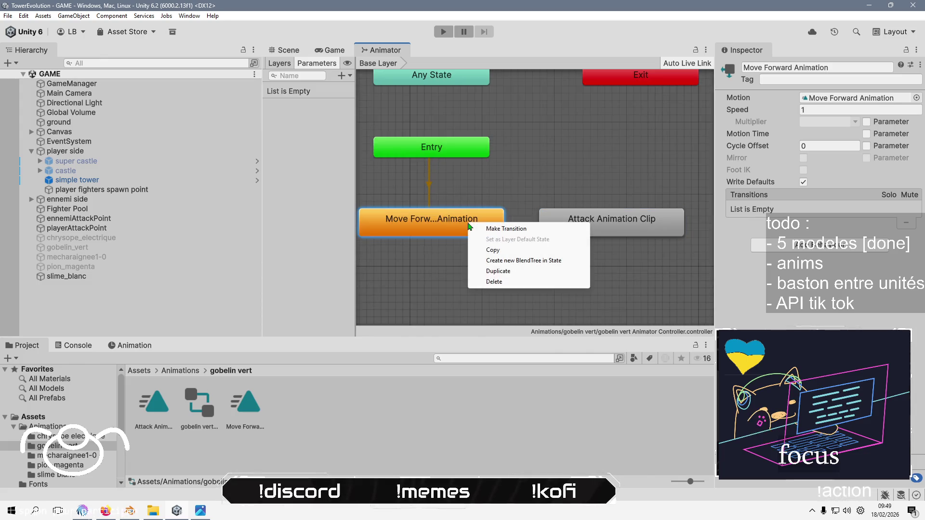
click(503, 229)
click(585, 228)
right_click(585, 229)
click(617, 231)
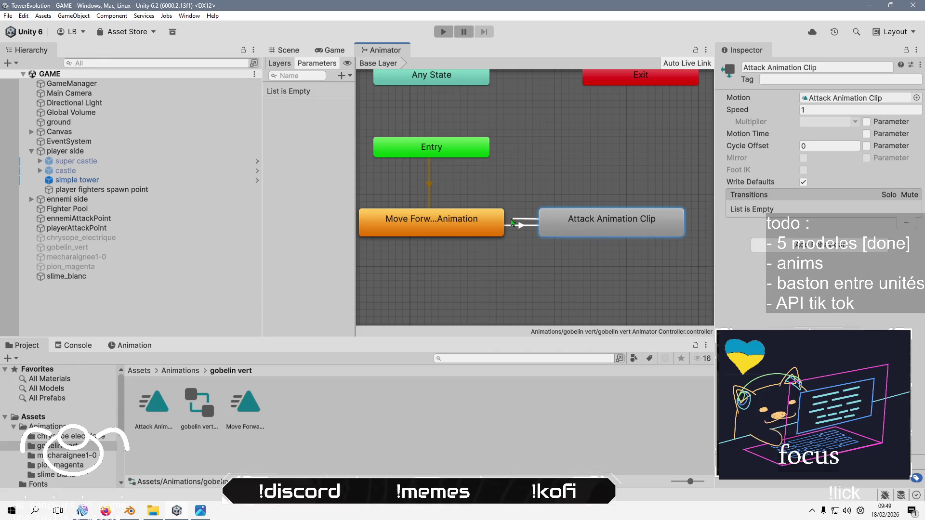
click(495, 222)
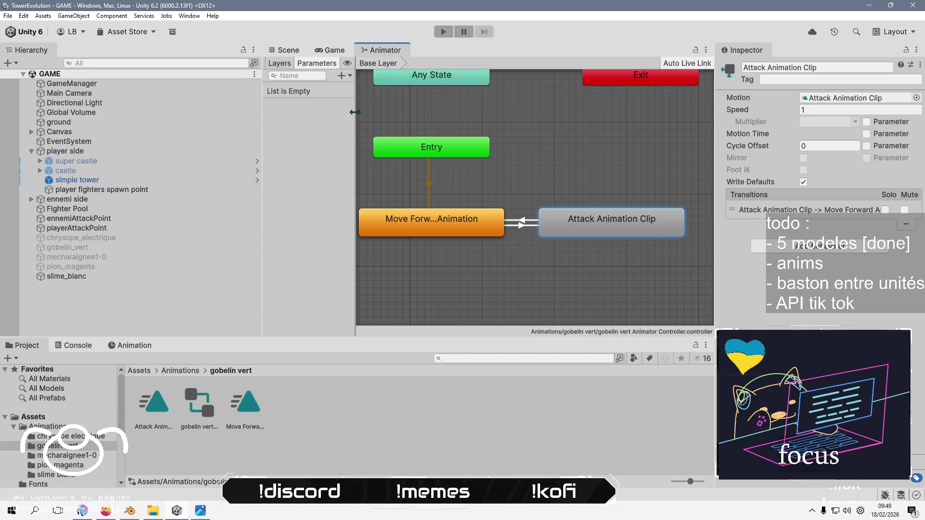
click(345, 76)
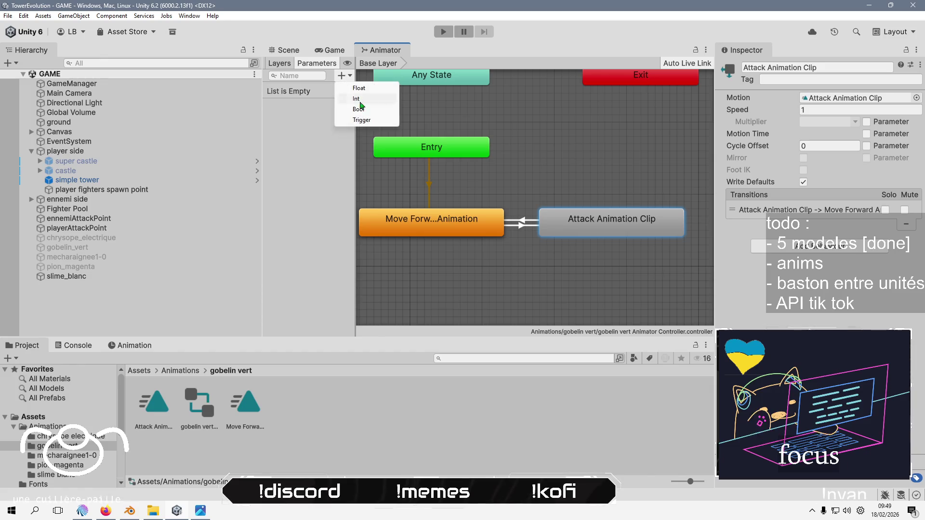
Add a Bool parameter named isAttacking
click(362, 111)
text(isAtta)
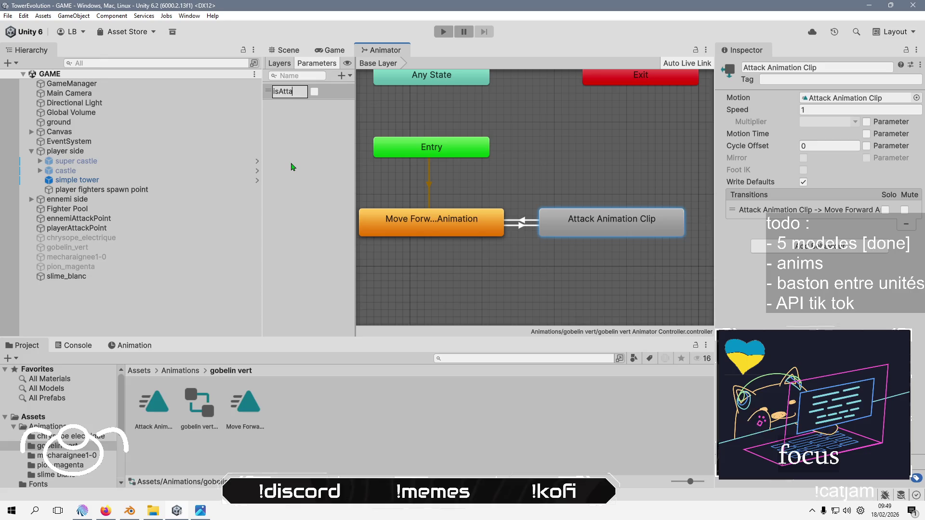
text(cking)
key(Return)
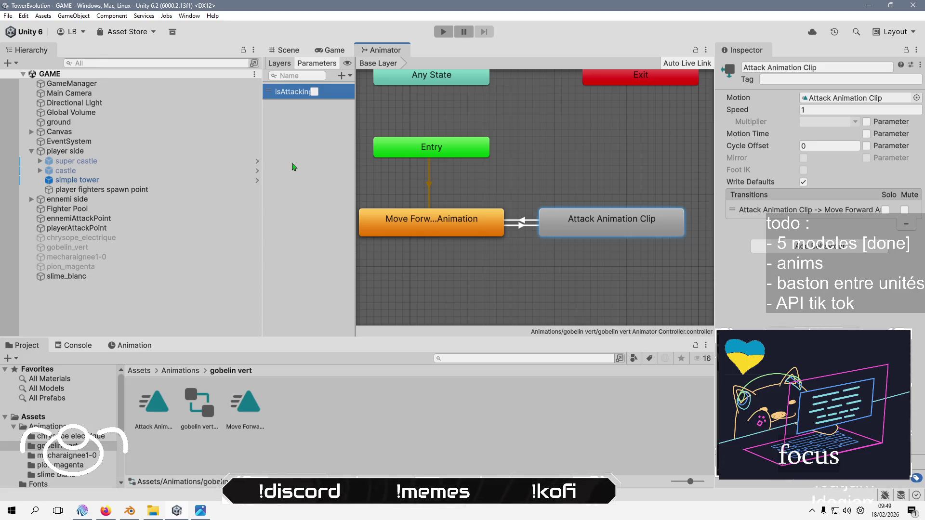
Add an isAttacking condition to both the Move Forward→Attack and Attack→Move Forward transitions
click(525, 225)
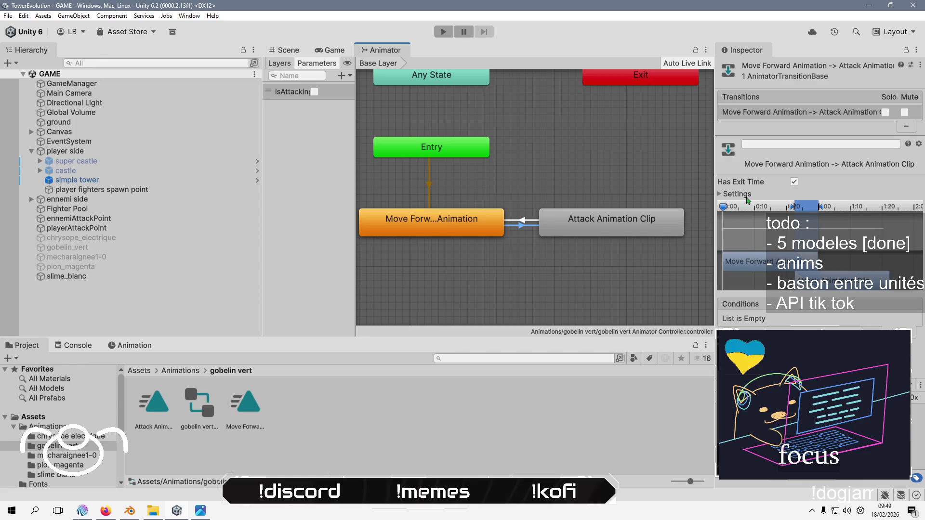
click(895, 332)
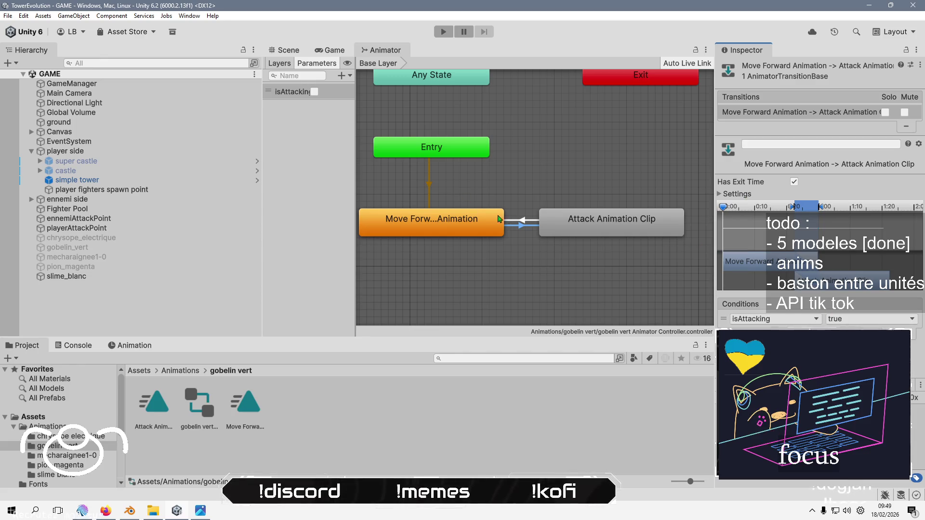
click(519, 220)
click(895, 332)
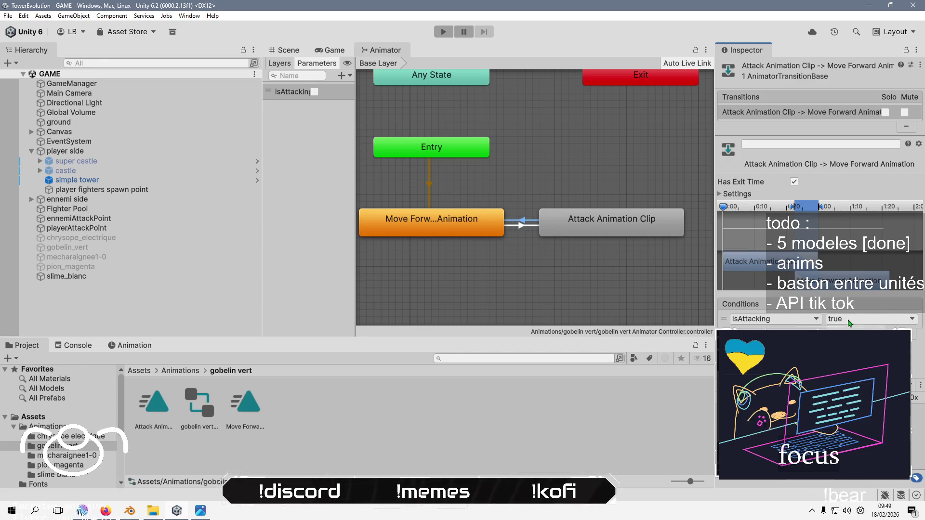
Select the Attack and Move Forward clips, then return to the Scene view
click(153, 402)
ctrl+click(245, 402)
click(375, 60)
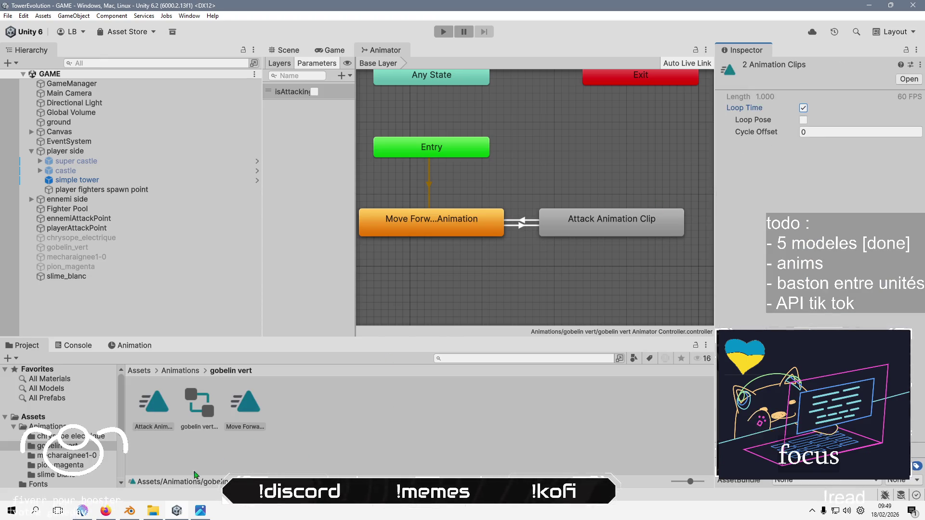
click(287, 50)
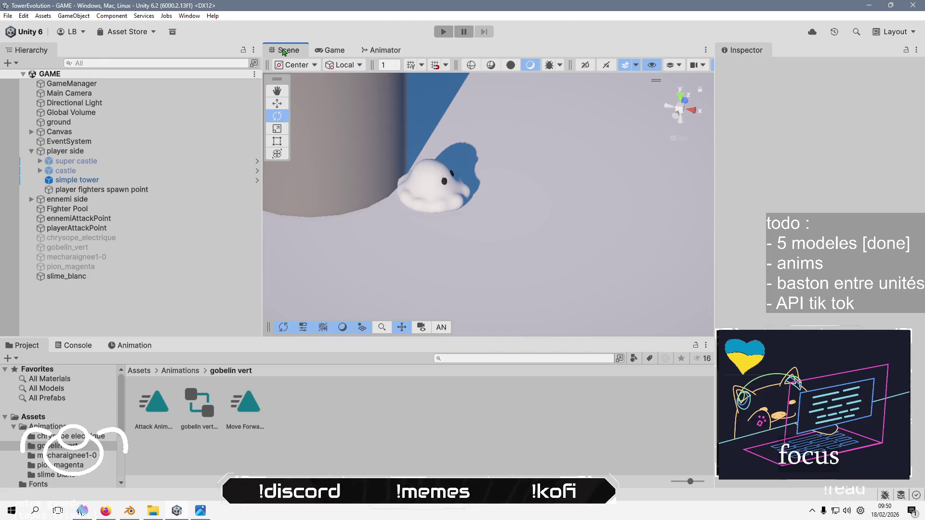
Deactivate slime_blanc, move gobelin_vert just above it, and activate gobelin_vert
click(72, 276)
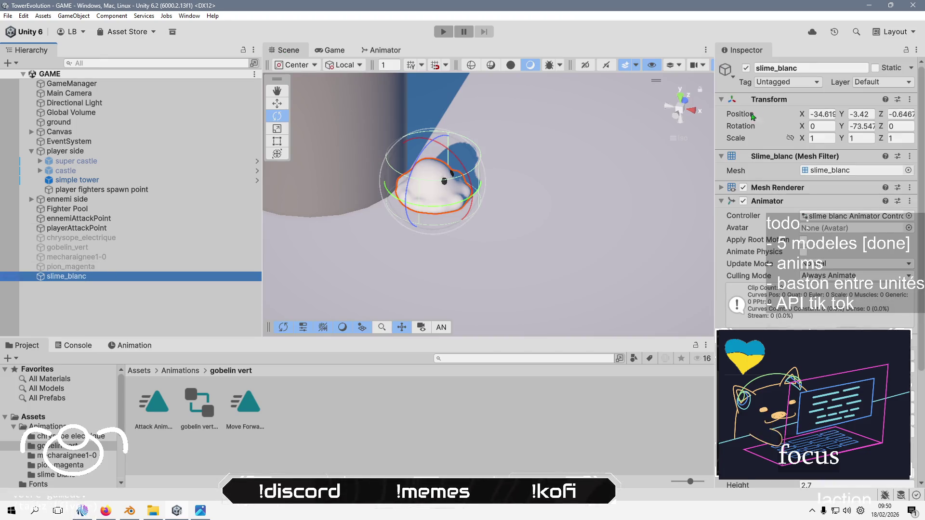
click(746, 68)
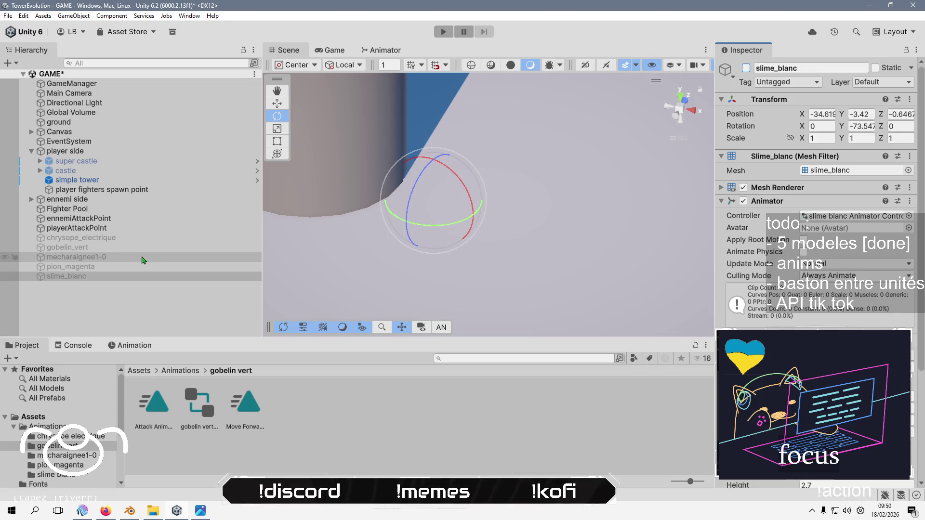
click(96, 247)
drag(101, 274, 100, 271)
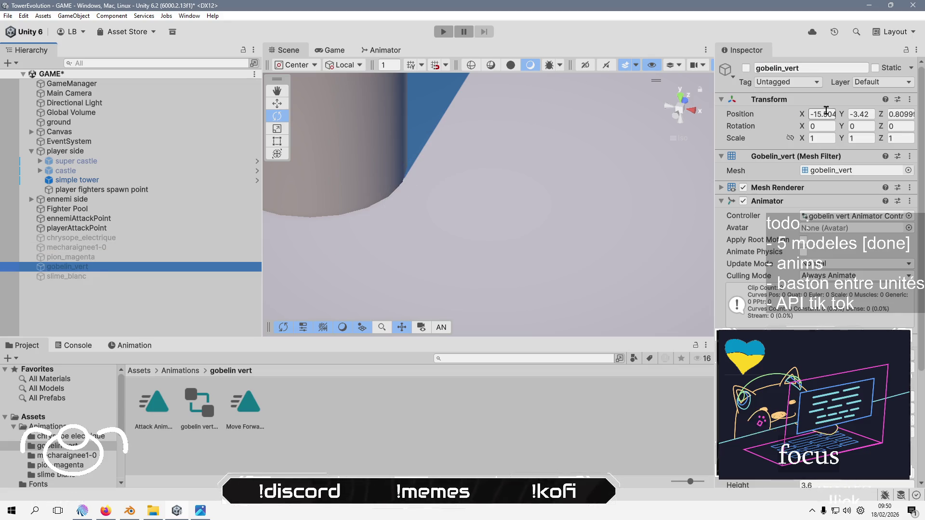
click(746, 68)
click(852, 216)
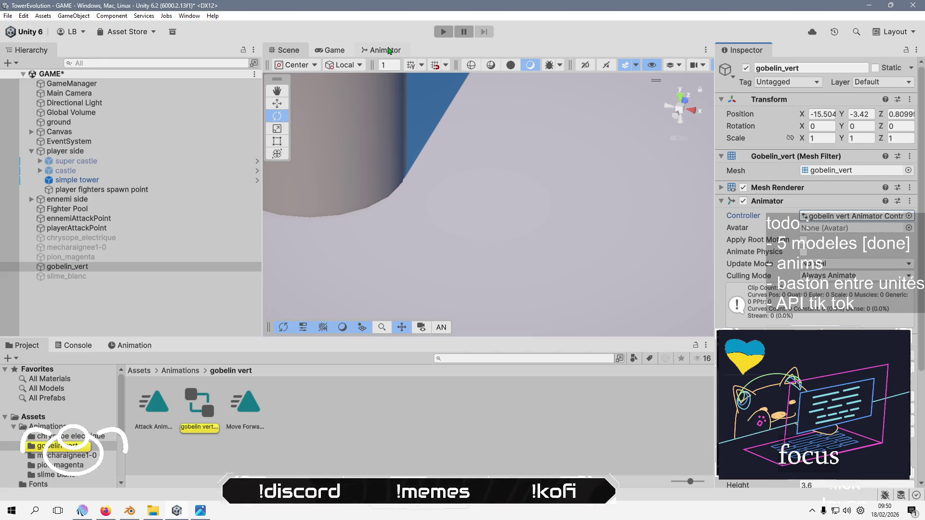
Frame the green goblin in the Scene view and orbit around it
double_click(126, 266)
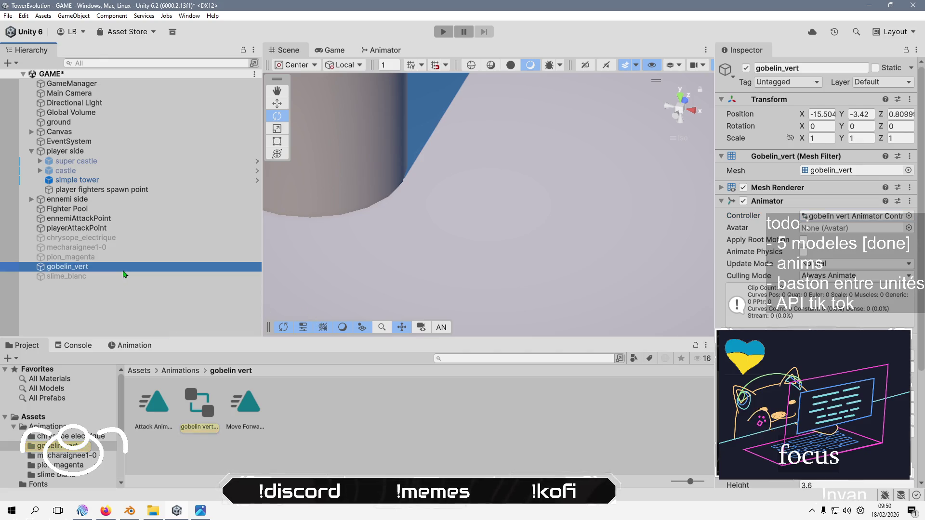
scroll(377, 248, down, 10)
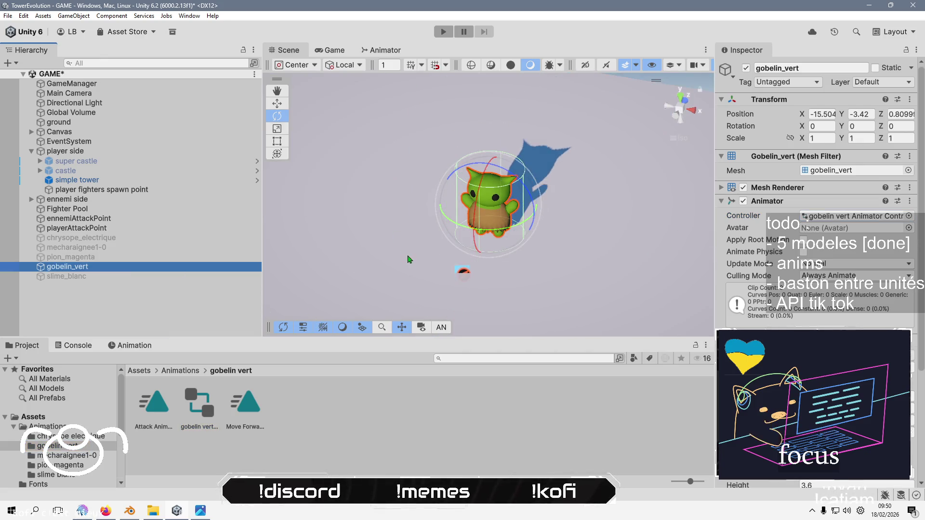
mouse_move(530, 202)
mouse_down()
mouse_move(562, 177)
mouse_move(448, 278)
mouse_up()
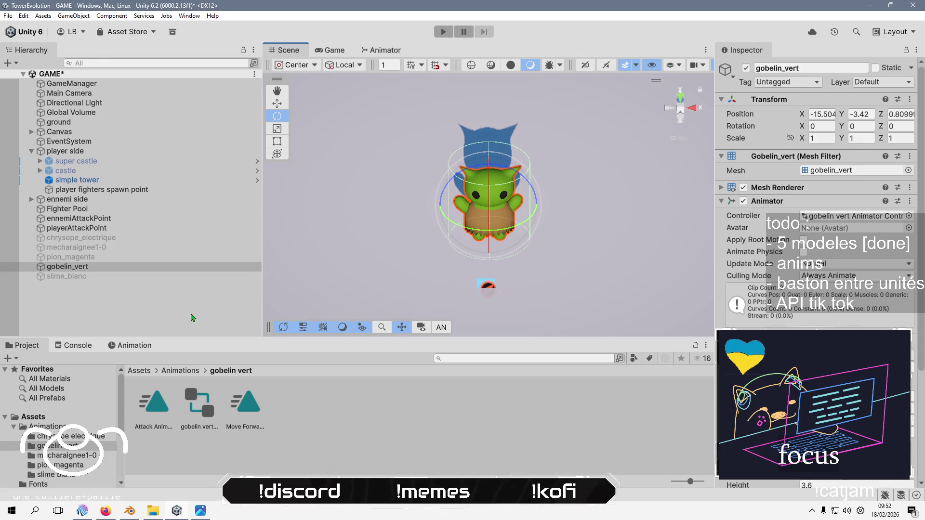
Deactivate gobelin_vert with Alt+Shift+A and bring slime_blanc back
click(184, 278)
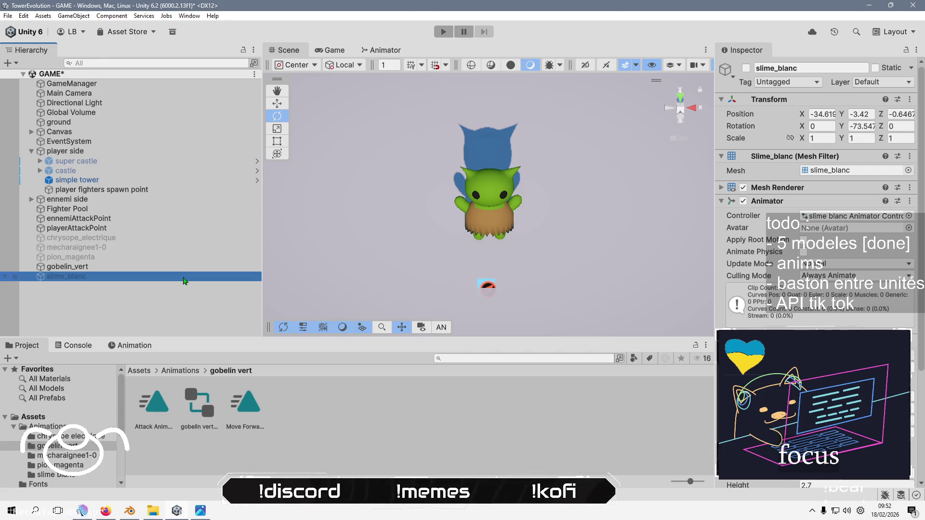
click(126, 270)
key(alt+shift+a)
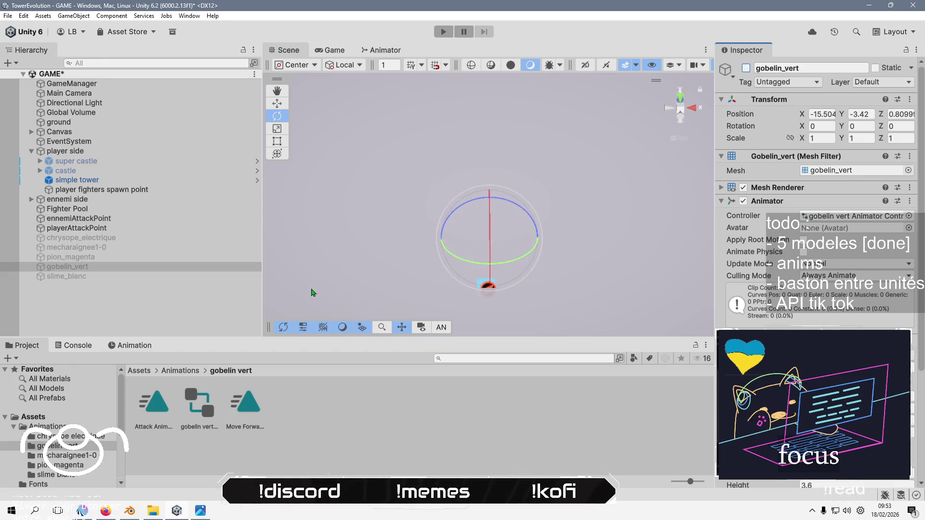
click(120, 285)
click(67, 276)
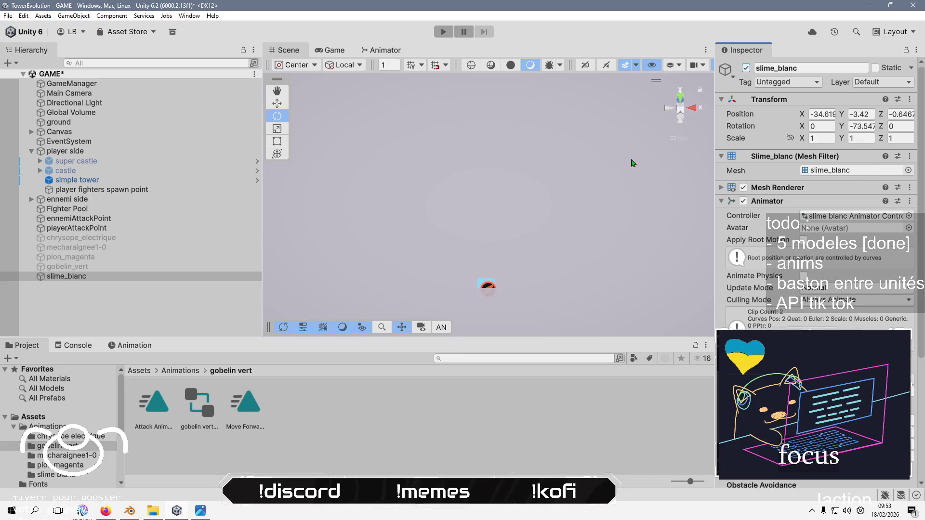
click(146, 308)
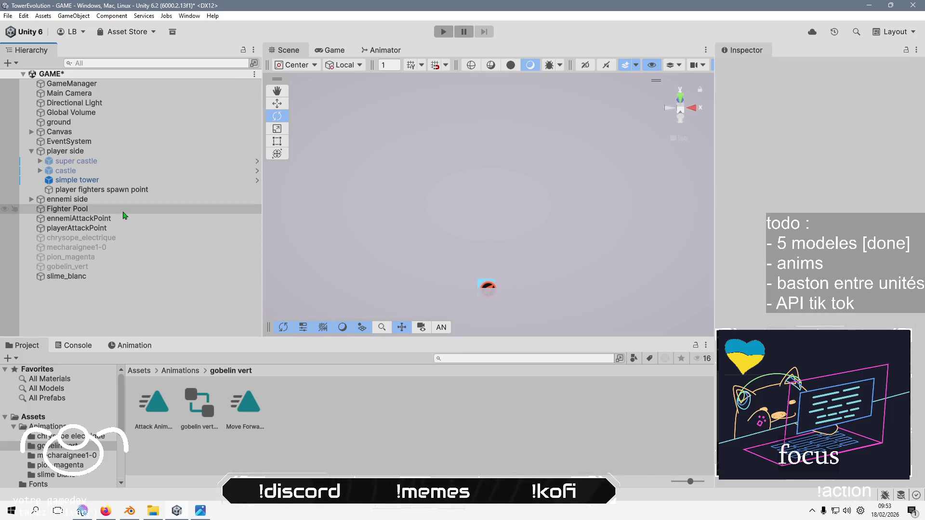
click(123, 212)
Delete the Cube, Cylinder and Sphere prefabs from Assets/Prefabs/fighters
click(188, 370)
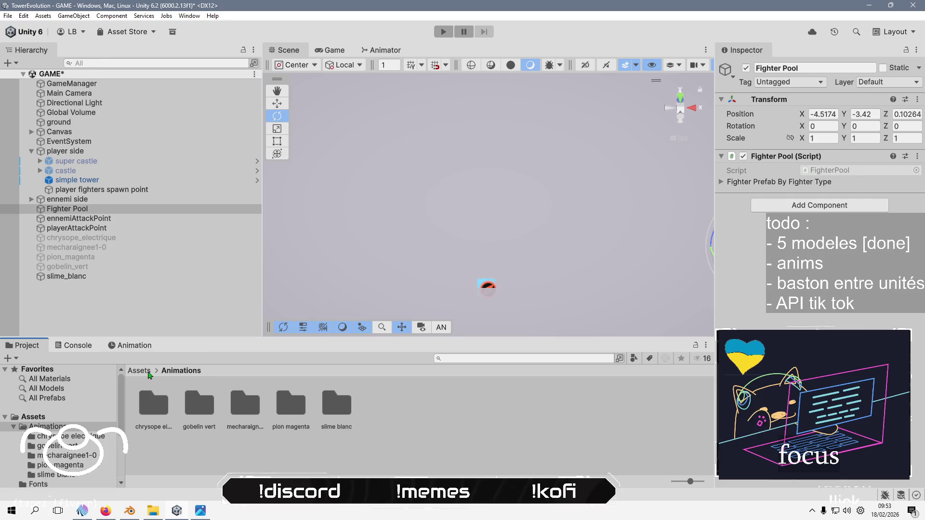
click(139, 370)
double_click(337, 404)
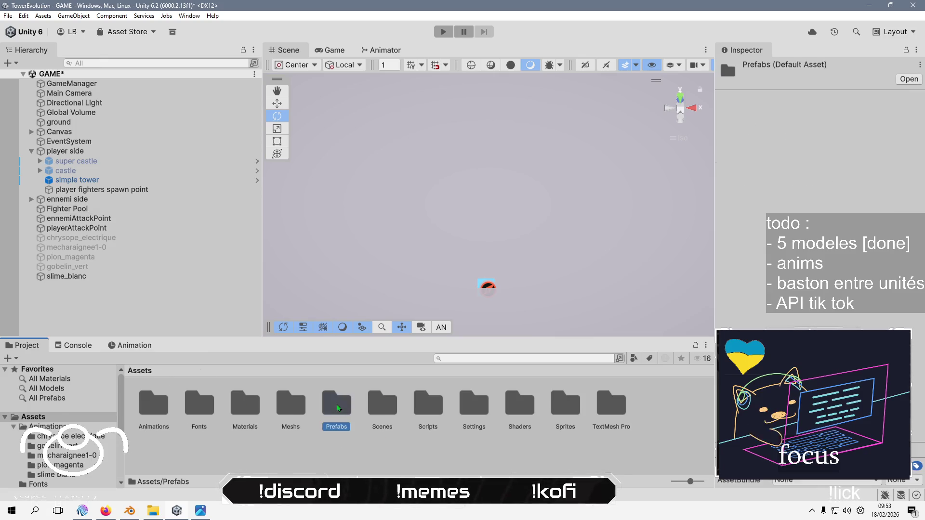
double_click(145, 401)
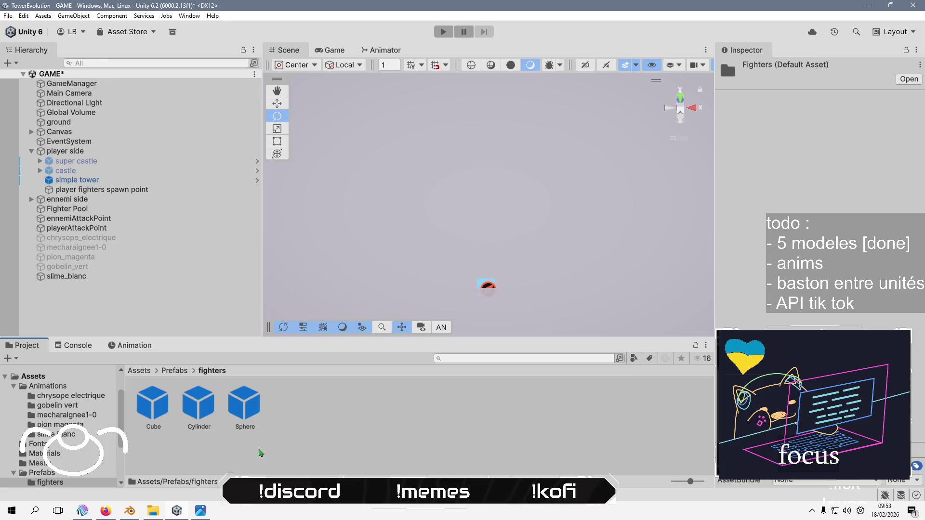
click(154, 403)
shift+click(250, 412)
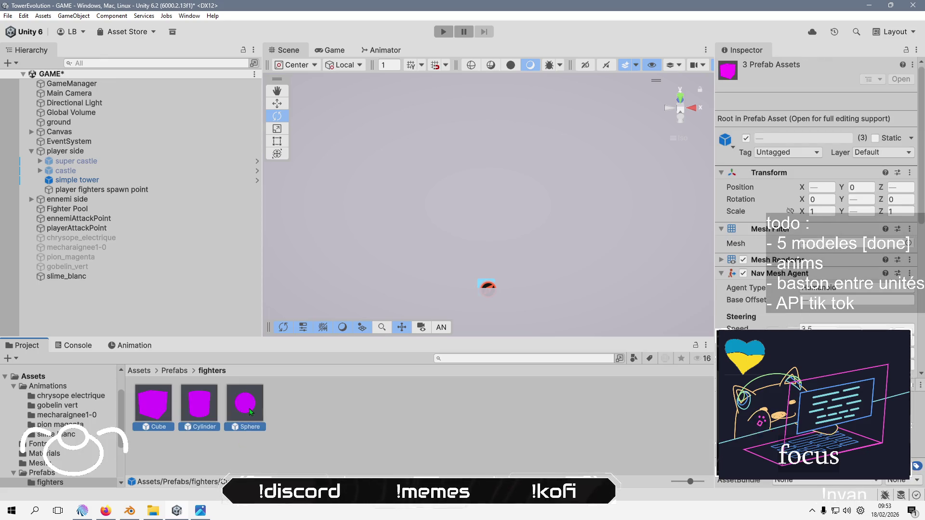
key(Delete)
click(477, 279)
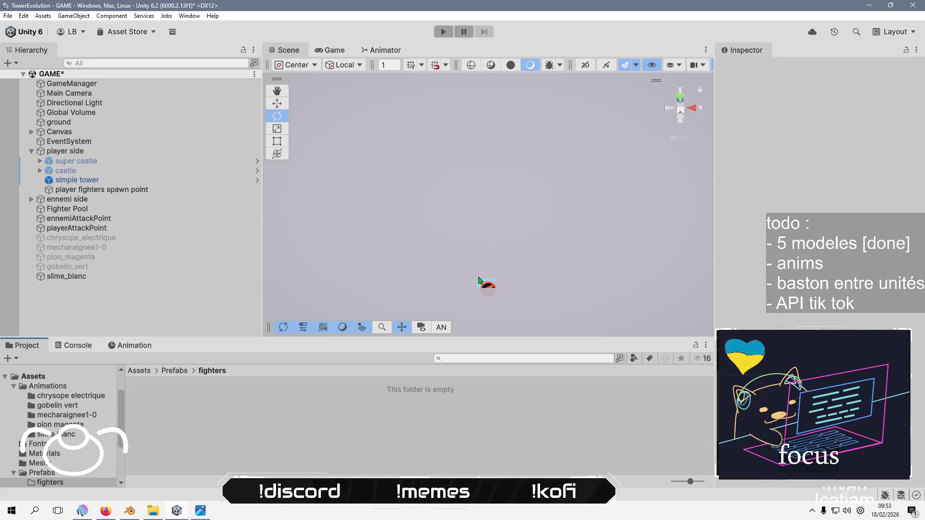
click(144, 277)
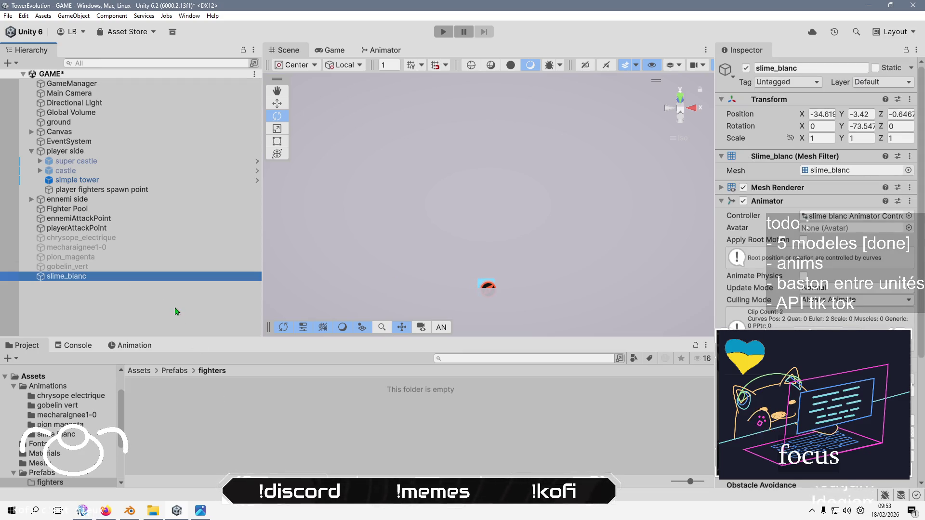
Browse the Add Component list on slime_blanc and close it without adding anything
scroll(819, 193, down, 4)
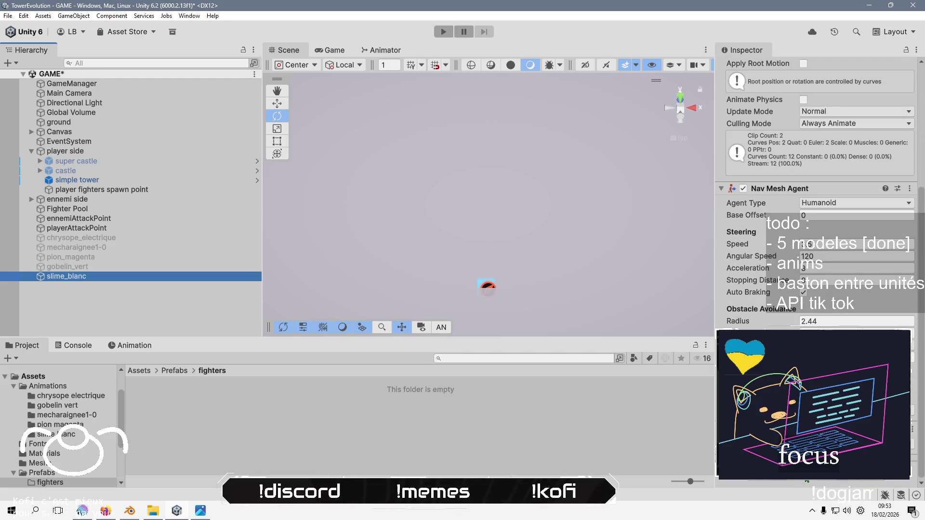
click(815, 477)
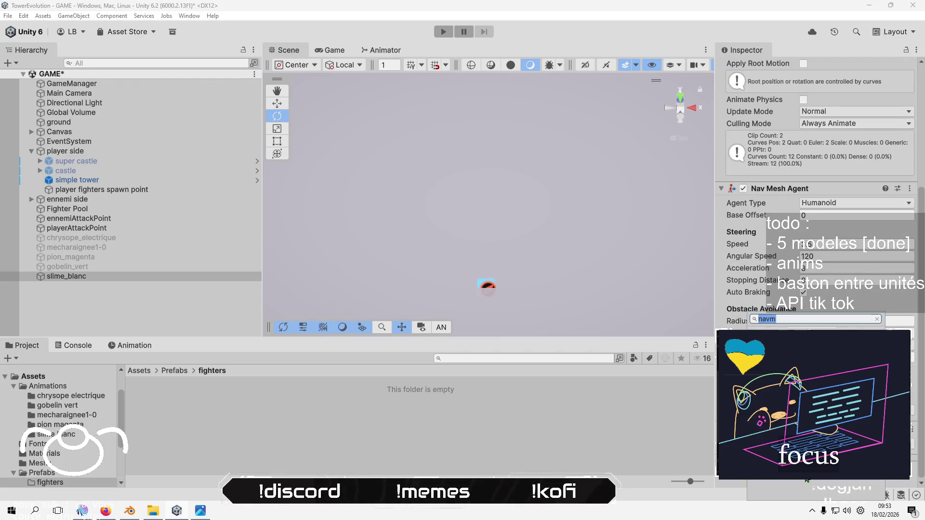
key(BackSpace)
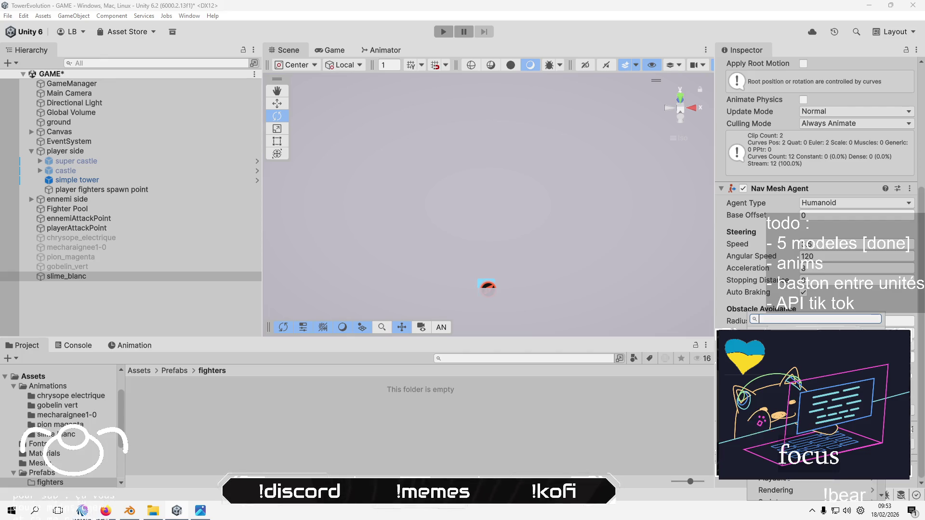
key(Return)
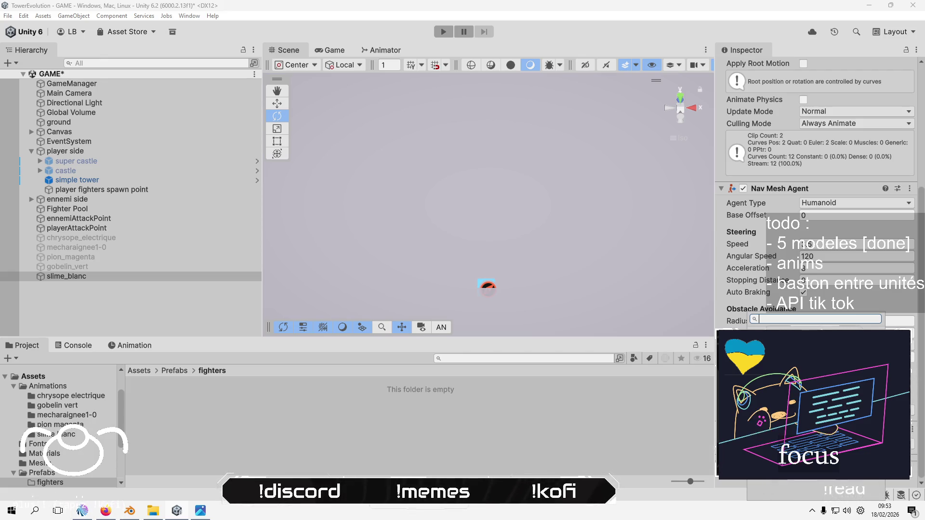
key(Escape)
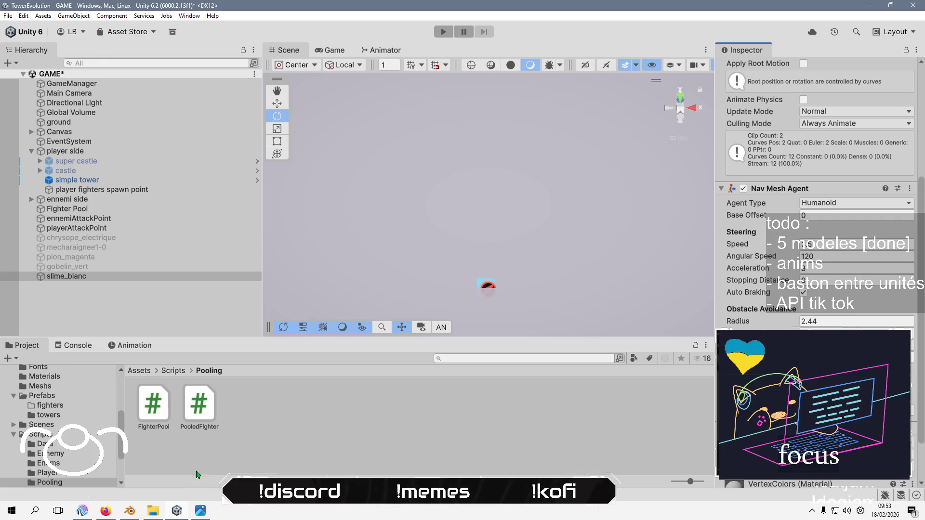
Trust and open the TowerEvolution solution in Rider
mouse_move(106, 509)
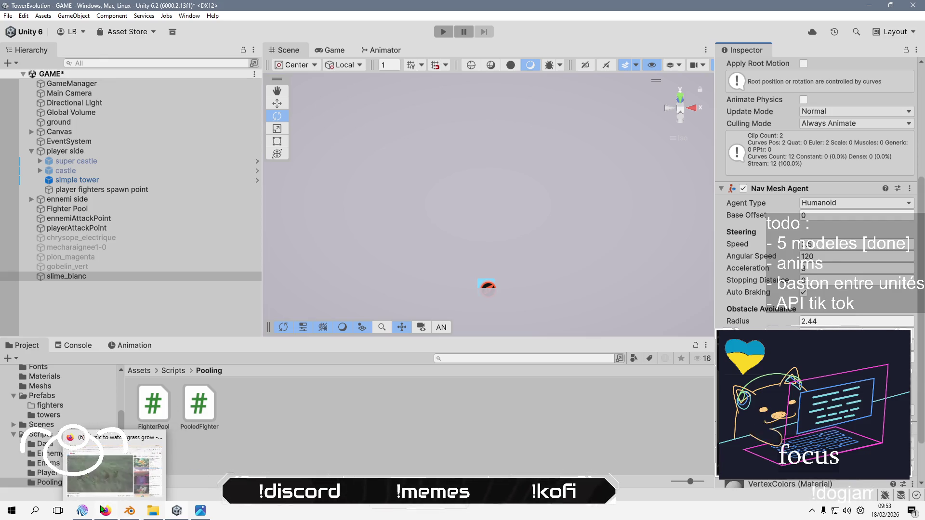
mouse_move(201, 514)
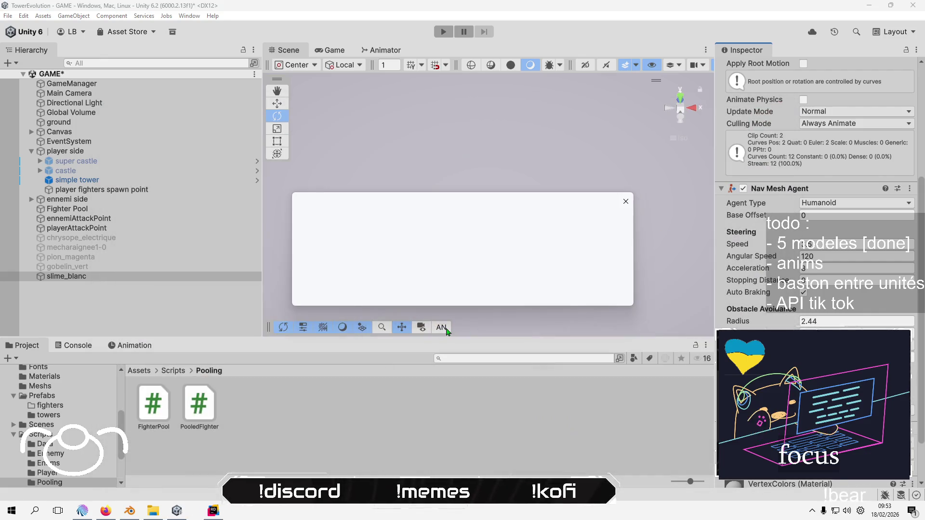
click(536, 292)
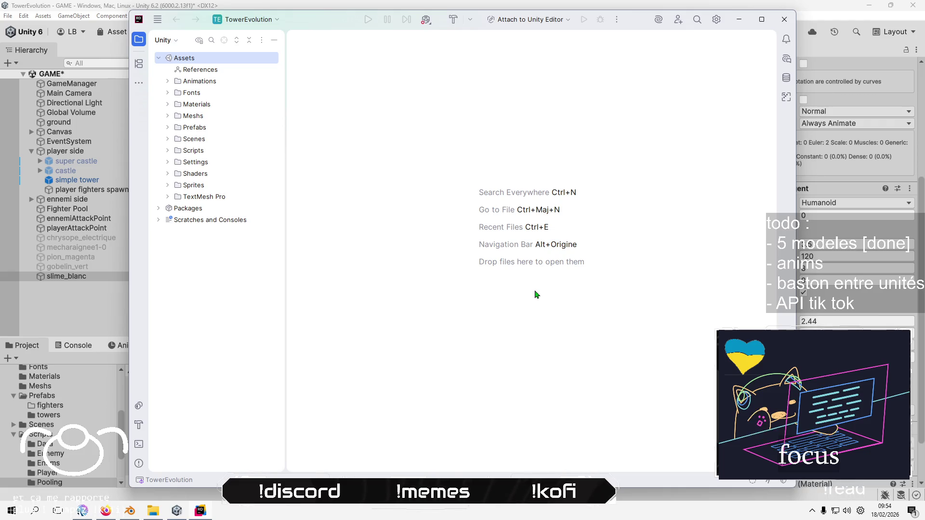
Expand Scripts, Ennemy and Pooling, and open FighterPool.cs
click(167, 151)
click(177, 173)
click(176, 220)
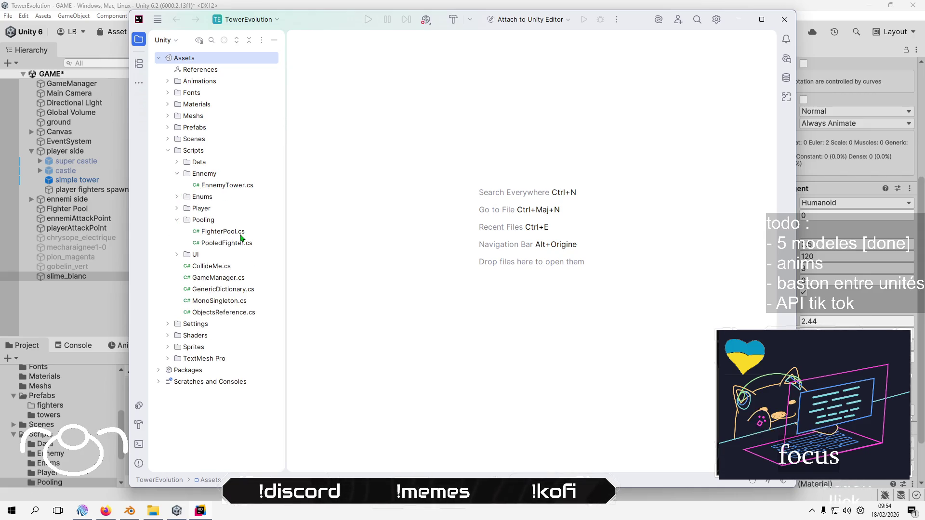
double_click(219, 231)
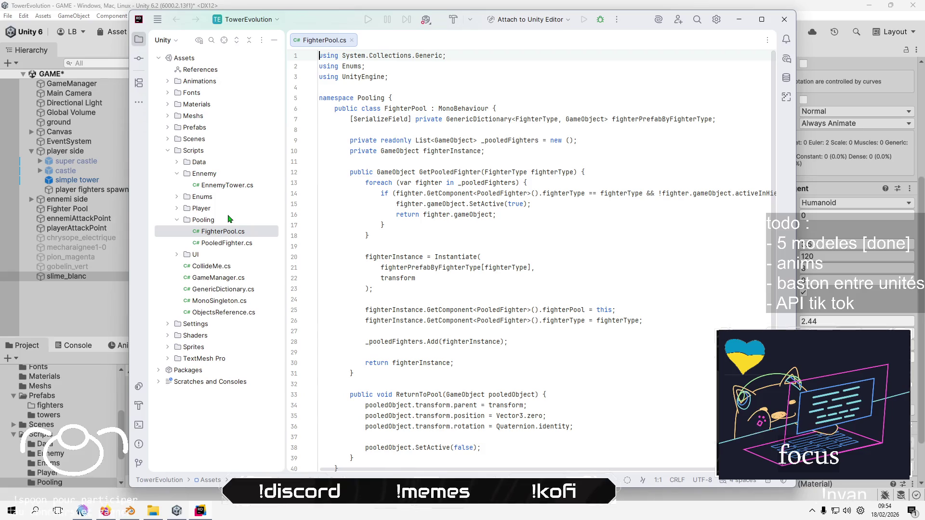
Expand Enums to reveal FighterType.cs, dismissing the Defender performance warning
click(177, 197)
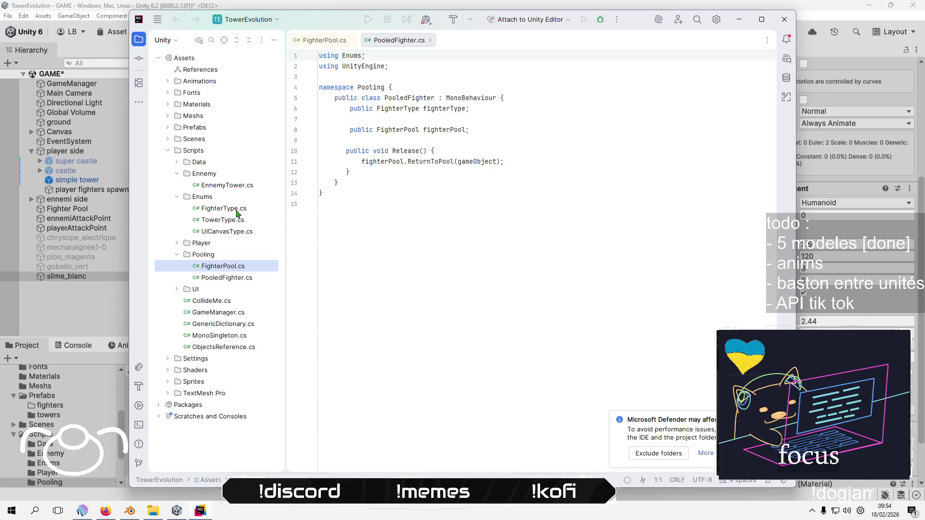
click(658, 451)
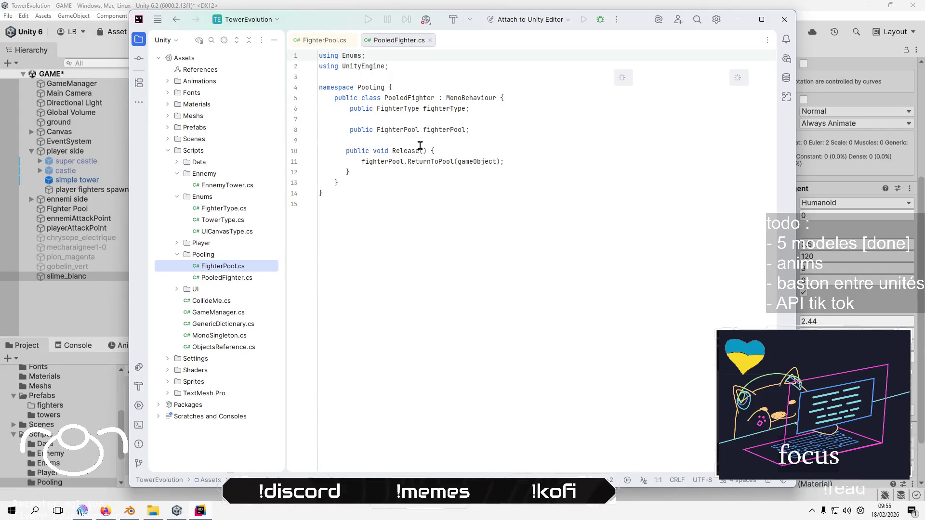
click(232, 210)
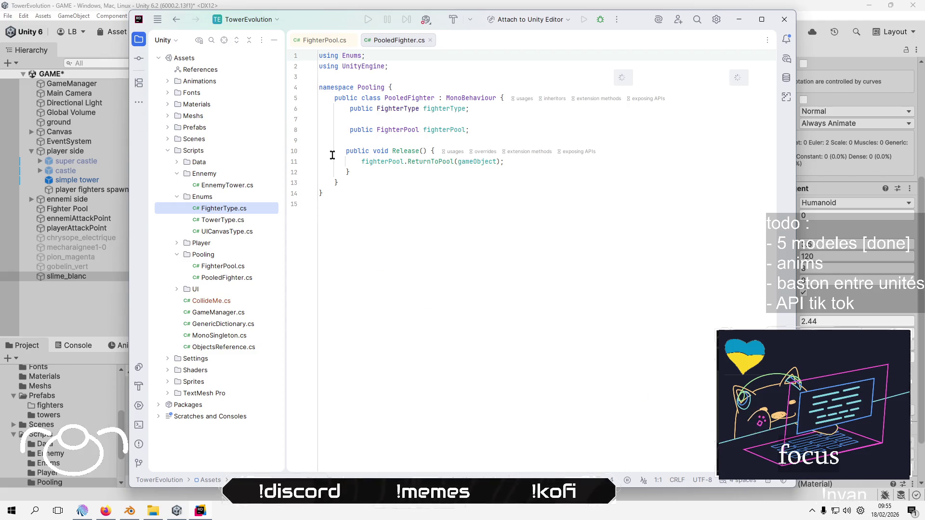
click(230, 187)
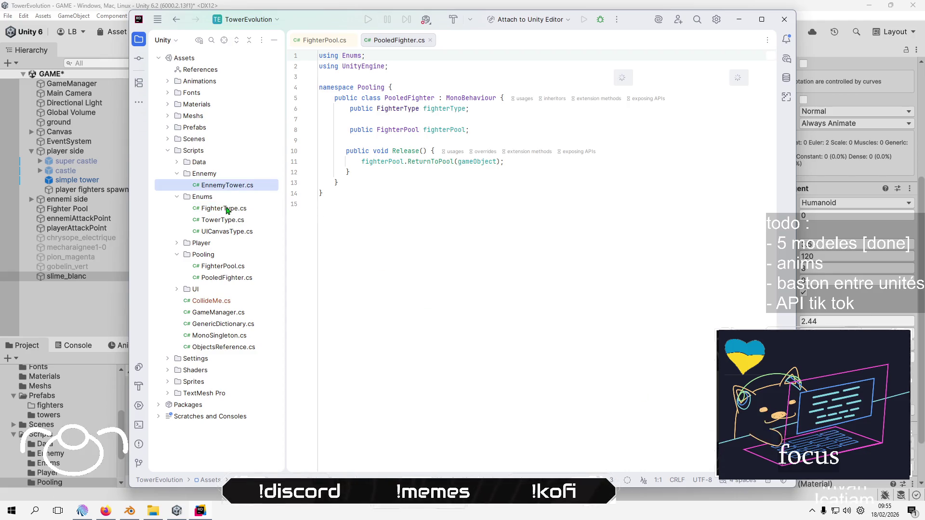
click(227, 210)
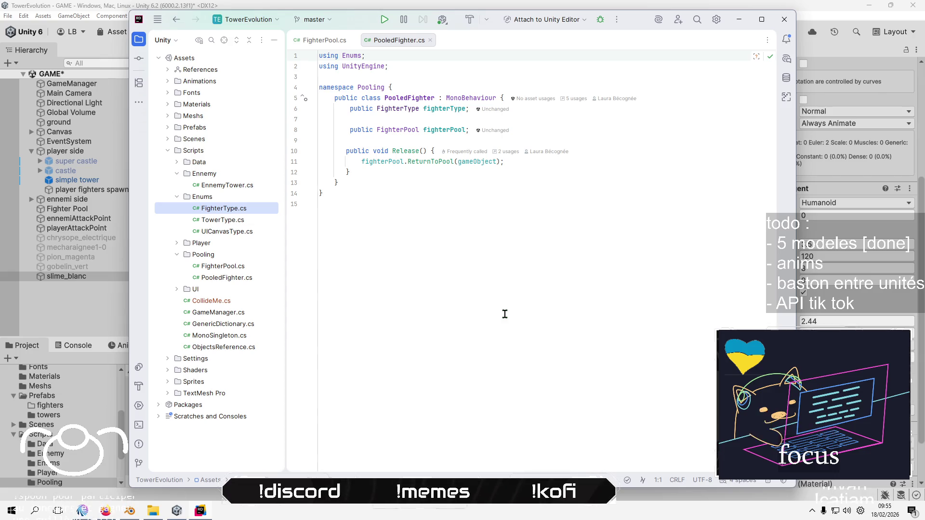
click(470, 263)
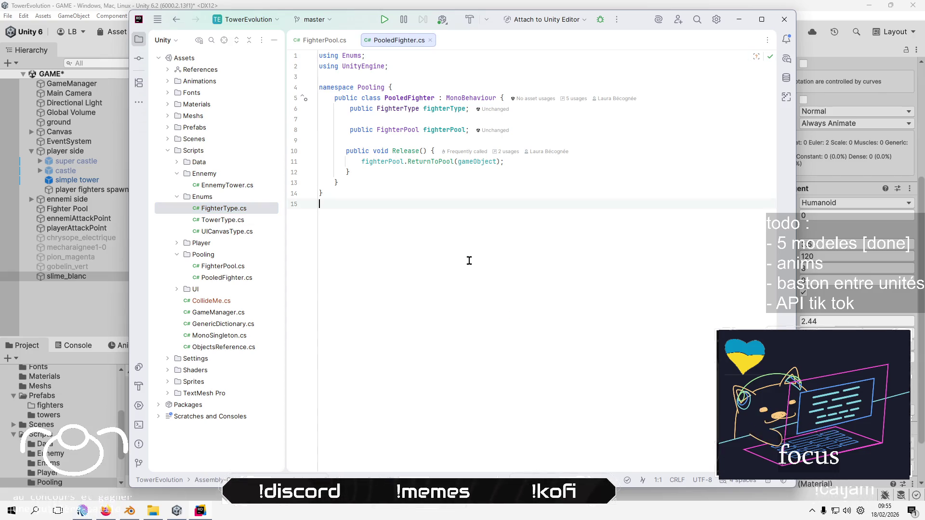
In FighterType.cs, rename CUBE to SLIME_BLANC and SPHERE to PION_MANGENTA
double_click(244, 209)
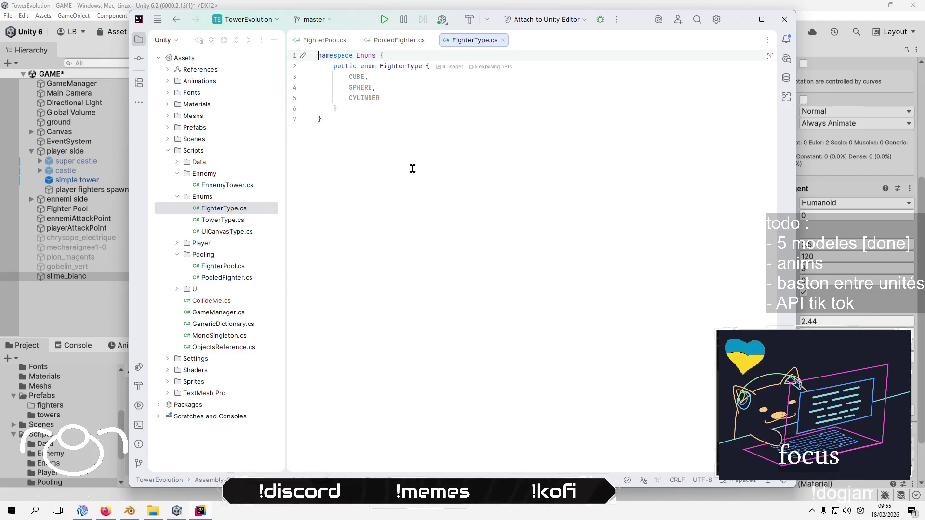
double_click(357, 76)
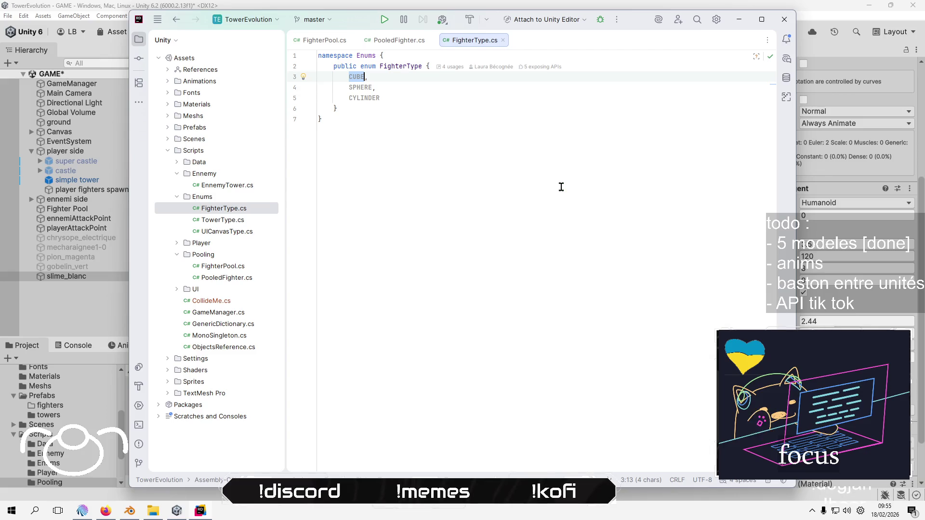
text(SLIME,)
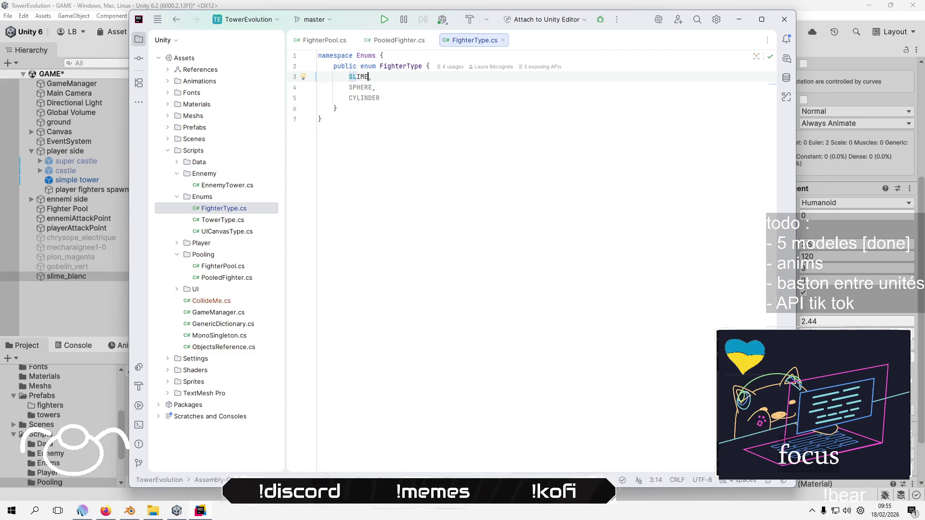
text(_BL)
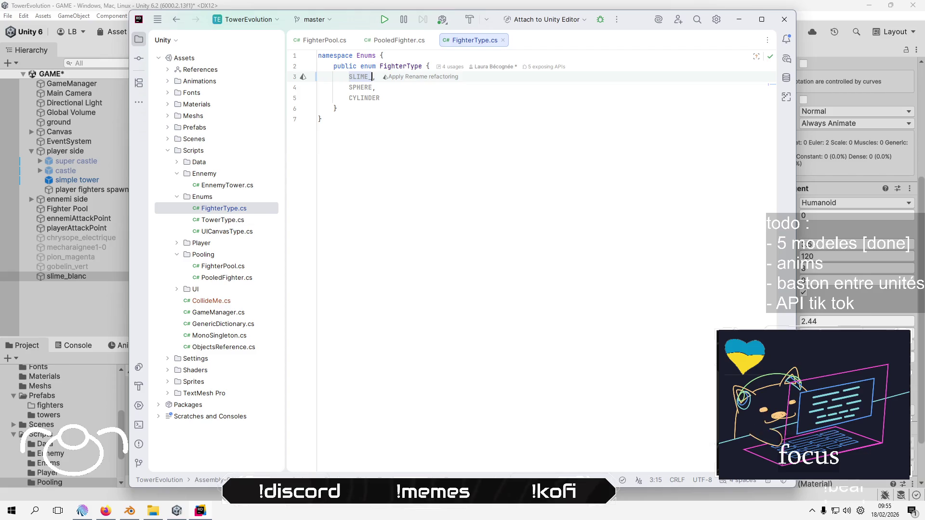
text(ANC)
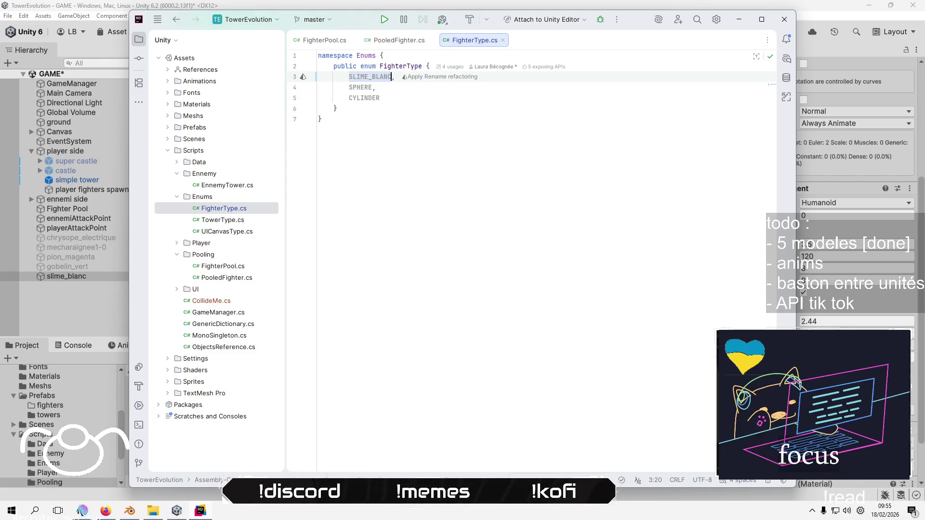
double_click(360, 88)
text(PI)
text(ON_MANG)
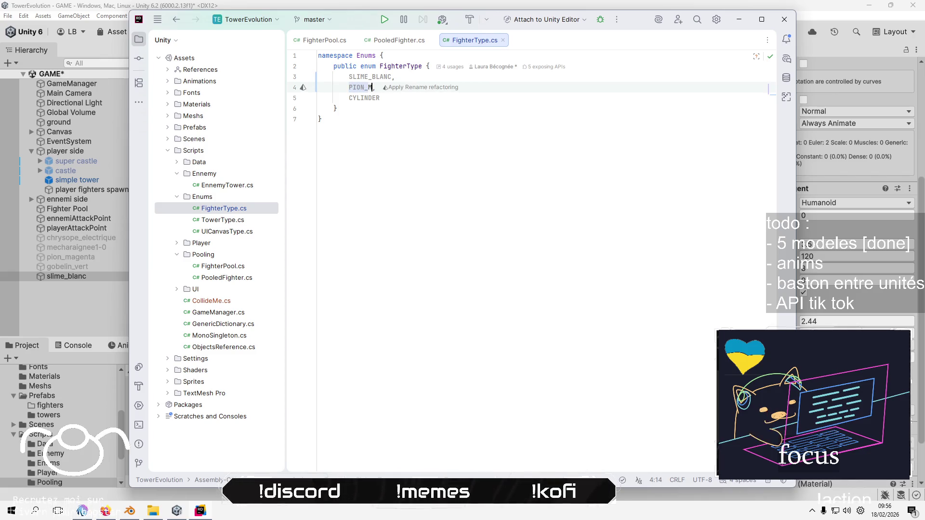
text(ENTA)
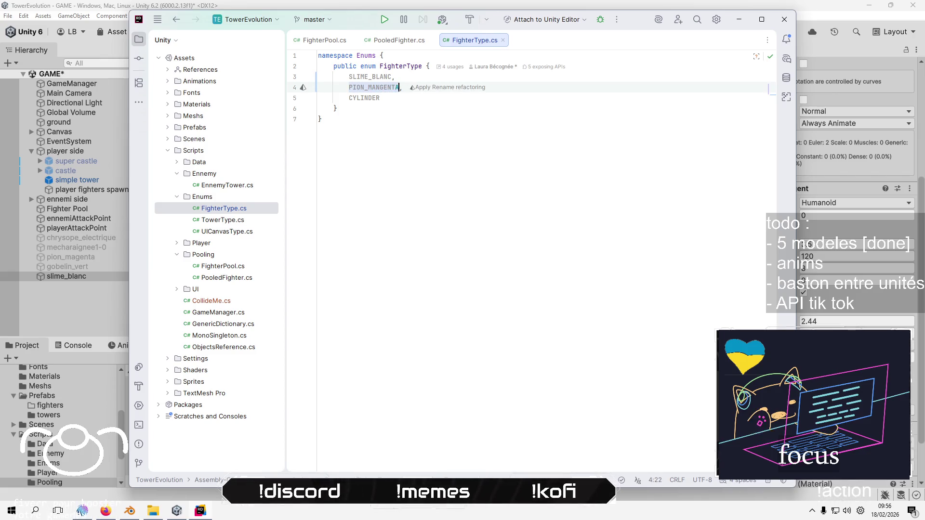
Rename CYLINDER to MECHARAIGNEE1 and add a CHRYSOPE_ELECTRIQUE entry on a new line
click(375, 97)
key(ctrl+w)
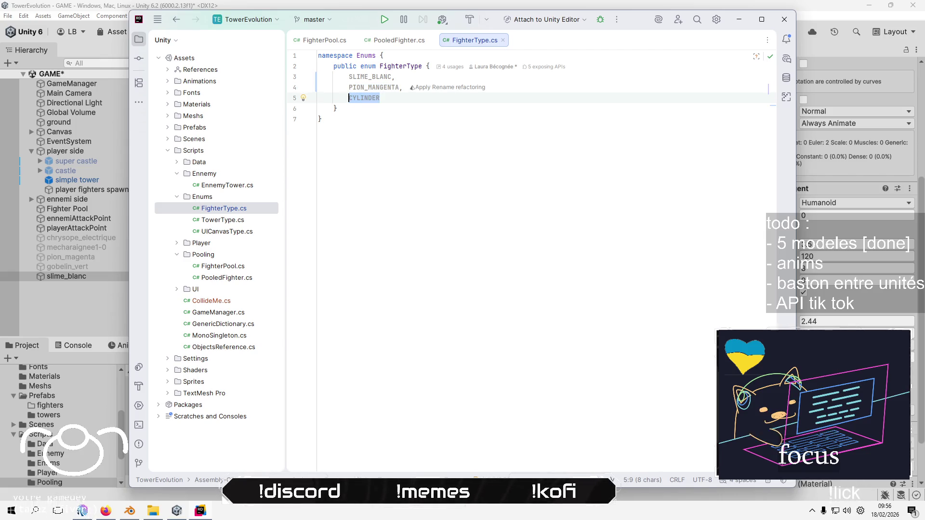
text(MECHARAIGNEE)
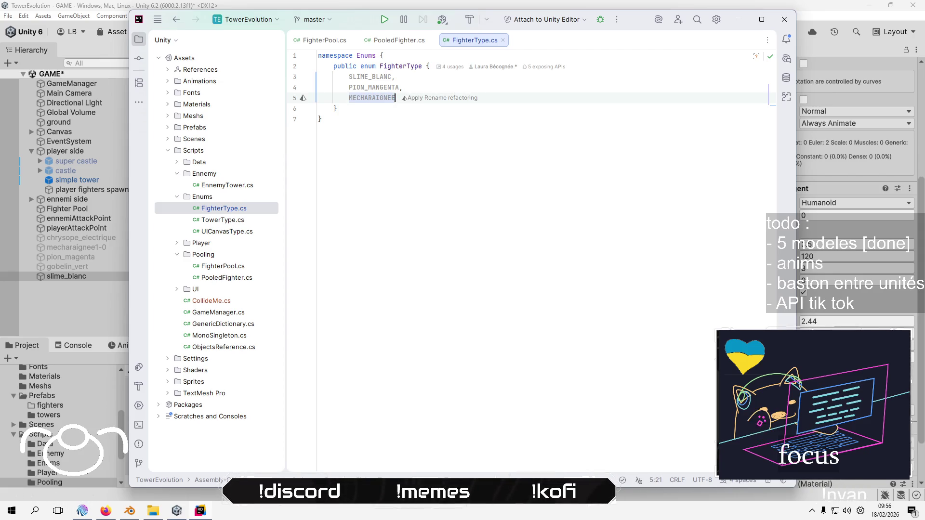
text(10)
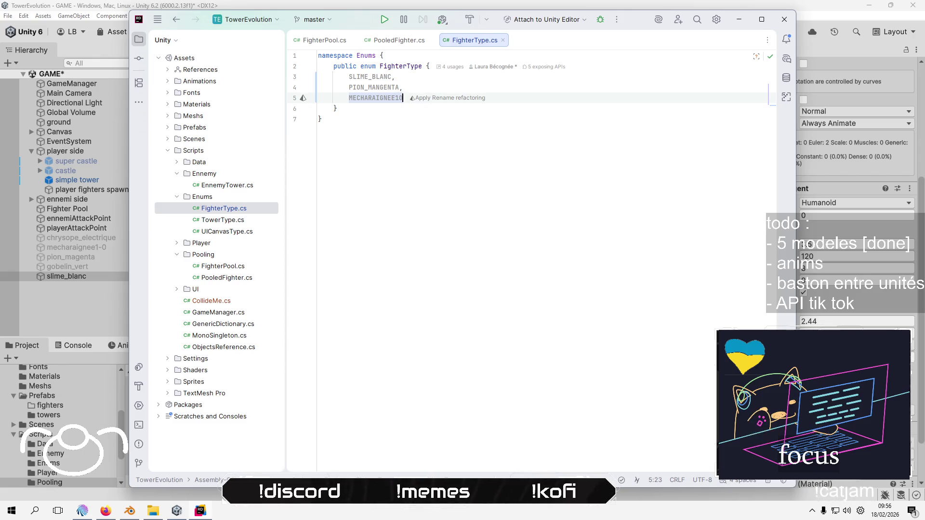
text(,)
key(BackSpace)
key(BackSpace)
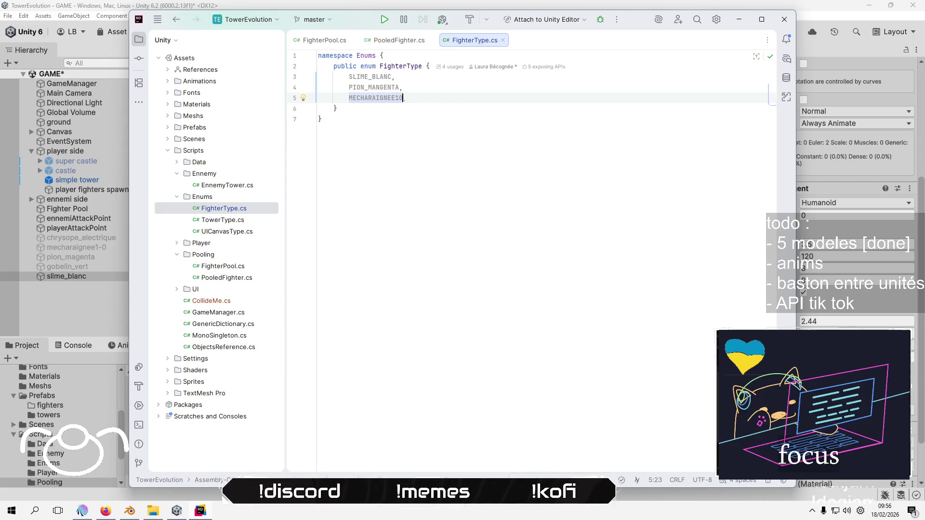
text(,)
key(Return)
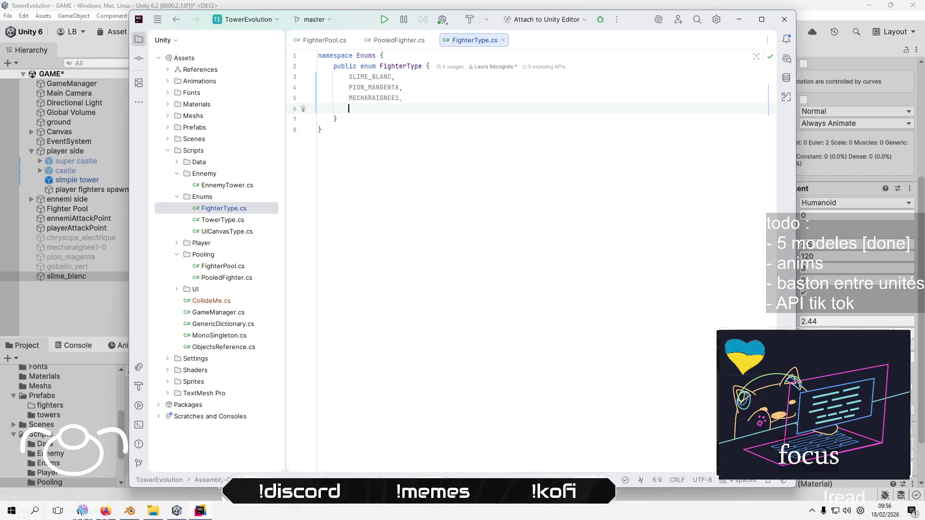
text(CHRY)
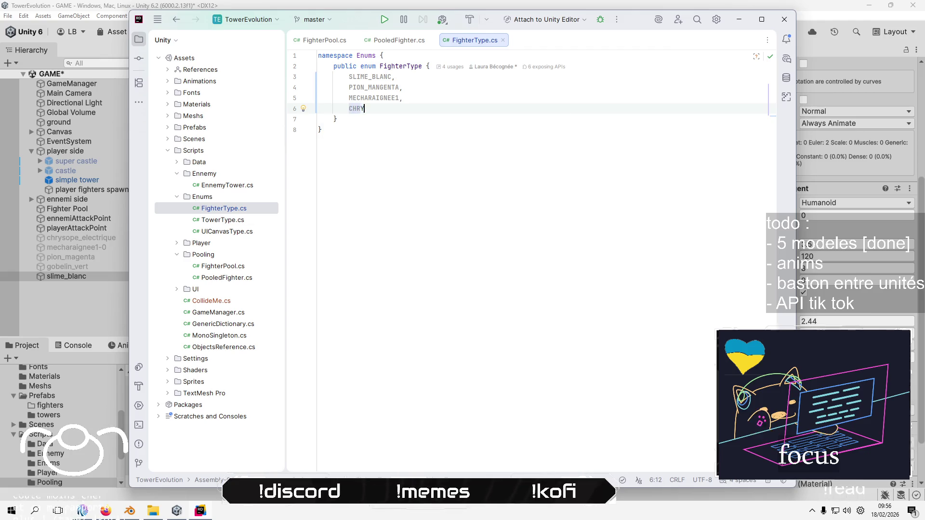
text(SOPE_ELECTRIQUE)
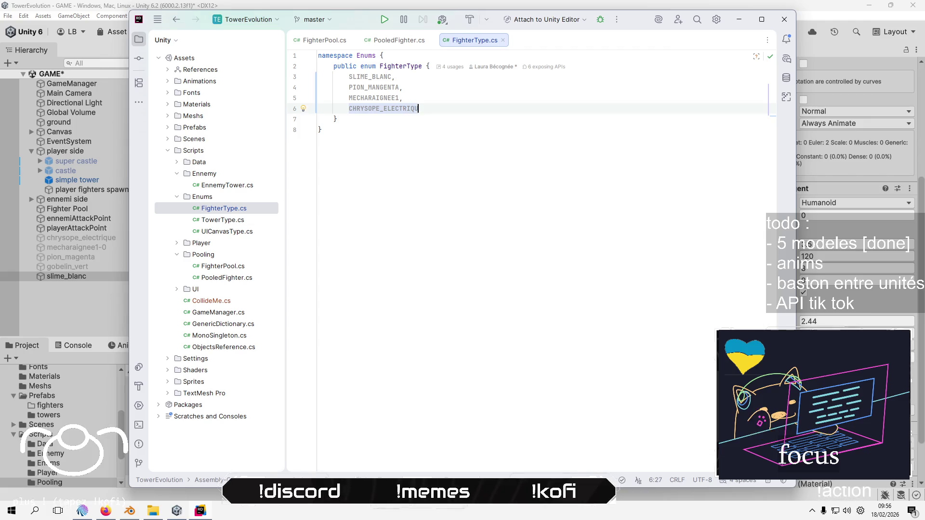